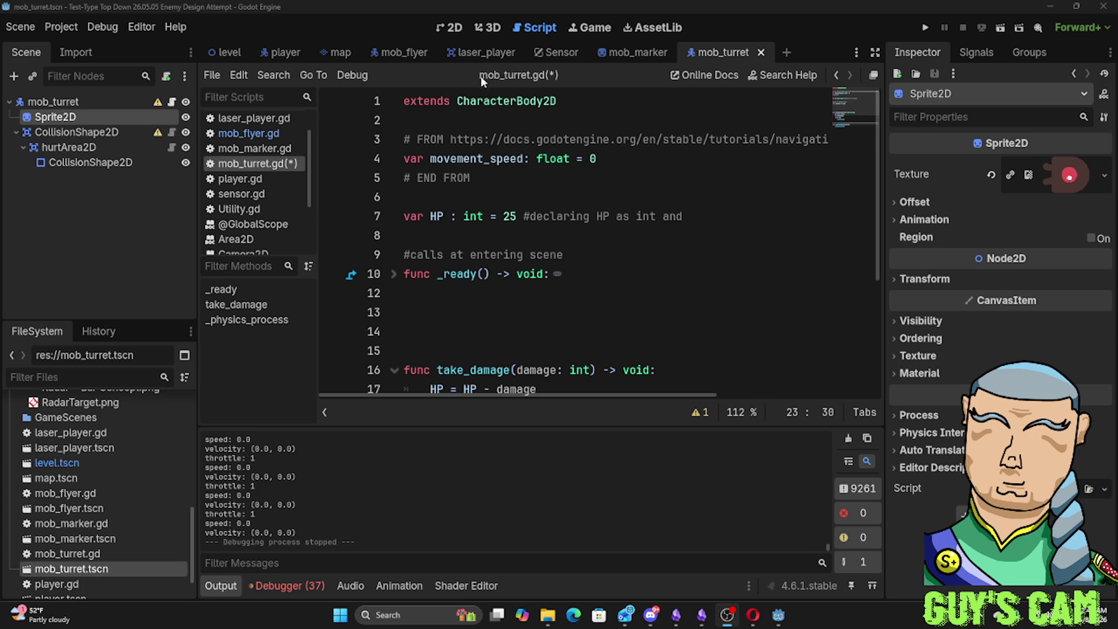
Switch to the player scene and bring up its player.gd script for reading
{"action": "left_click", "coordinate": [266, 58]}
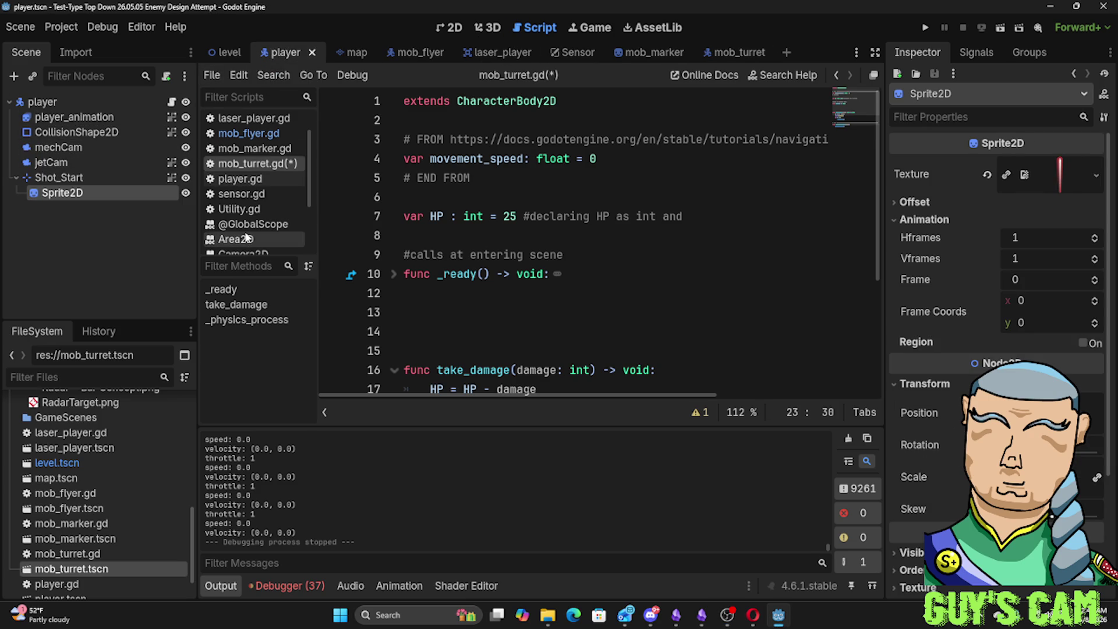
{"action": "left_click", "coordinate": [264, 177]}
{"action": "scroll", "coordinate": [565, 243], "scroll_direction": "down", "scroll_amount": 3}
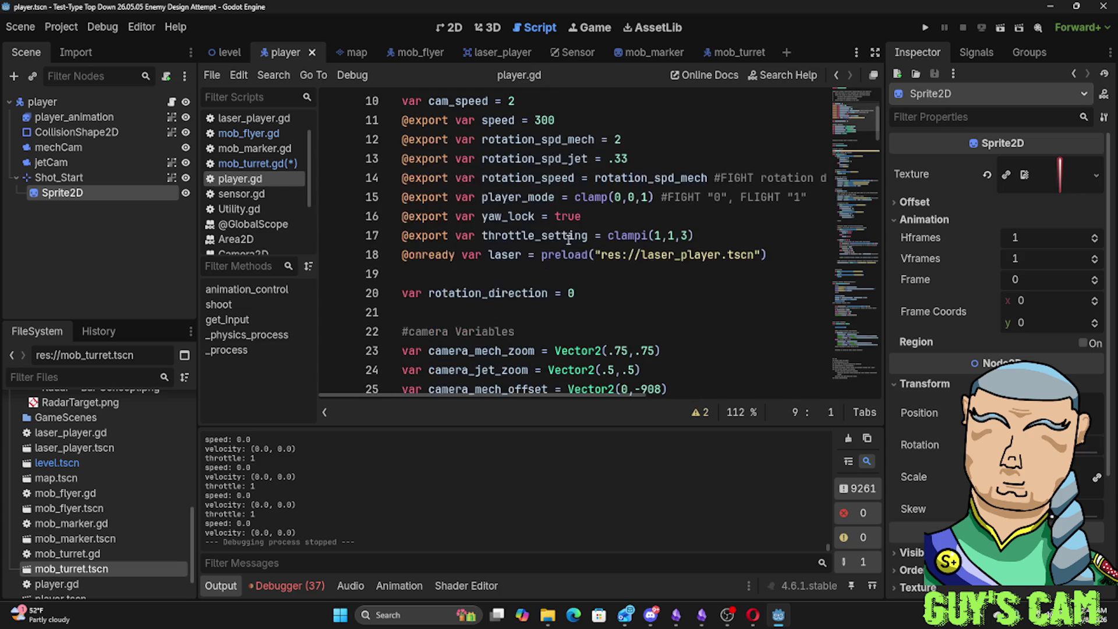
{"action": "scroll", "coordinate": [566, 241], "scroll_direction": "down", "scroll_amount": 4}
{"action": "scroll", "coordinate": [565, 242], "scroll_direction": "down", "scroll_amount": 3}
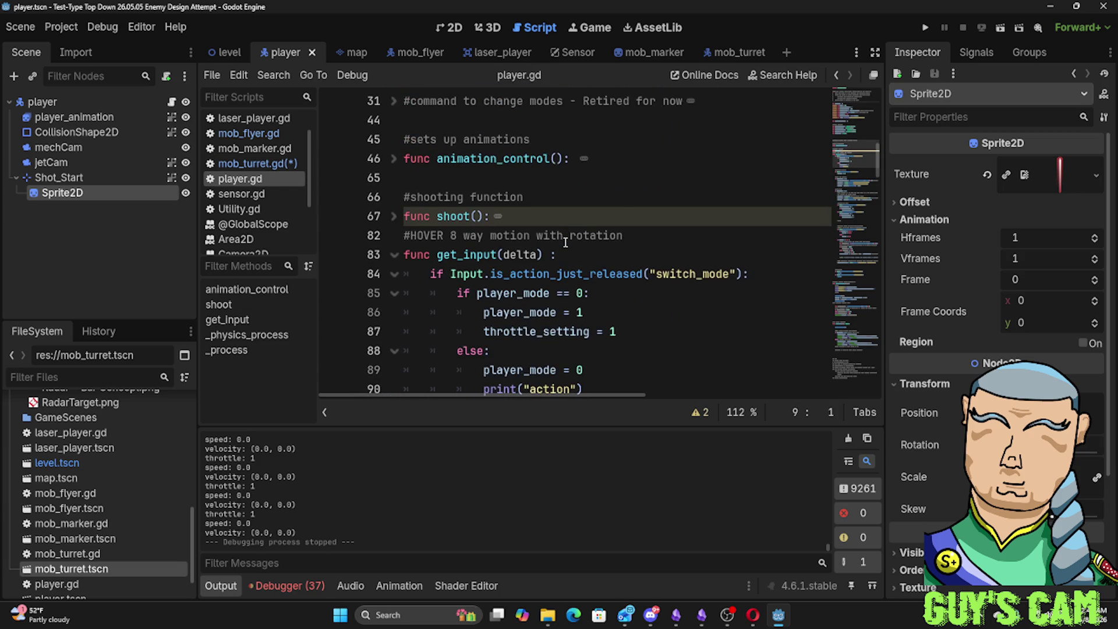
{"action": "scroll", "coordinate": [565, 242], "scroll_direction": "down", "scroll_amount": 3}
{"action": "scroll", "coordinate": [565, 242], "scroll_direction": "down", "scroll_amount": 2}
{"action": "scroll", "coordinate": [565, 242], "scroll_direction": "down", "scroll_amount": 2}
{"action": "scroll", "coordinate": [563, 245], "scroll_direction": "down", "scroll_amount": 3}
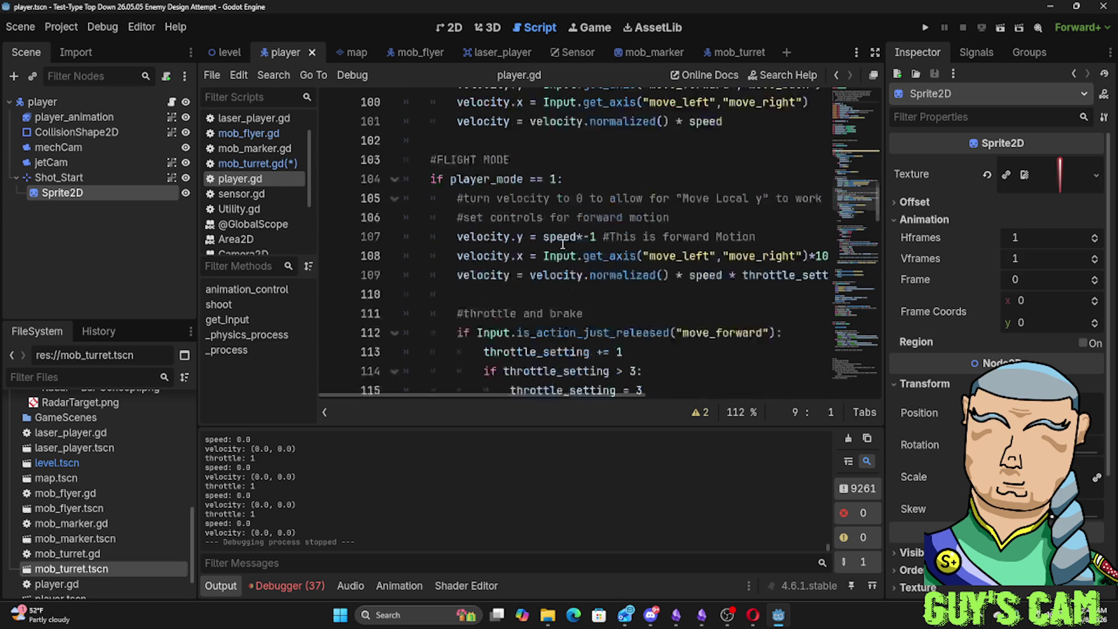
{"action": "scroll", "coordinate": [562, 243], "scroll_direction": "down", "scroll_amount": 2}
{"action": "scroll", "coordinate": [562, 244], "scroll_direction": "down", "scroll_amount": 3}
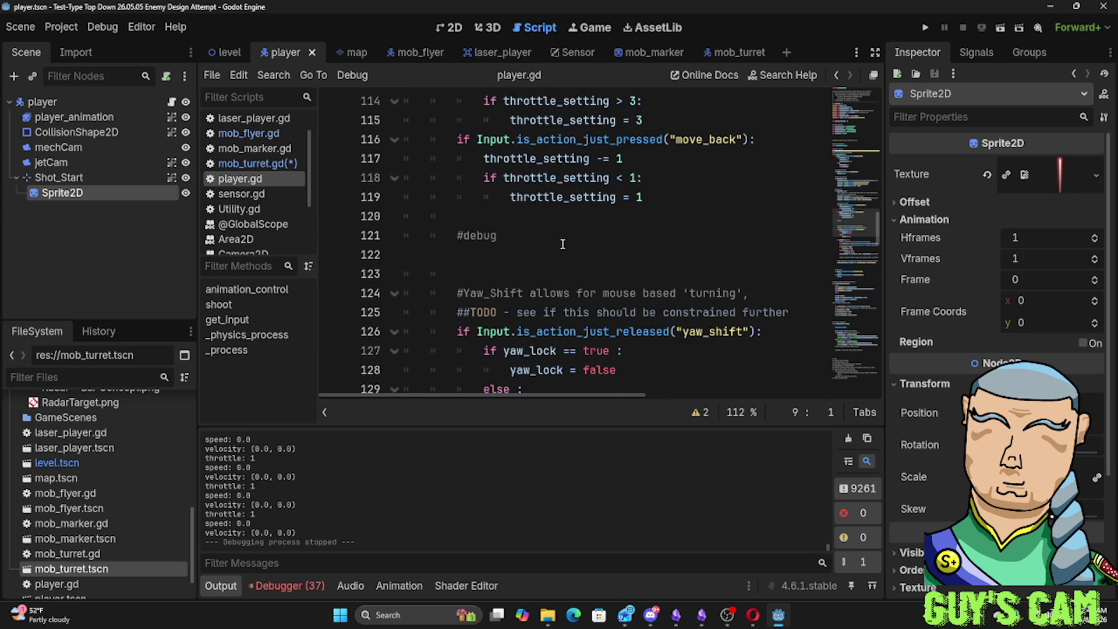
{"action": "scroll", "coordinate": [563, 244], "scroll_direction": "down", "scroll_amount": 3}
{"action": "scroll", "coordinate": [562, 243], "scroll_direction": "down", "scroll_amount": 5}
{"action": "scroll", "coordinate": [562, 243], "scroll_direction": "down", "scroll_amount": 4}
{"action": "scroll", "coordinate": [563, 243], "scroll_direction": "down", "scroll_amount": 3}
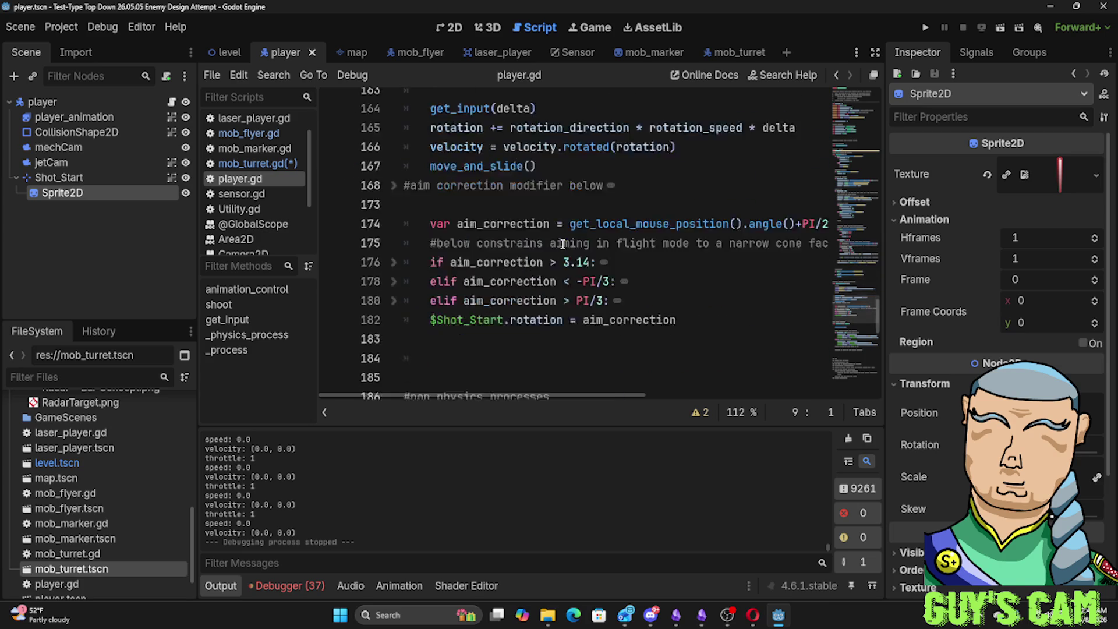
{"action": "scroll", "coordinate": [563, 242], "scroll_direction": "down", "scroll_amount": 6}
{"action": "scroll", "coordinate": [550, 262], "scroll_direction": "down", "scroll_amount": 2}
{"action": "scroll", "coordinate": [534, 276], "scroll_direction": "up", "scroll_amount": 3}
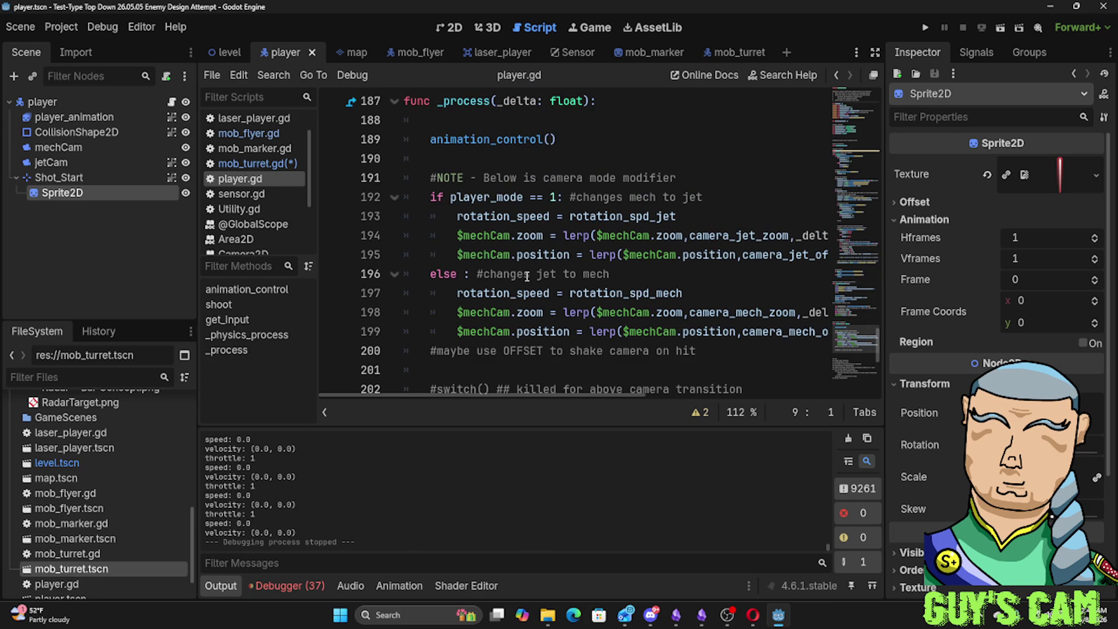
{"action": "left_click_drag", "start_coordinate": [557, 396], "coordinate": [613, 394]}
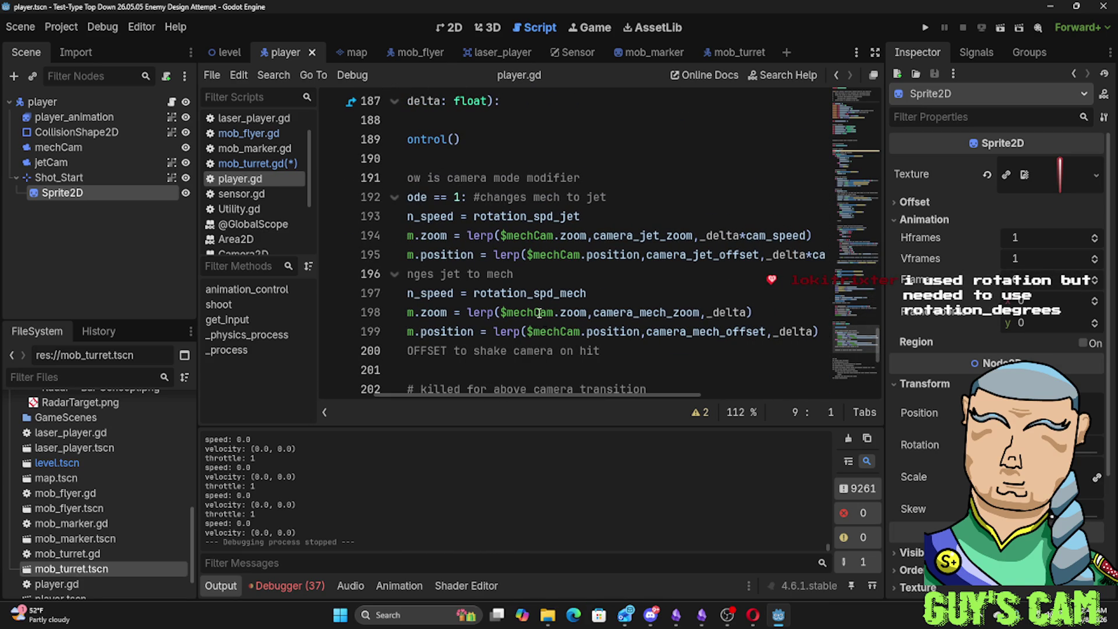
{"action": "left_click", "coordinate": [500, 254]}
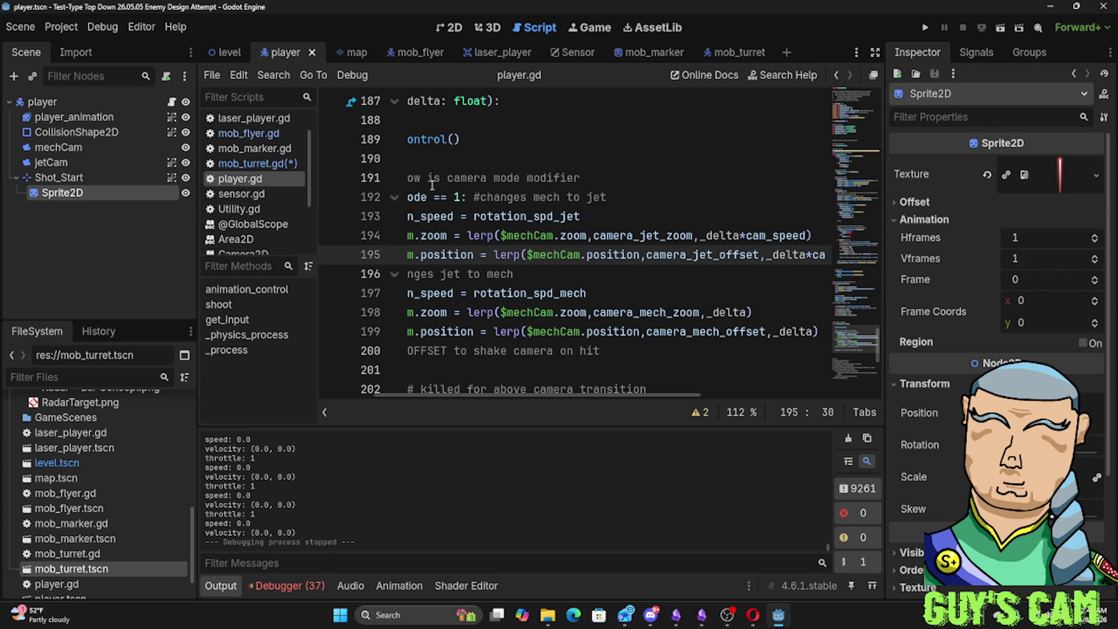
{"action": "key", "text": "F5"}
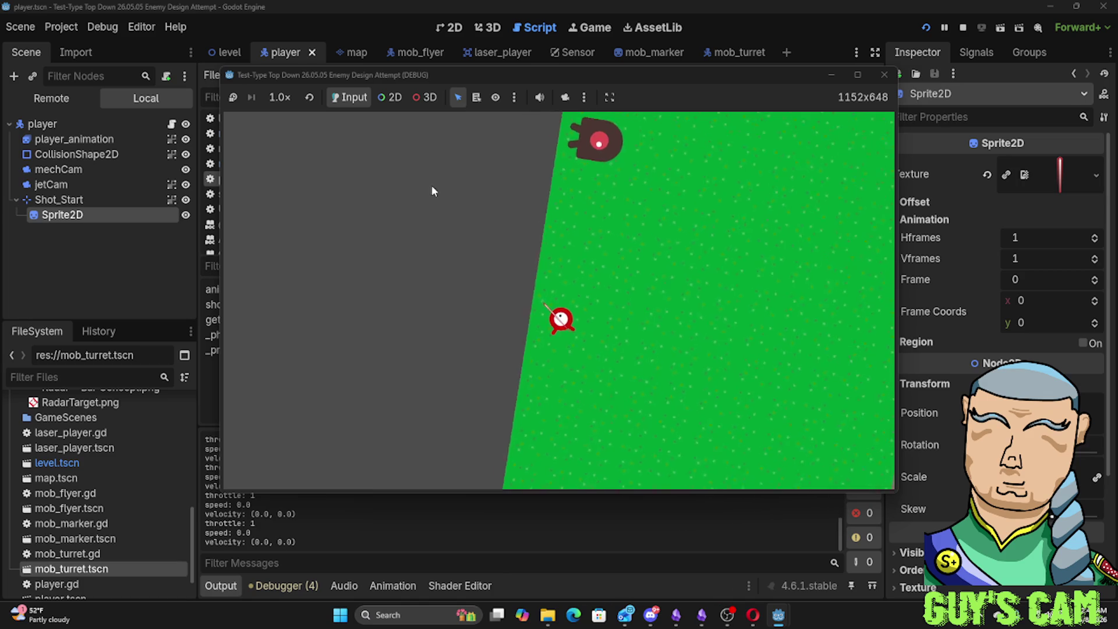
{"action": "key", "text": "d"}
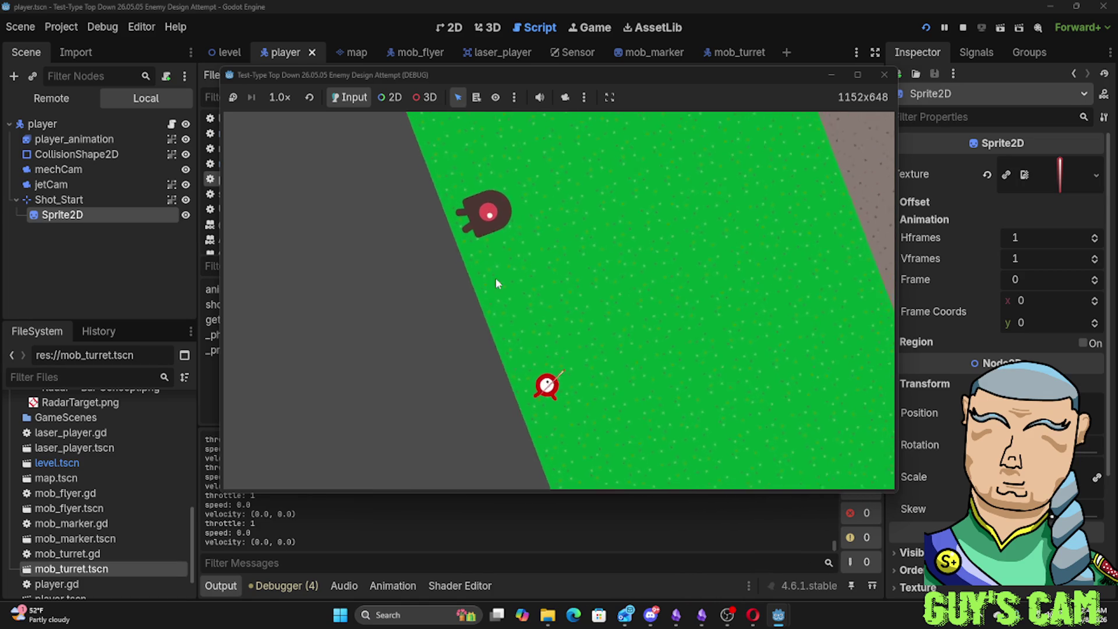
{"action": "key", "text": "a"}
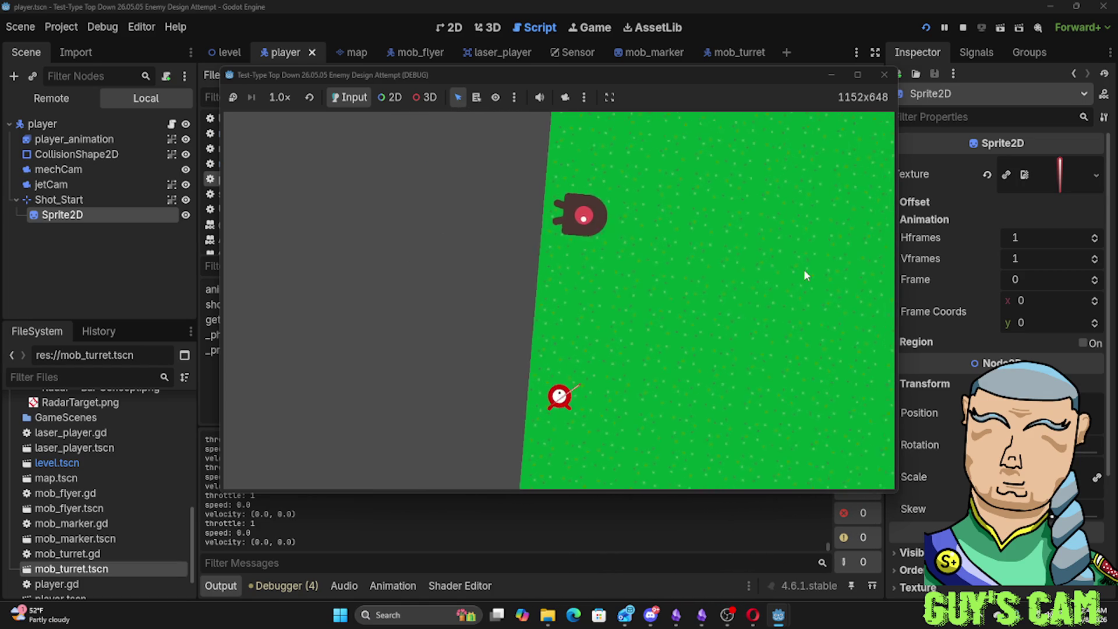
{"action": "key", "text": "d"}
{"action": "left_click", "coordinate": [884, 75]}
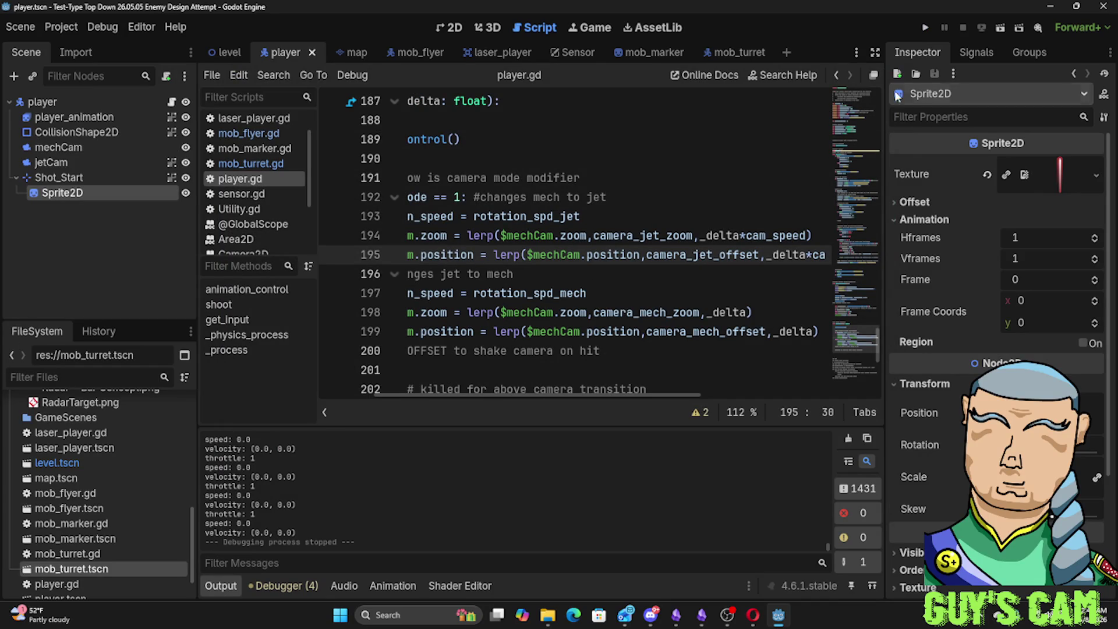
Widen the code area, glance at the else branch on lines 196-197, and return to mob_turret.gd
{"action": "left_click_drag", "start_coordinate": [882, 167], "coordinate": [922, 165]}
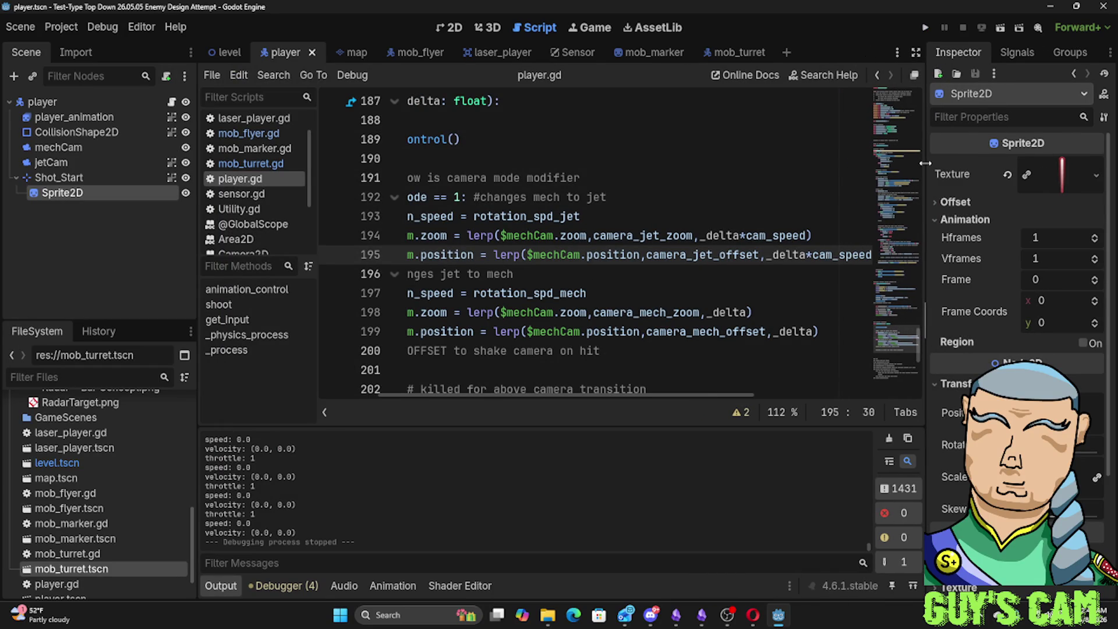
{"action": "left_click_drag", "start_coordinate": [683, 298], "coordinate": [271, 278]}
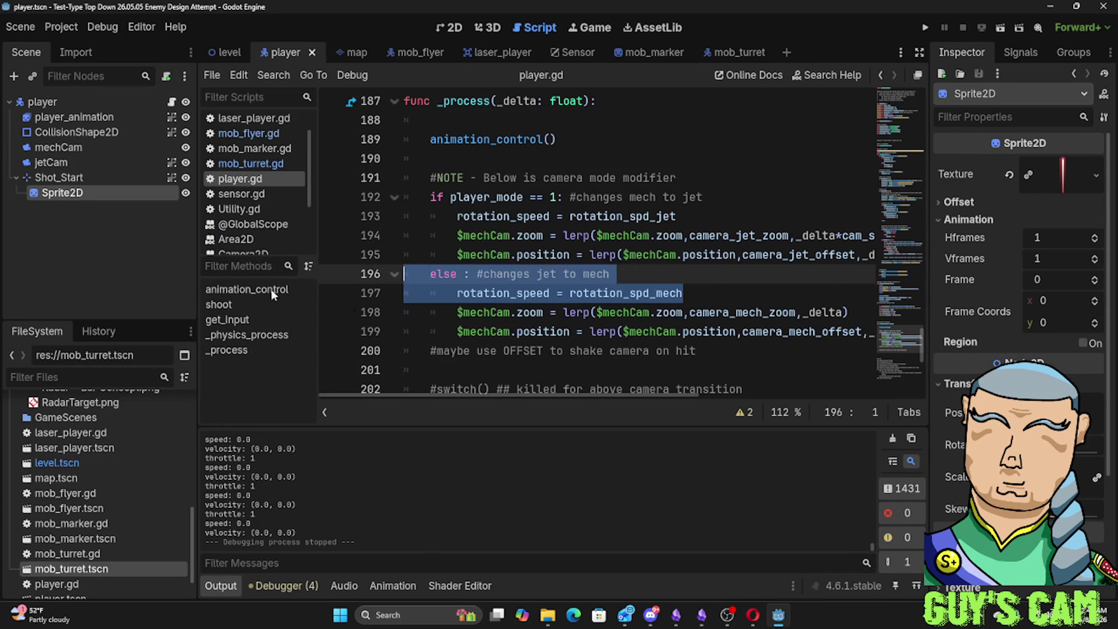
{"action": "left_click", "coordinate": [541, 313]}
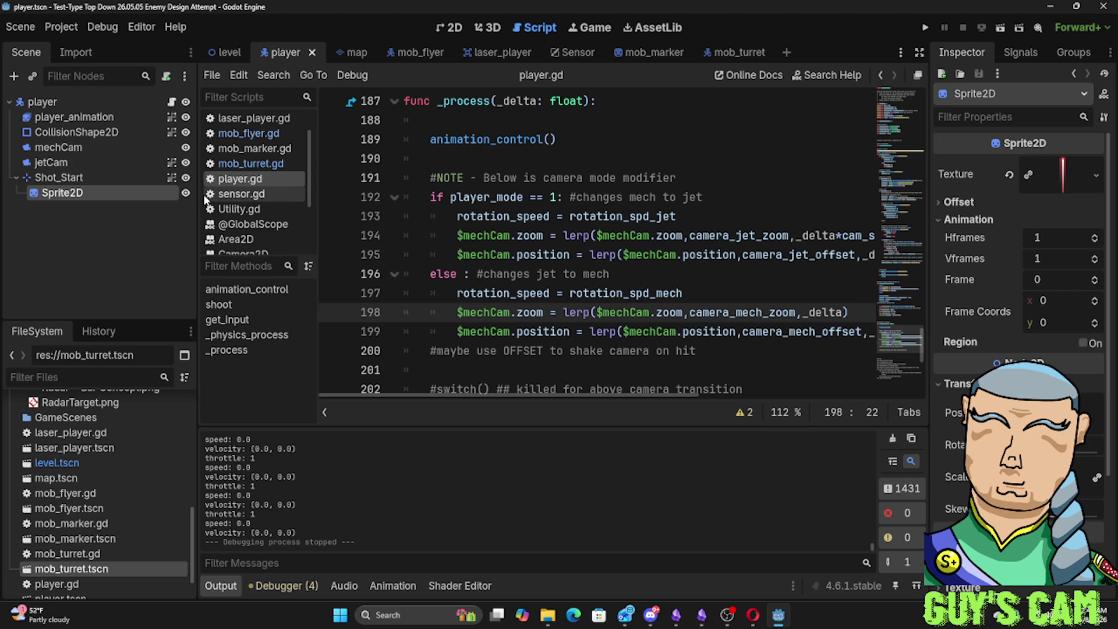
{"action": "left_click", "coordinate": [251, 164]}
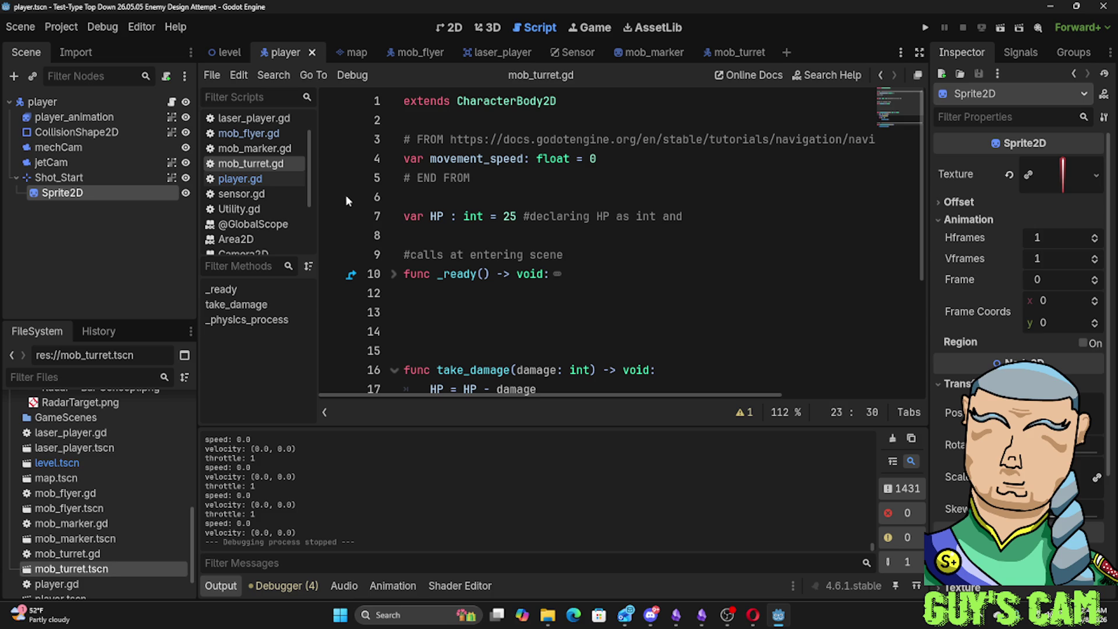
Switch to the 2D workspace to see the player scene's laser sprite
{"action": "left_click", "coordinate": [454, 27]}
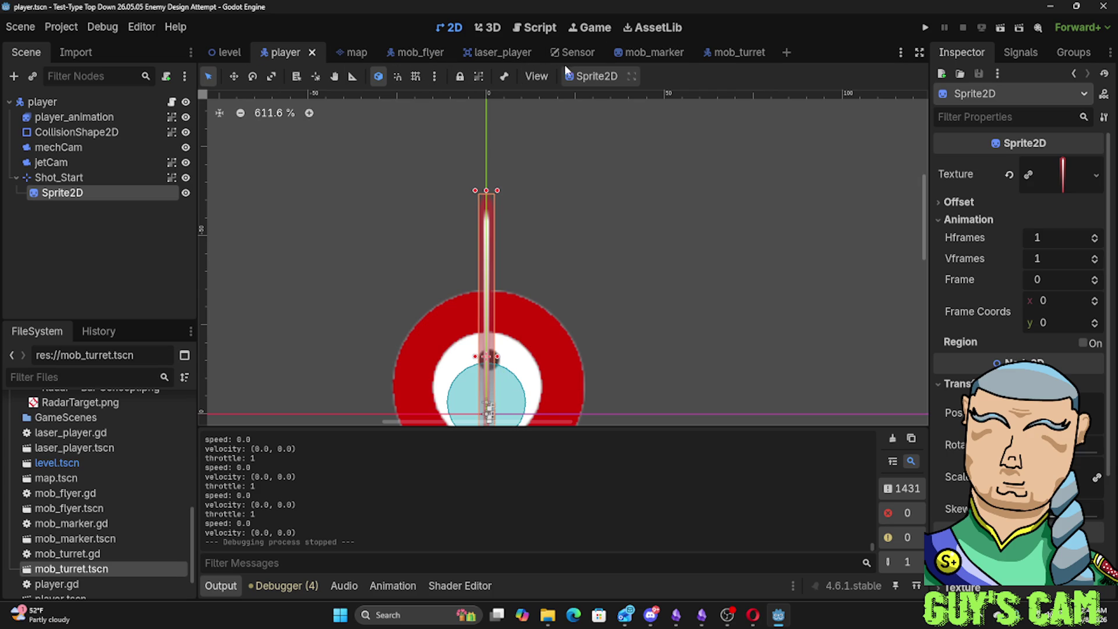
Move through the mob_marker tab to the mob_turret scene and centre the turret in view
{"action": "left_click", "coordinate": [641, 53]}
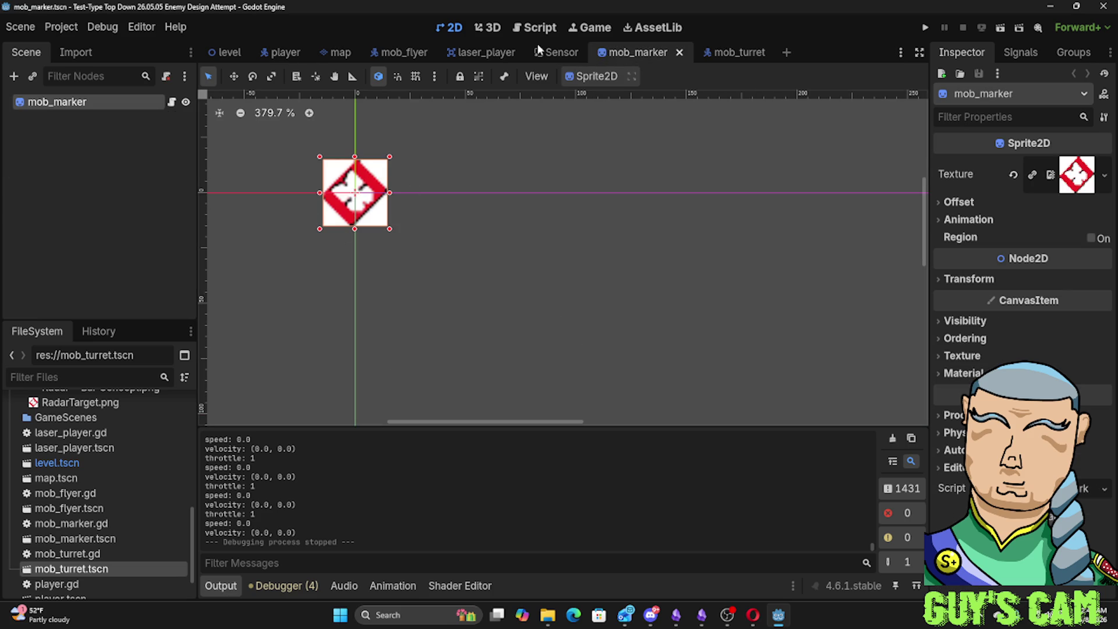
{"action": "left_click", "coordinate": [742, 56]}
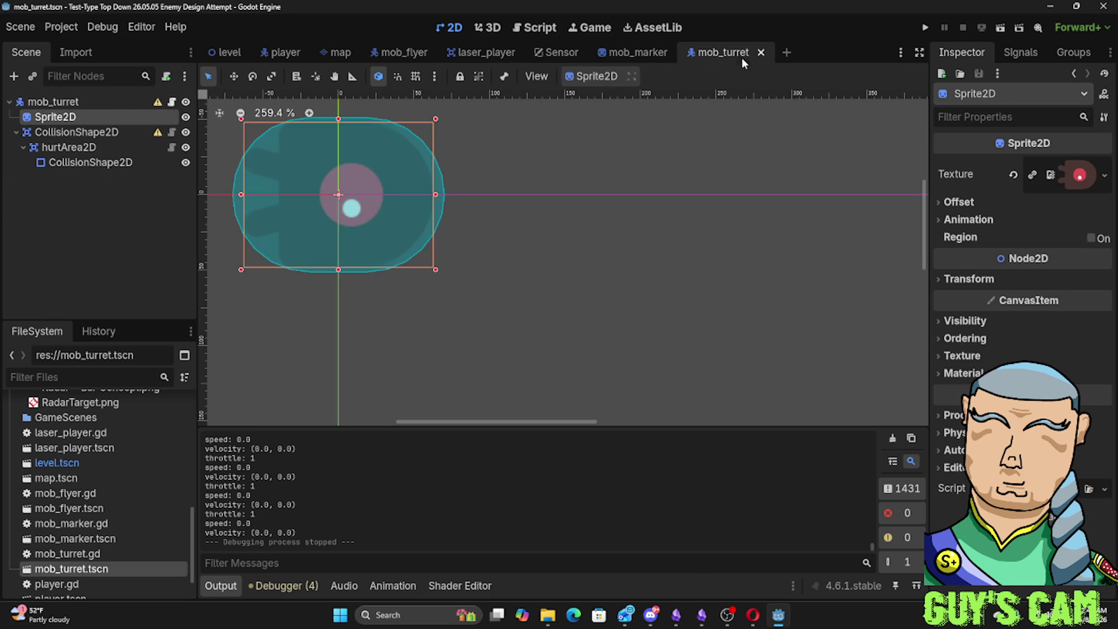
{"action": "scroll", "coordinate": [459, 155], "scroll_direction": "down", "scroll_amount": 2}
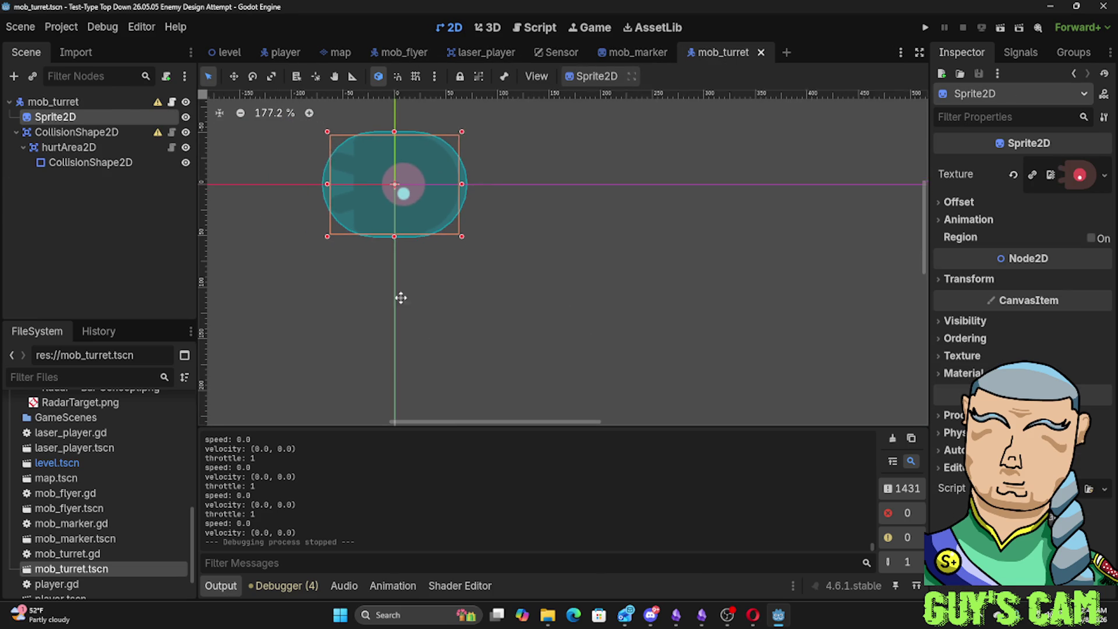
{"action": "left_click_drag", "start_coordinate": [400, 297], "coordinate": [469, 341]}
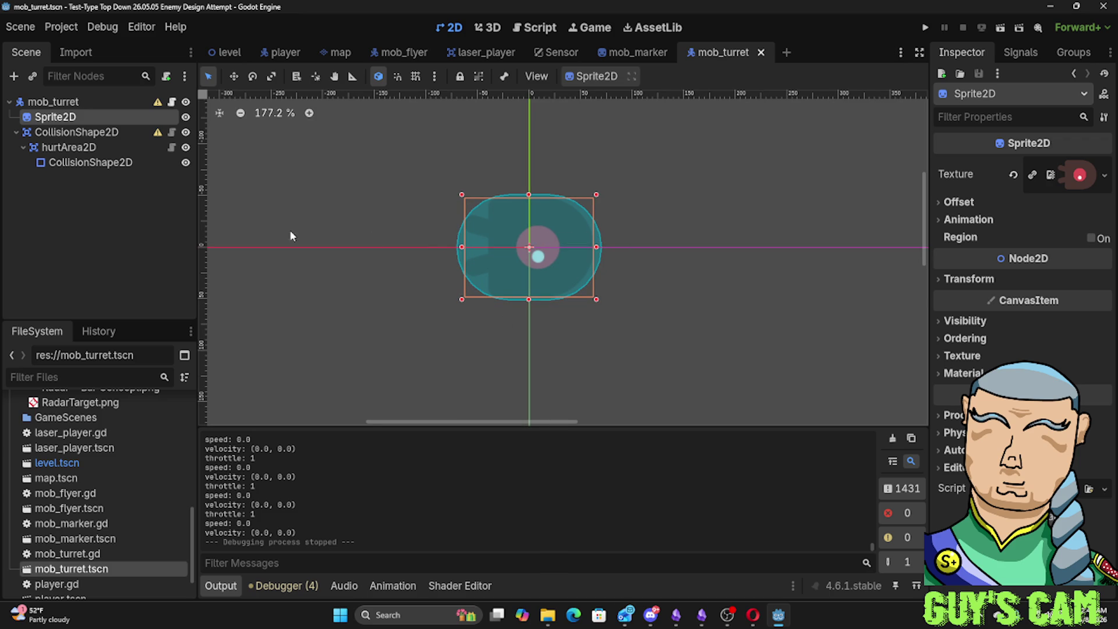
Inspect the turret Sprite2D's texture property and choose Load to pick a new image file
{"action": "left_click", "coordinate": [1104, 175]}
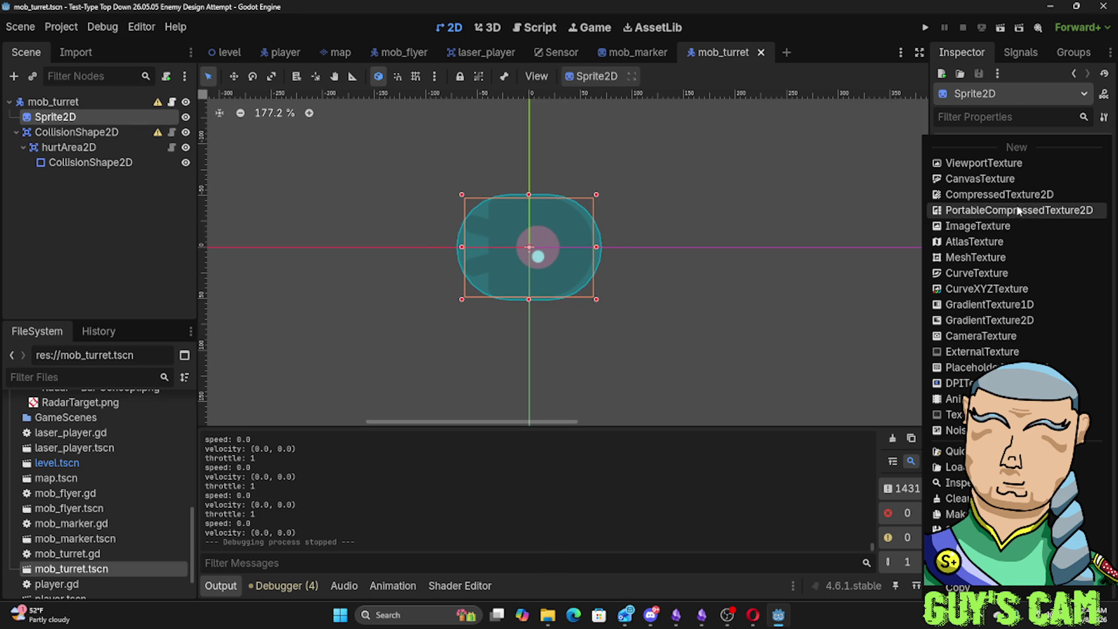
{"action": "left_click", "coordinate": [840, 162]}
{"action": "left_click", "coordinate": [1049, 173]}
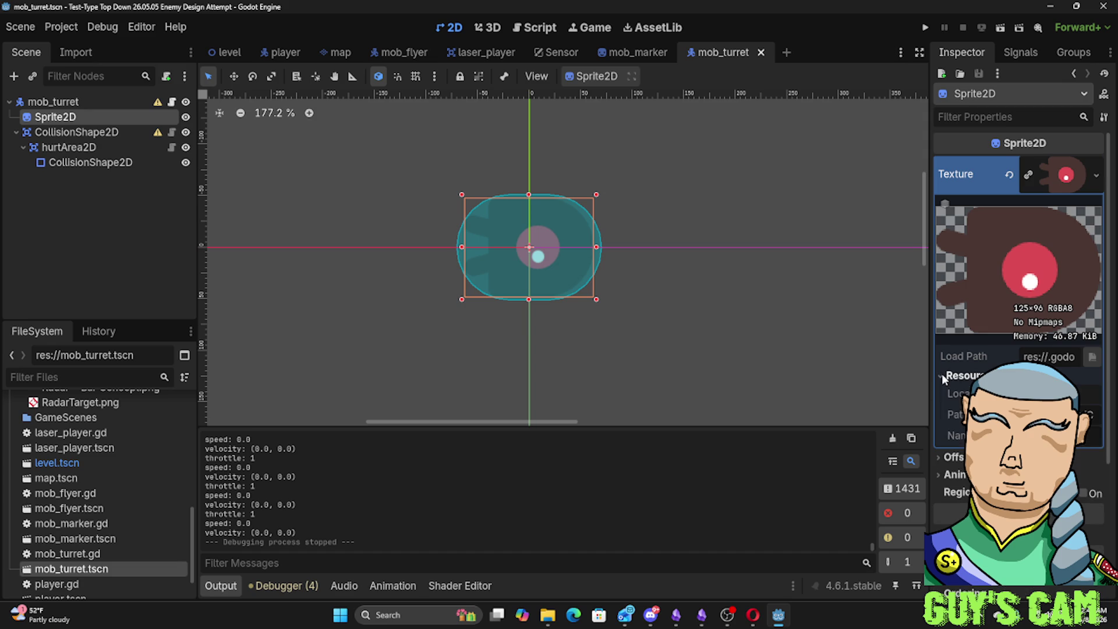
{"action": "left_click", "coordinate": [1027, 175]}
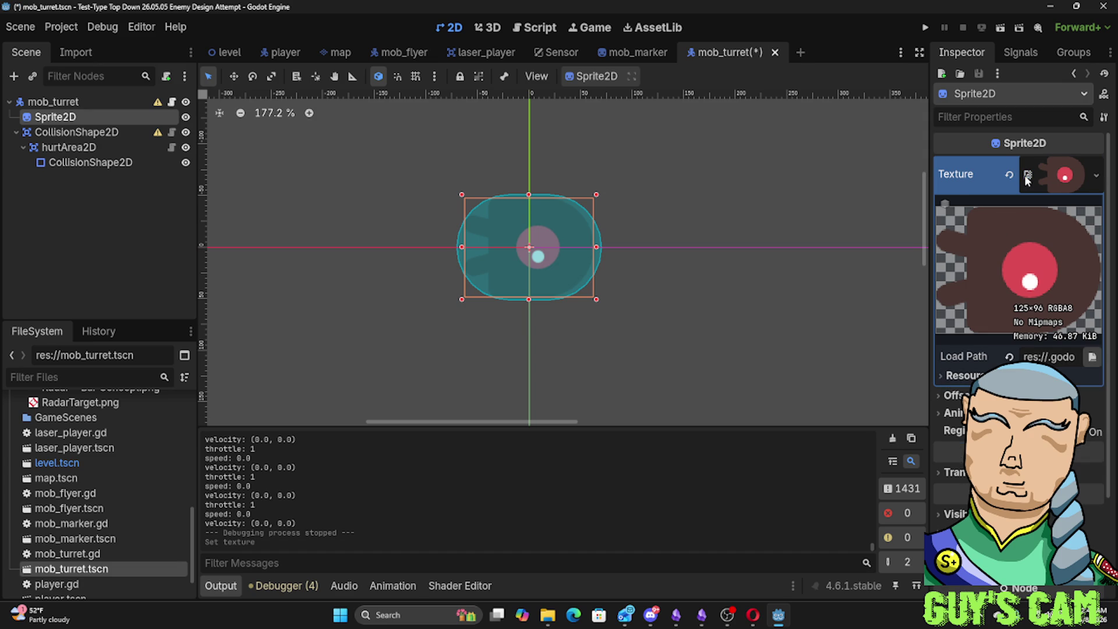
{"action": "left_click", "coordinate": [1064, 175]}
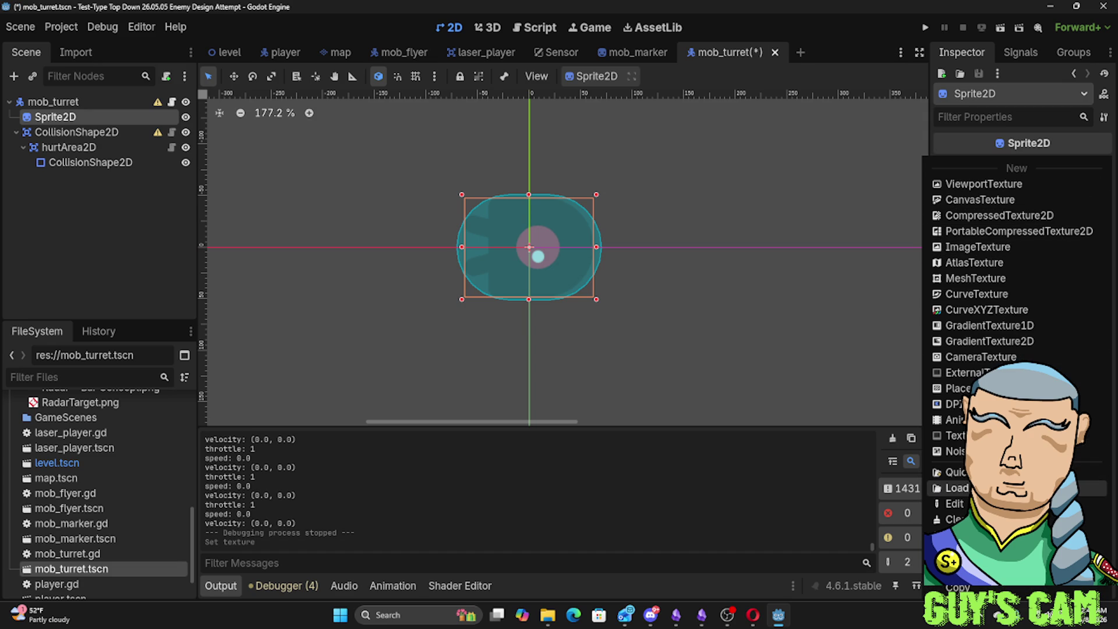
{"action": "left_click", "coordinate": [957, 488]}
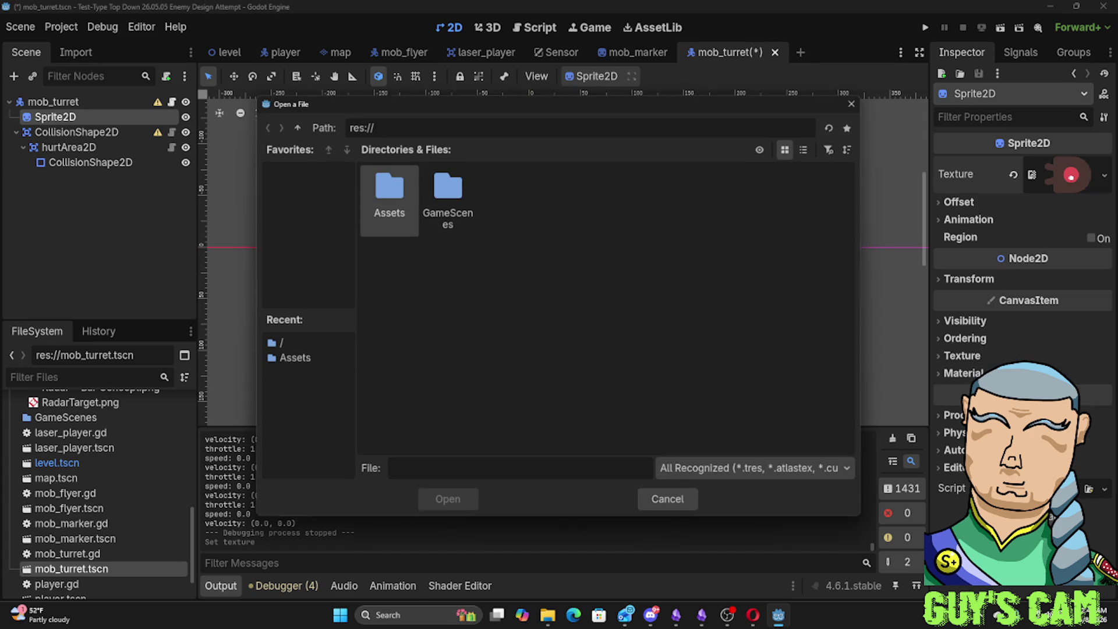
Browse Assets > Characters > Enemies and load enemyWalking_1.png as the turret texture
{"action": "double_click", "coordinate": [397, 212]}
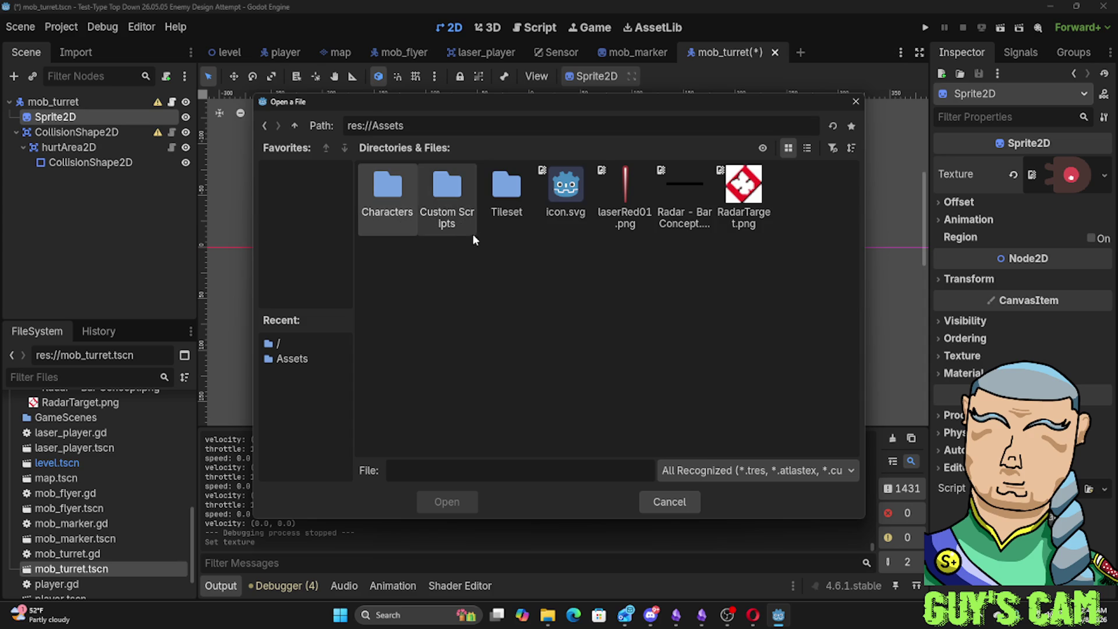
{"action": "double_click", "coordinate": [370, 222]}
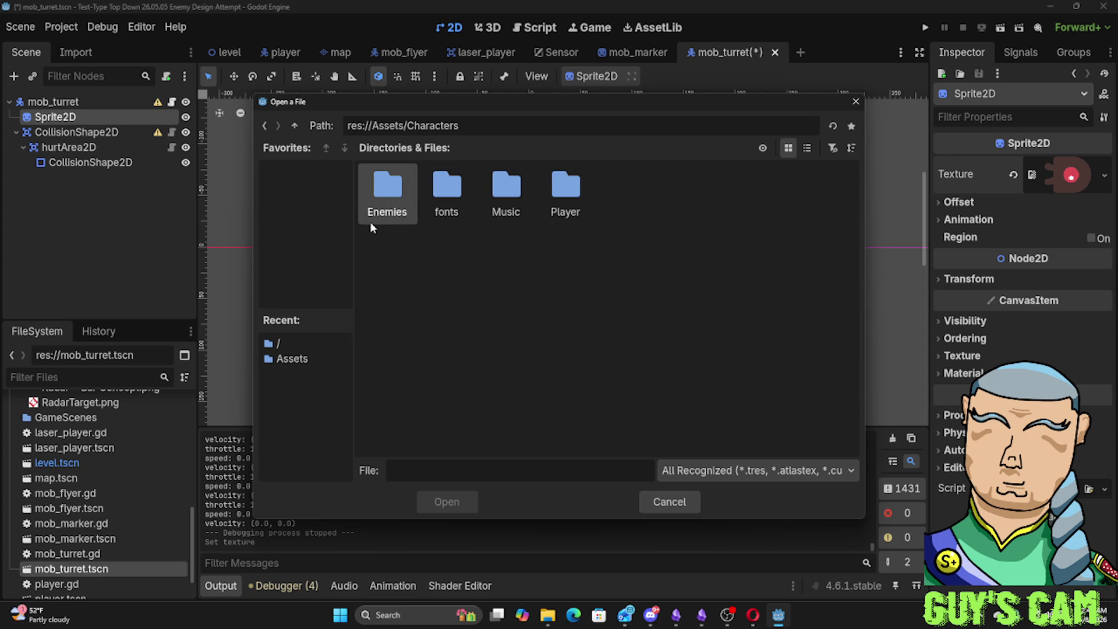
{"action": "double_click", "coordinate": [405, 219]}
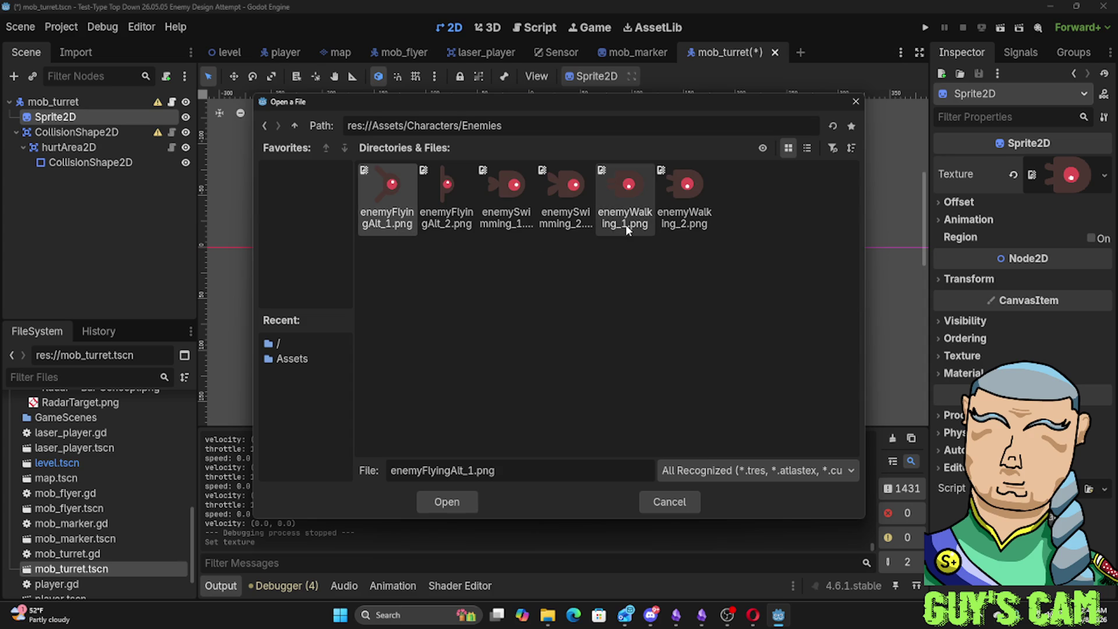
{"action": "left_click", "coordinate": [630, 189]}
{"action": "double_click", "coordinate": [629, 189]}
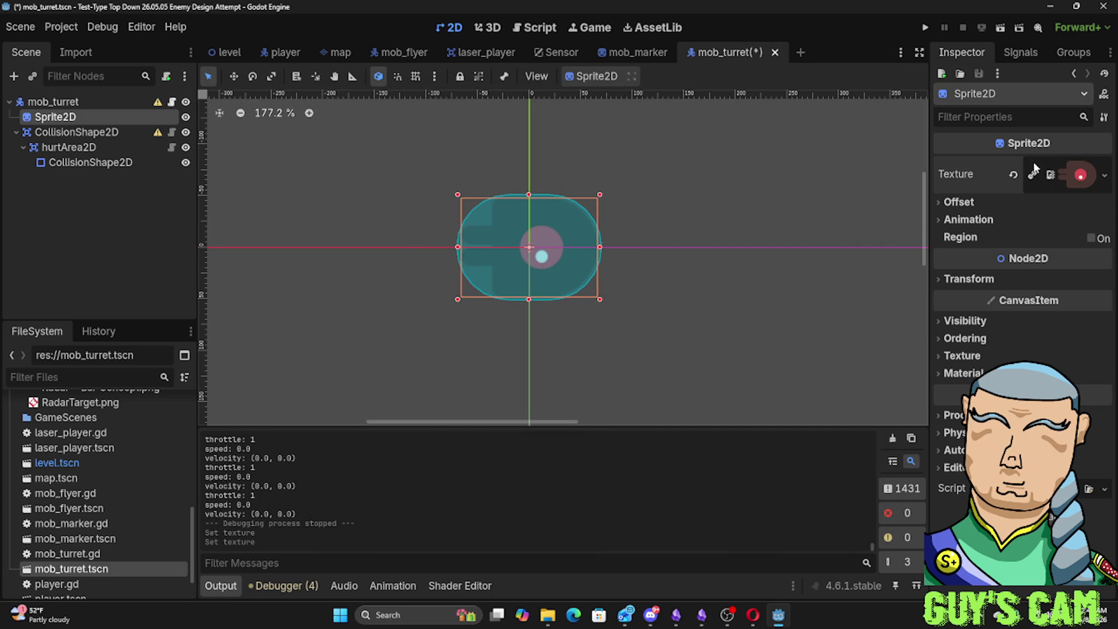
Enable Flip H under the sprite's Offset settings and launch the game with F5
{"action": "left_click", "coordinate": [948, 219]}
{"action": "left_click", "coordinate": [948, 219]}
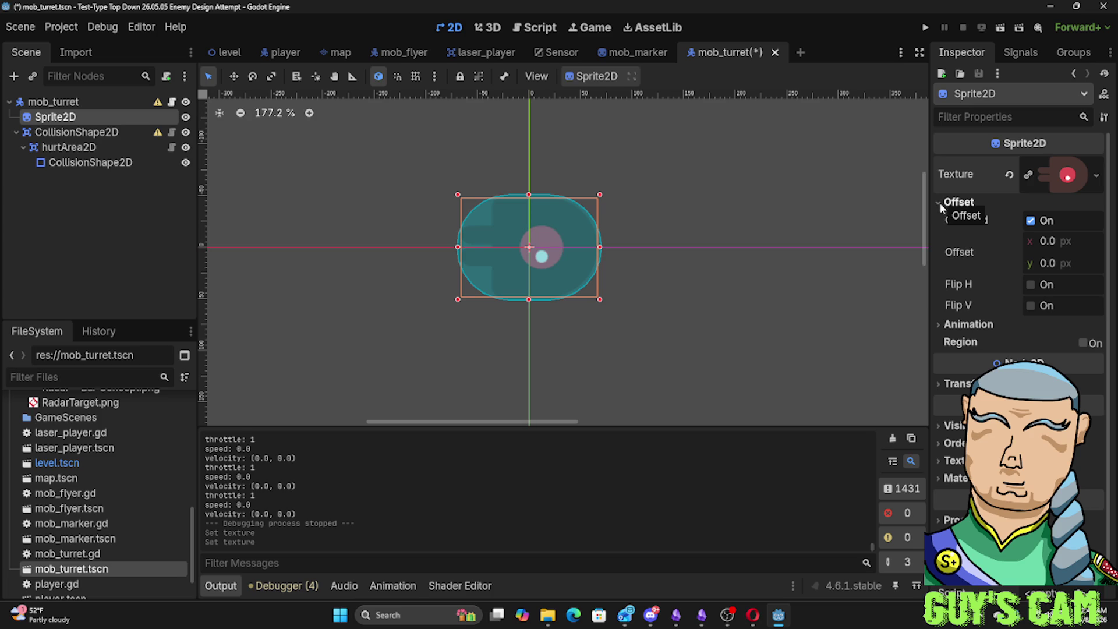
{"action": "left_click", "coordinate": [1031, 285]}
{"action": "left_click", "coordinate": [632, 254]}
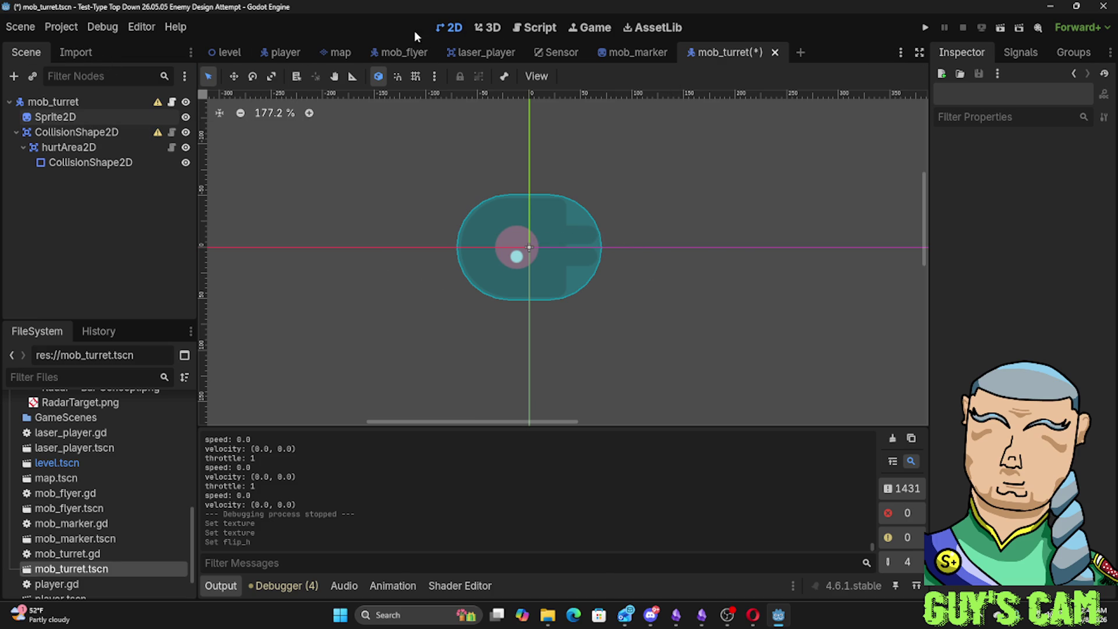
{"action": "key", "text": "F5"}
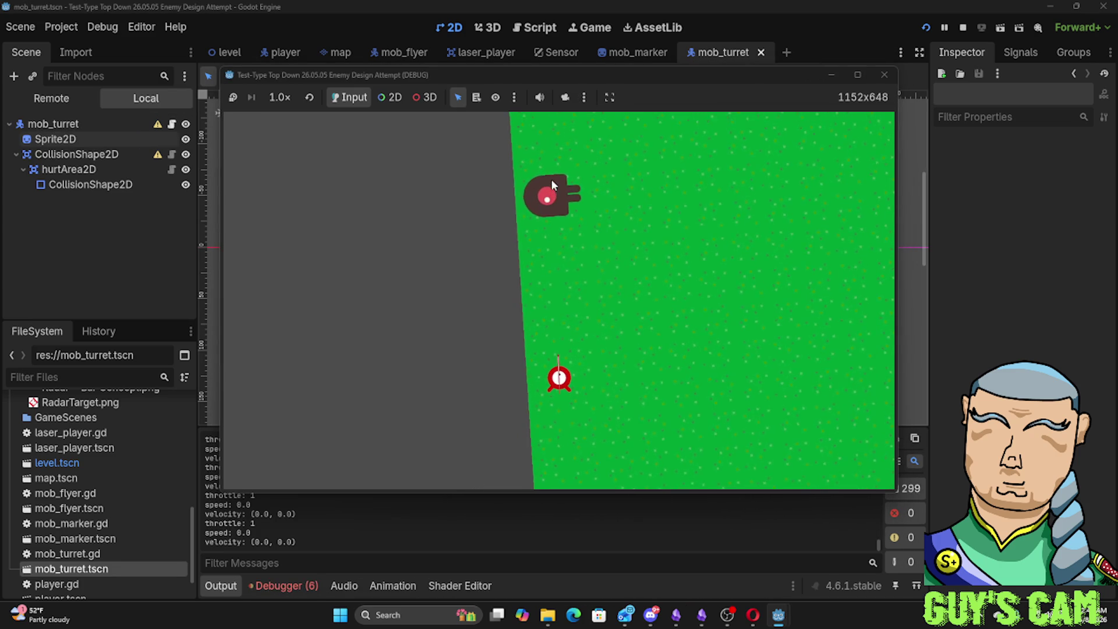
Shoot down the turret in the running game, then close the debug window
{"action": "left_click", "coordinate": [551, 182]}
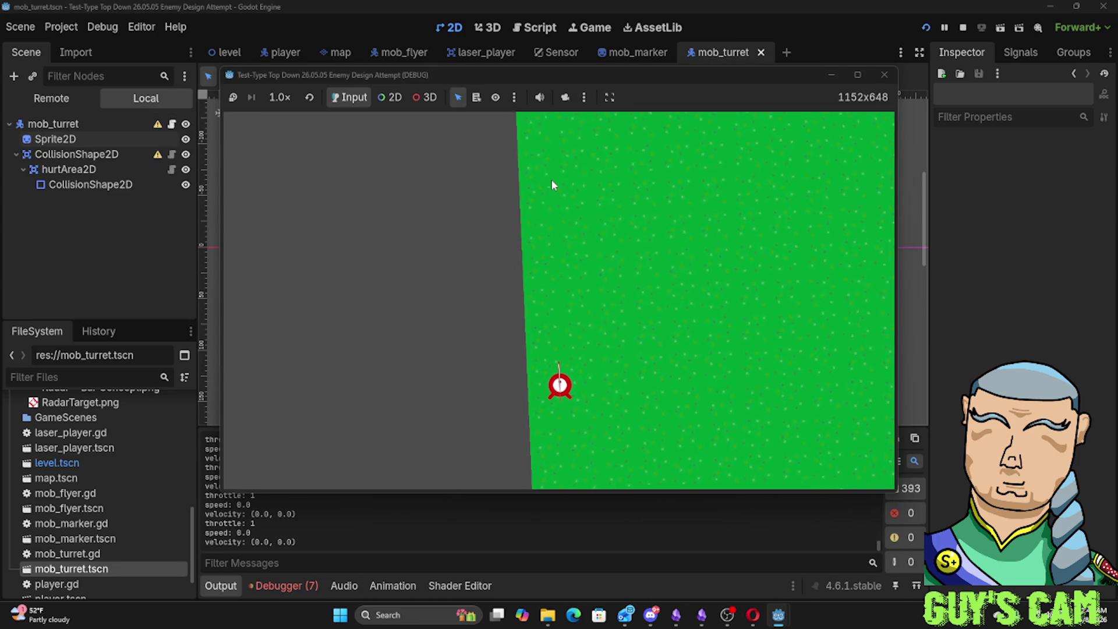
{"action": "left_click", "coordinate": [883, 76]}
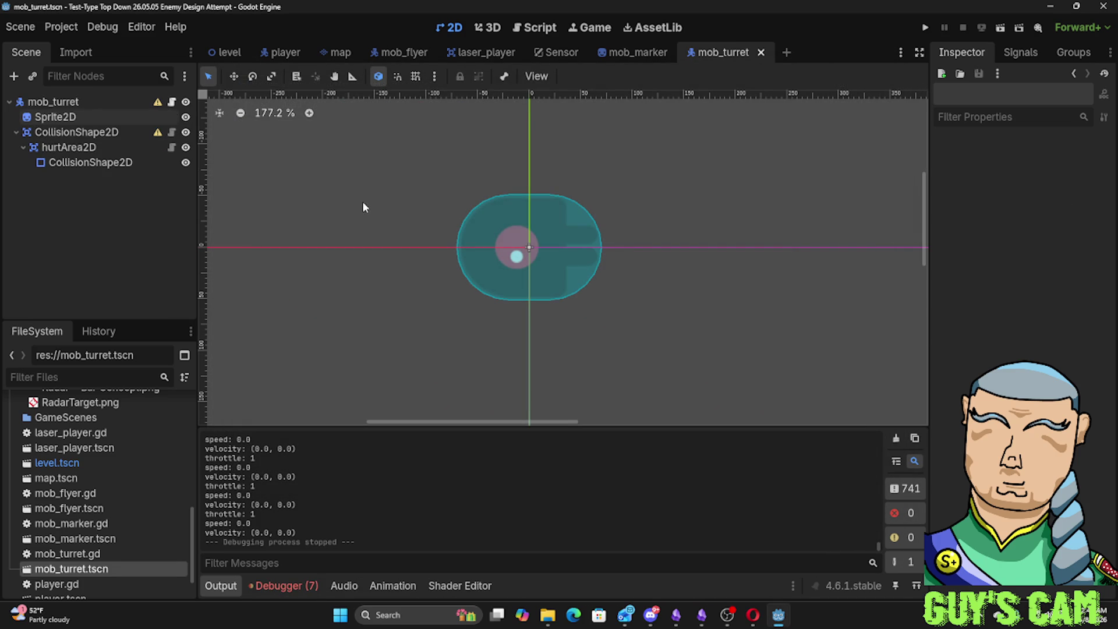
{"action": "left_click", "coordinate": [522, 26]}
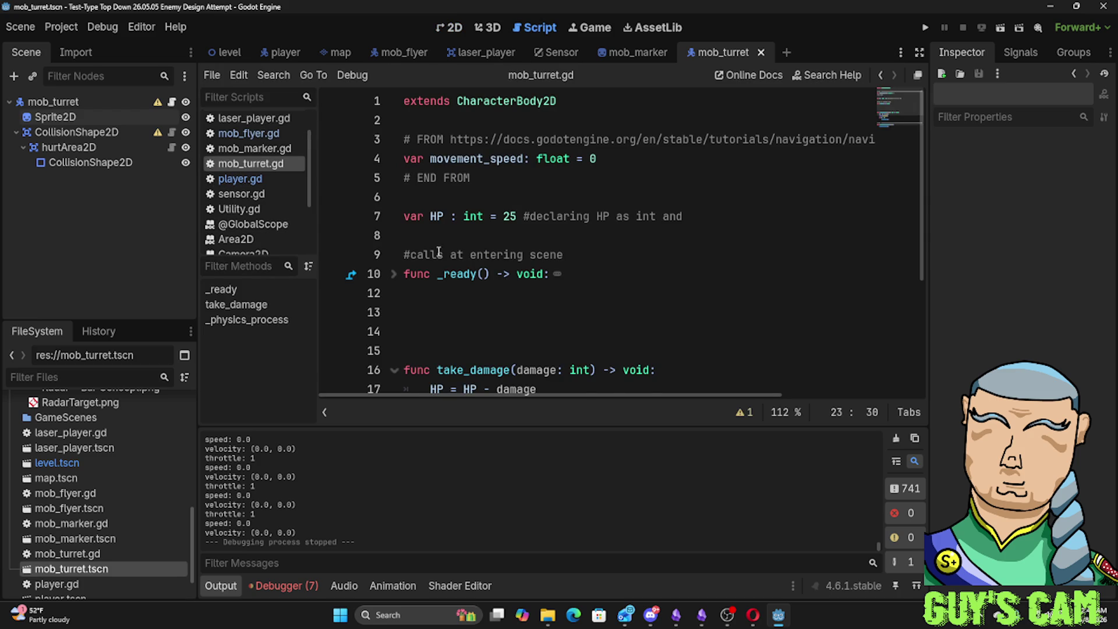
{"action": "left_click", "coordinate": [394, 275]}
{"action": "left_click", "coordinate": [394, 275]}
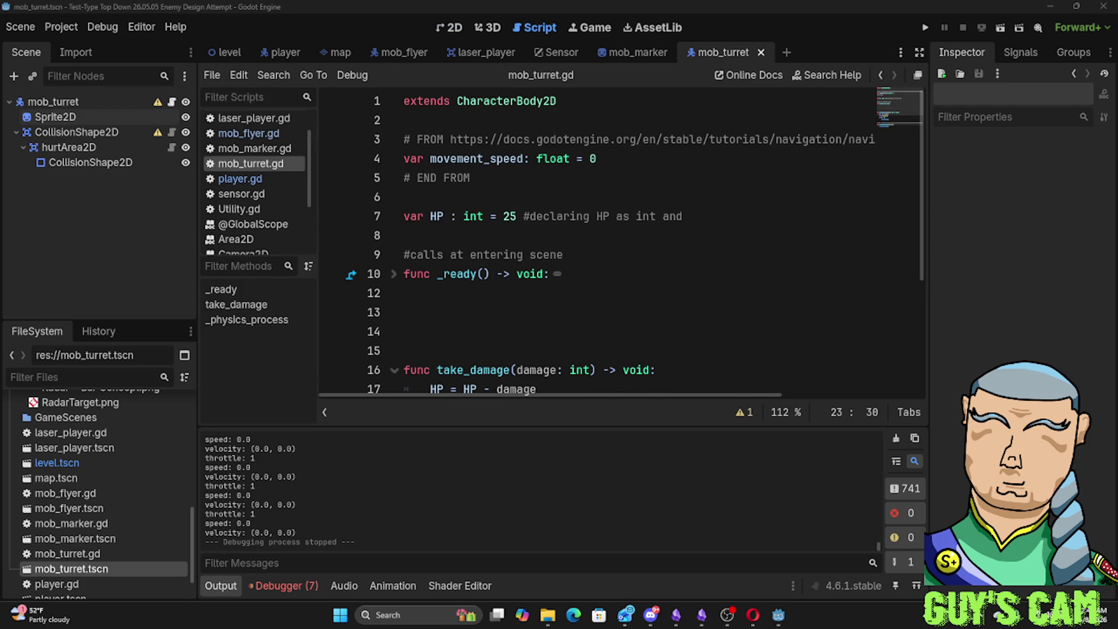
{"action": "key", "text": "super+d"}
{"action": "left_click", "coordinate": [574, 166]}
{"action": "left_click", "coordinate": [501, 129]}
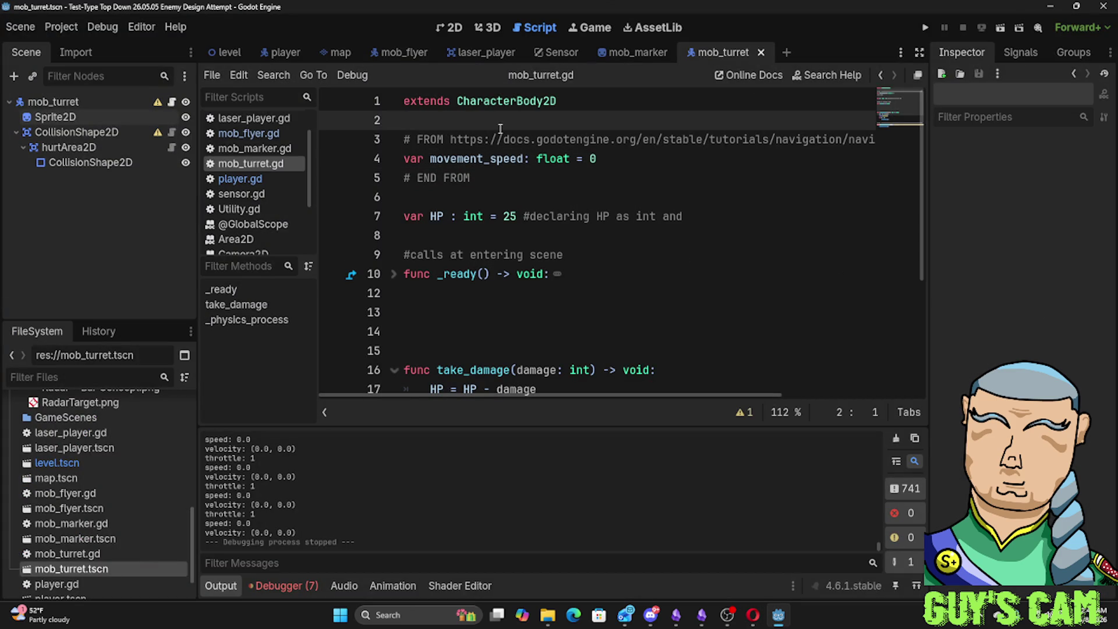
{"action": "key", "text": "Return"}
{"action": "key", "text": "Return"}
{"action": "key", "text": "Up"}
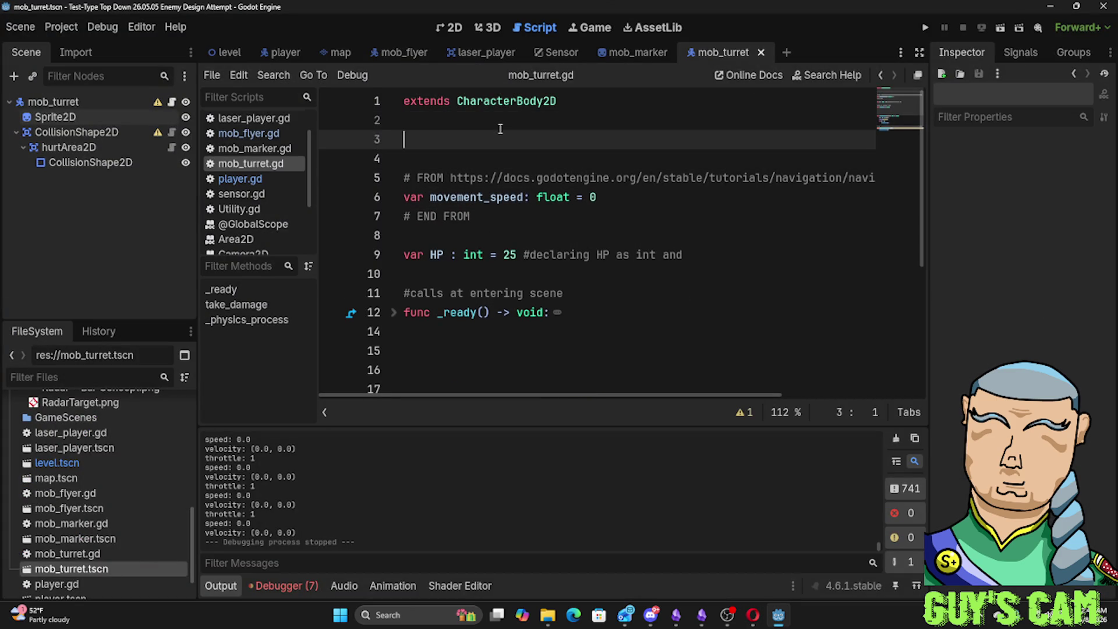
{"action": "type", "text": "@onrea"}
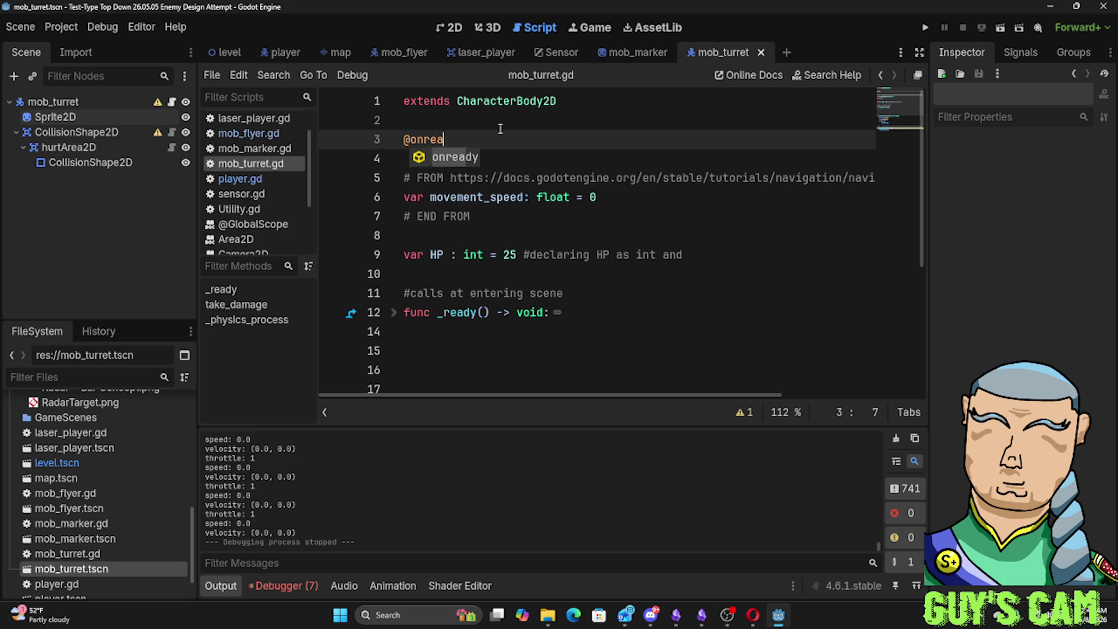
{"action": "type", "text": "dy var"}
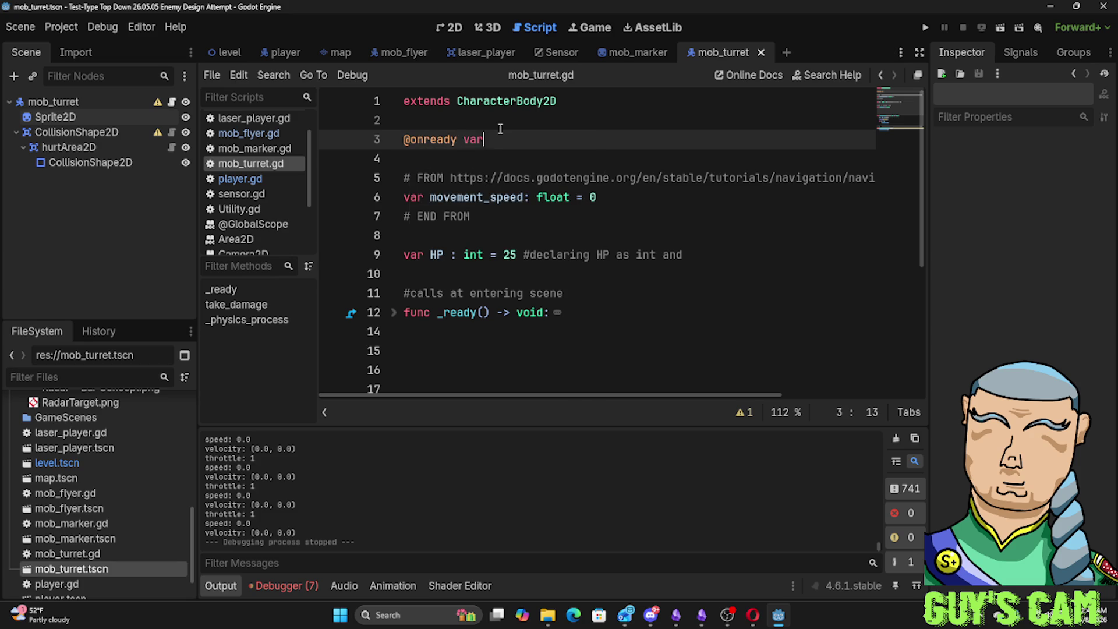
{"action": "type", "text": " Target"}
{"action": "type", "text": "ing = "}
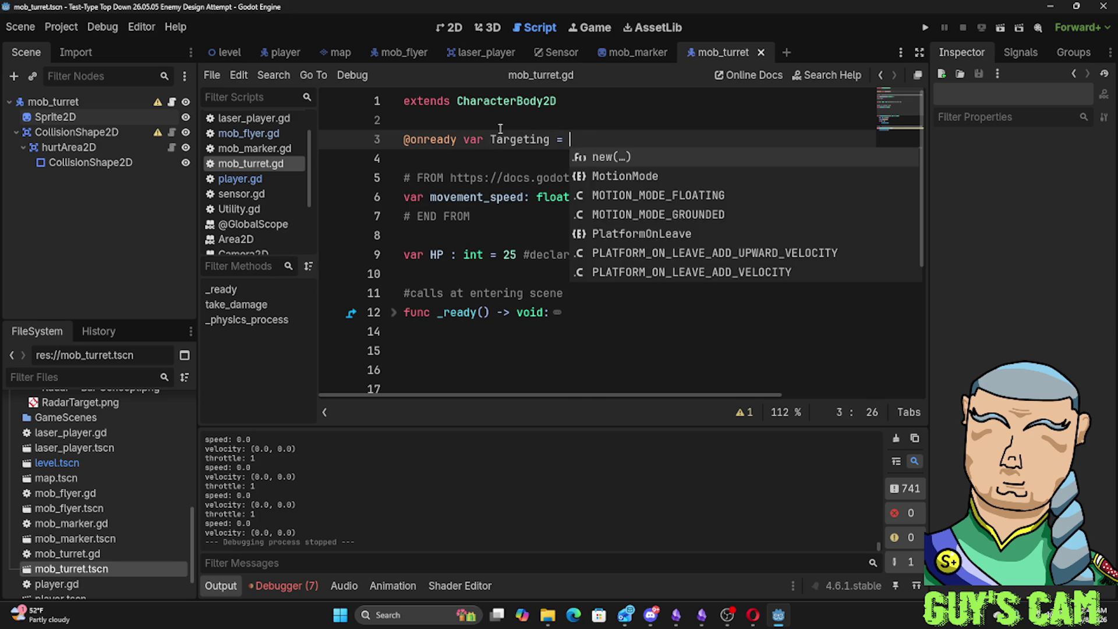
{"action": "type", "text": "#"}
{"action": "key", "text": "BackSpace"}
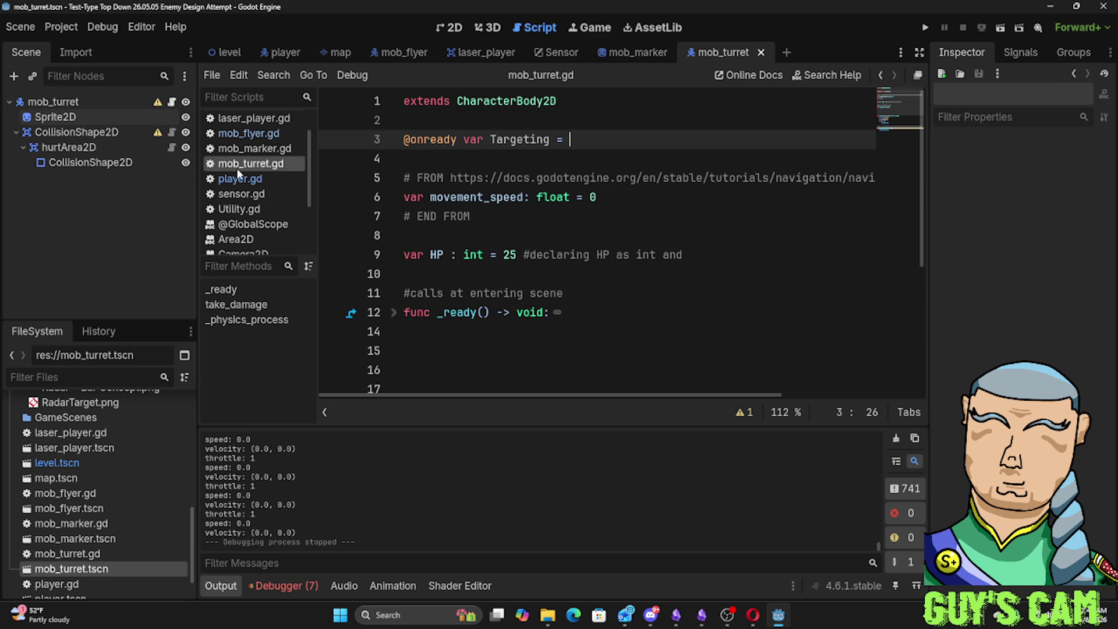
{"action": "scroll", "coordinate": [84, 511], "scroll_direction": "up", "scroll_amount": 1}
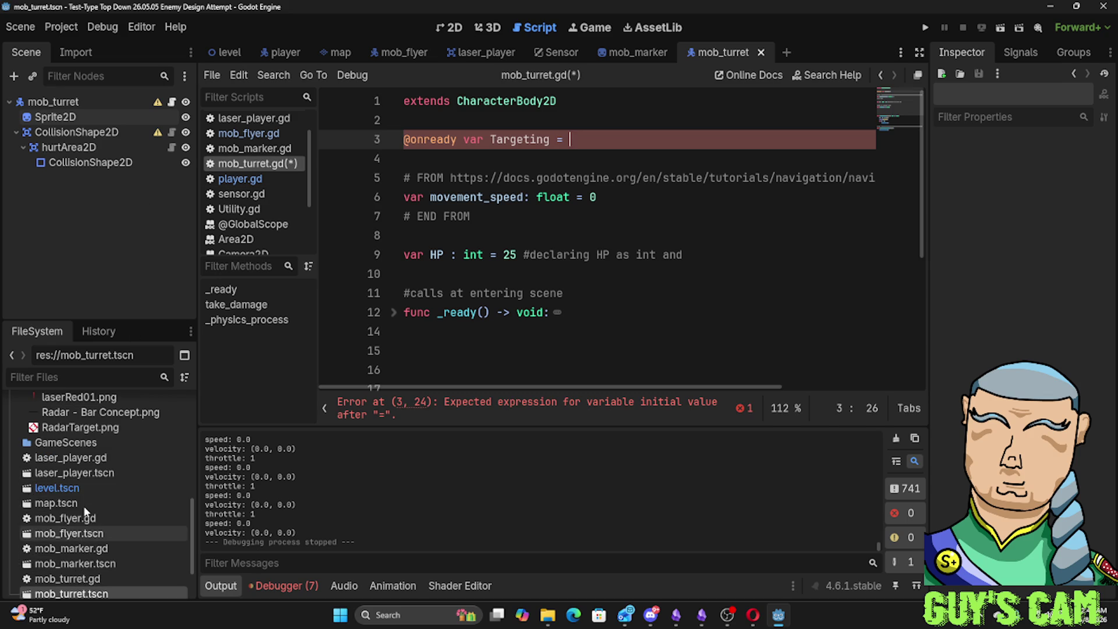
Drop in the scene path, replacing the mistaken laser_player.tscn with player.tscn
{"action": "left_click_drag", "start_coordinate": [86, 473], "coordinate": [577, 142]}
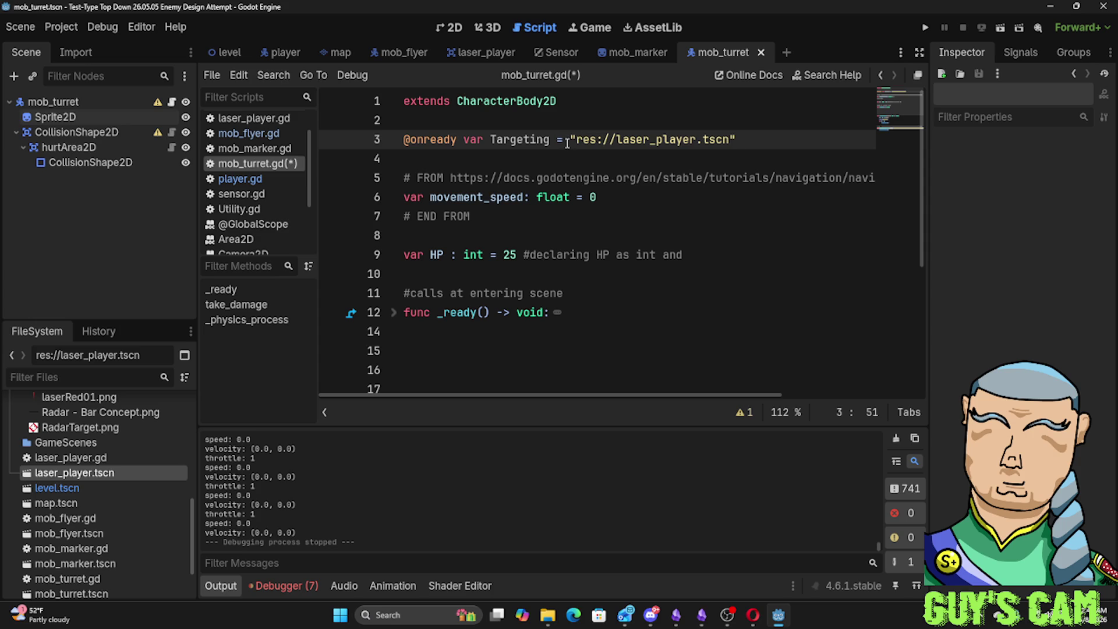
{"action": "left_click_drag", "start_coordinate": [570, 140], "coordinate": [742, 134]}
{"action": "key", "text": "BackSpace"}
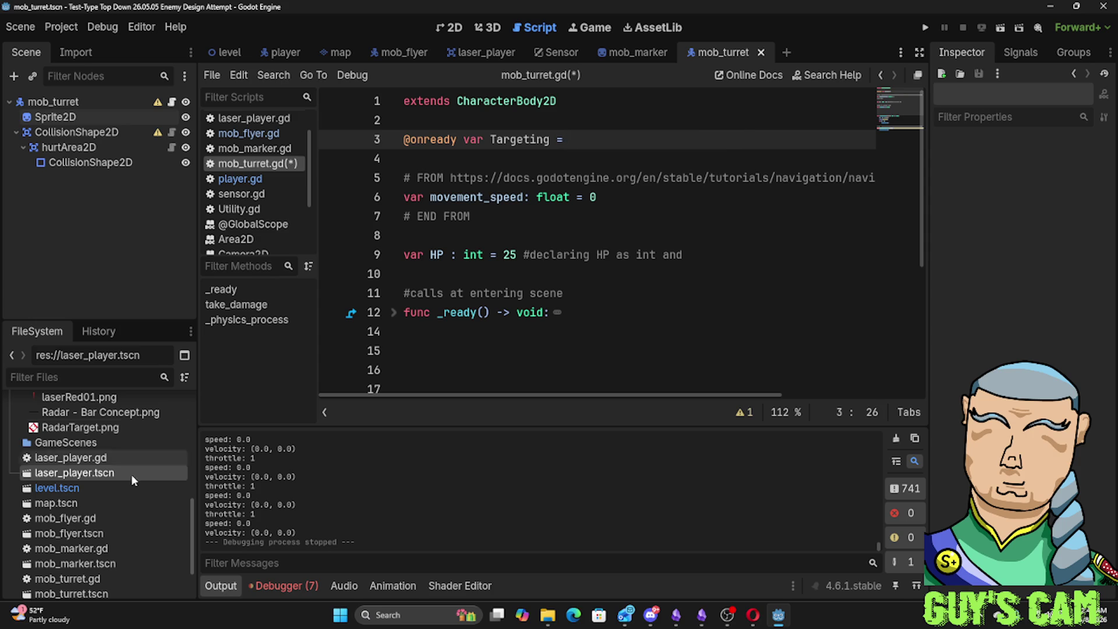
{"action": "scroll", "coordinate": [87, 516], "scroll_direction": "down", "scroll_amount": 3}
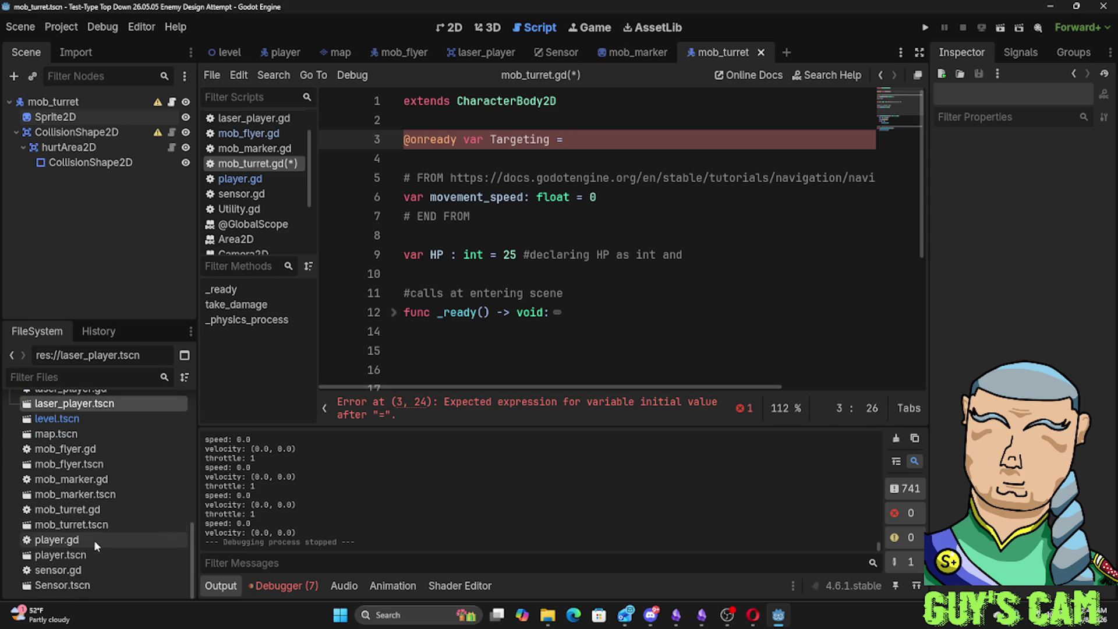
{"action": "left_click_drag", "start_coordinate": [62, 555], "coordinate": [623, 141]}
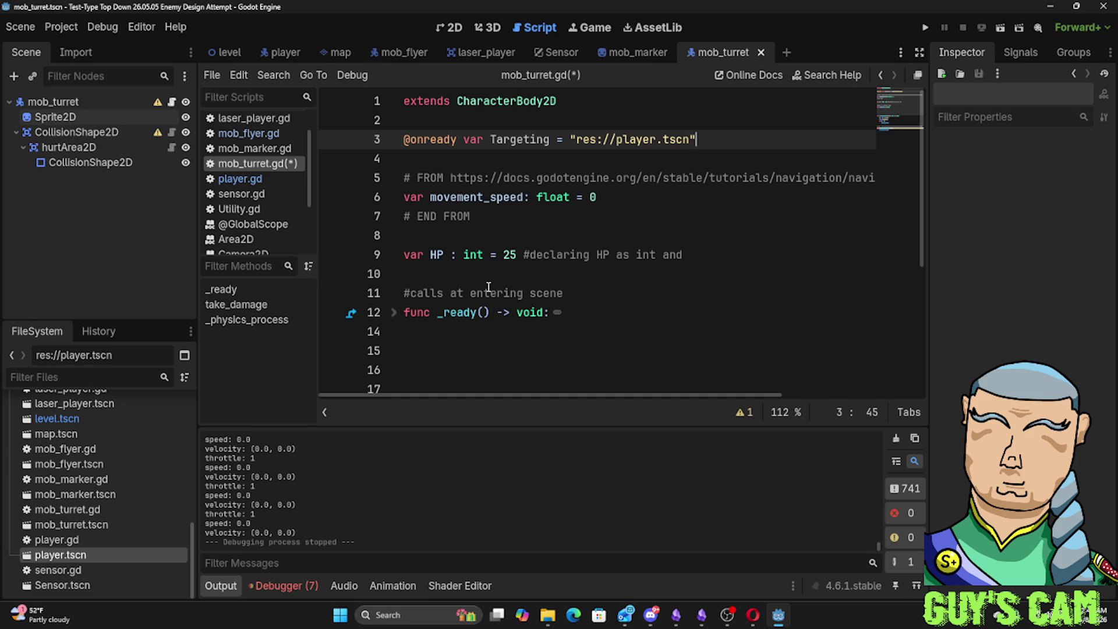
{"action": "left_click", "coordinate": [753, 615]}
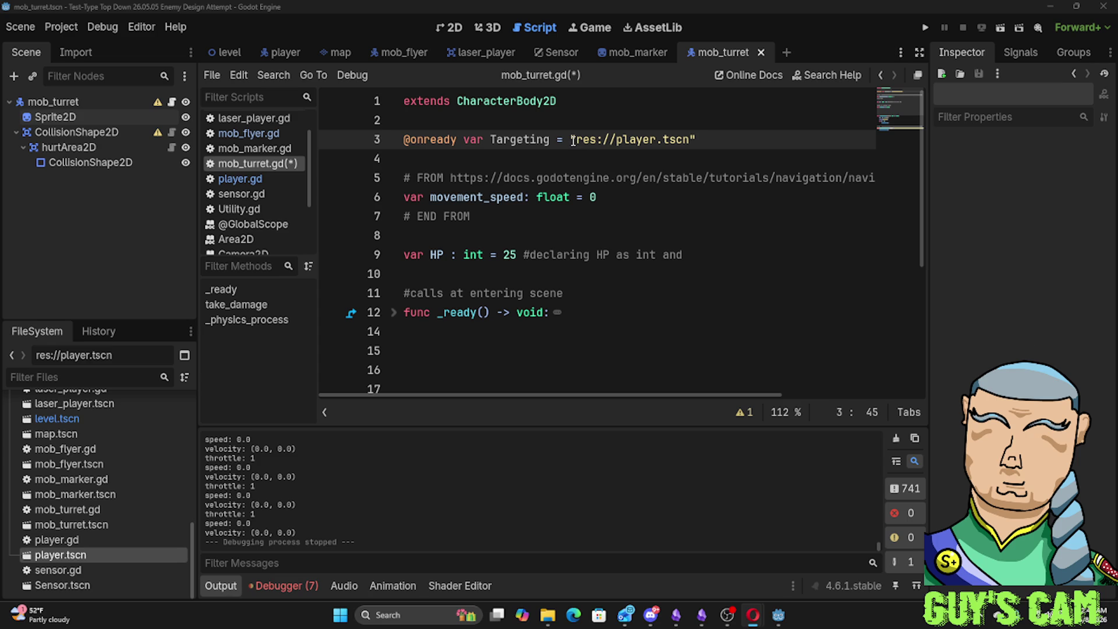
{"action": "left_click_drag", "start_coordinate": [572, 140], "coordinate": [714, 141]}
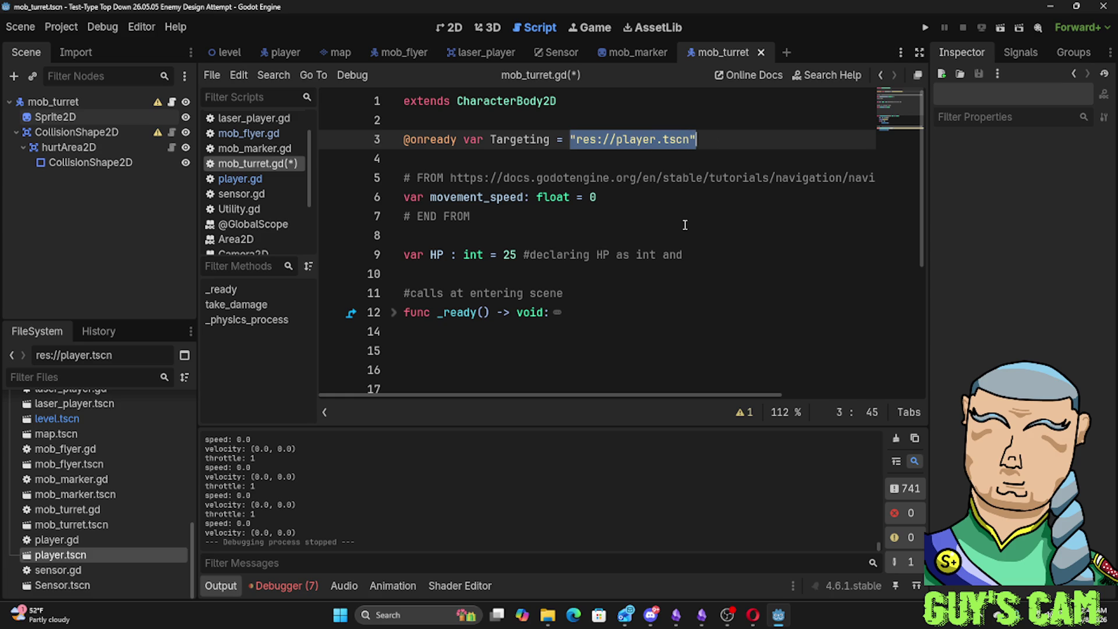
Run the game with the Targeting change, close it, and return focus to line 3 of the script
{"action": "key", "text": "F5"}
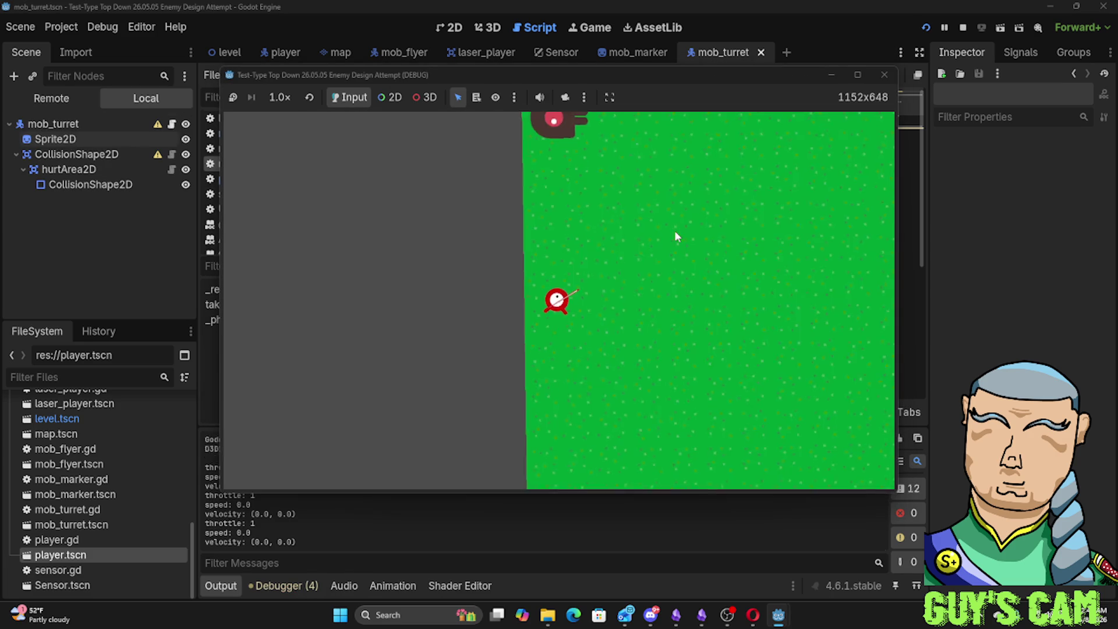
{"action": "left_click", "coordinate": [884, 75]}
{"action": "left_click", "coordinate": [596, 178]}
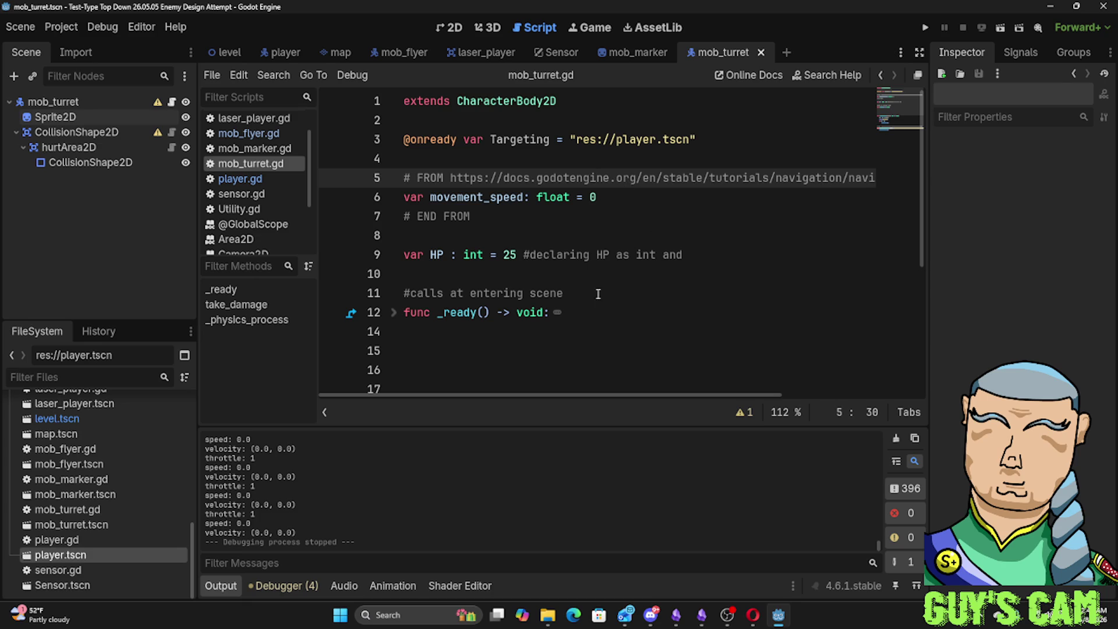
{"action": "scroll", "coordinate": [570, 278], "scroll_direction": "down", "scroll_amount": 4}
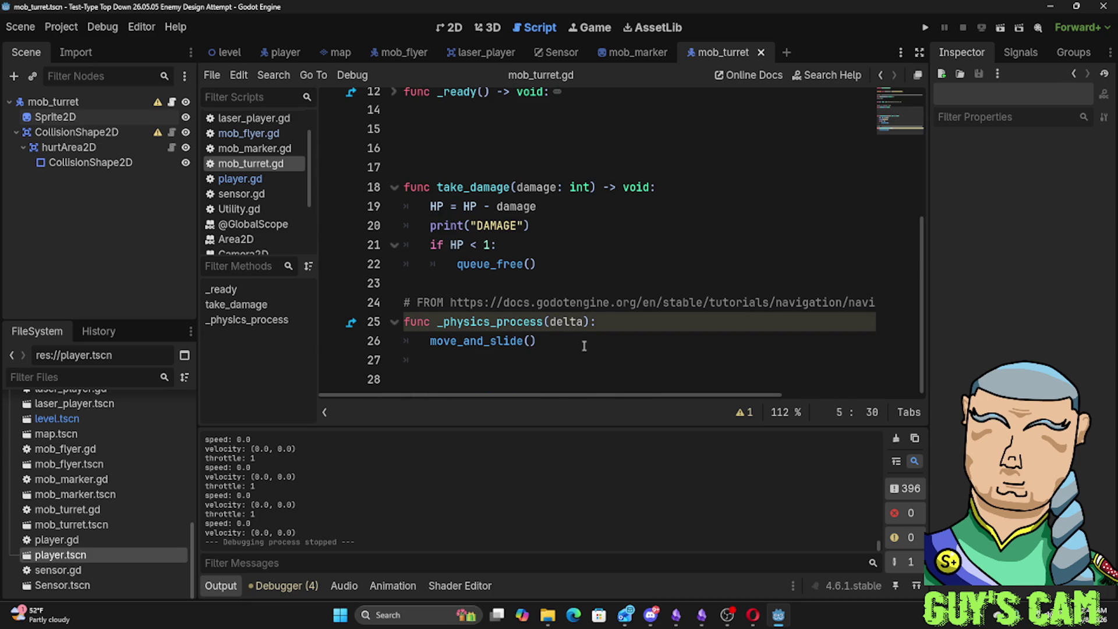
Write _physics_process with var direction = Targeting and move_and_slide(), then show the player scene
{"action": "left_click", "coordinate": [611, 337]}
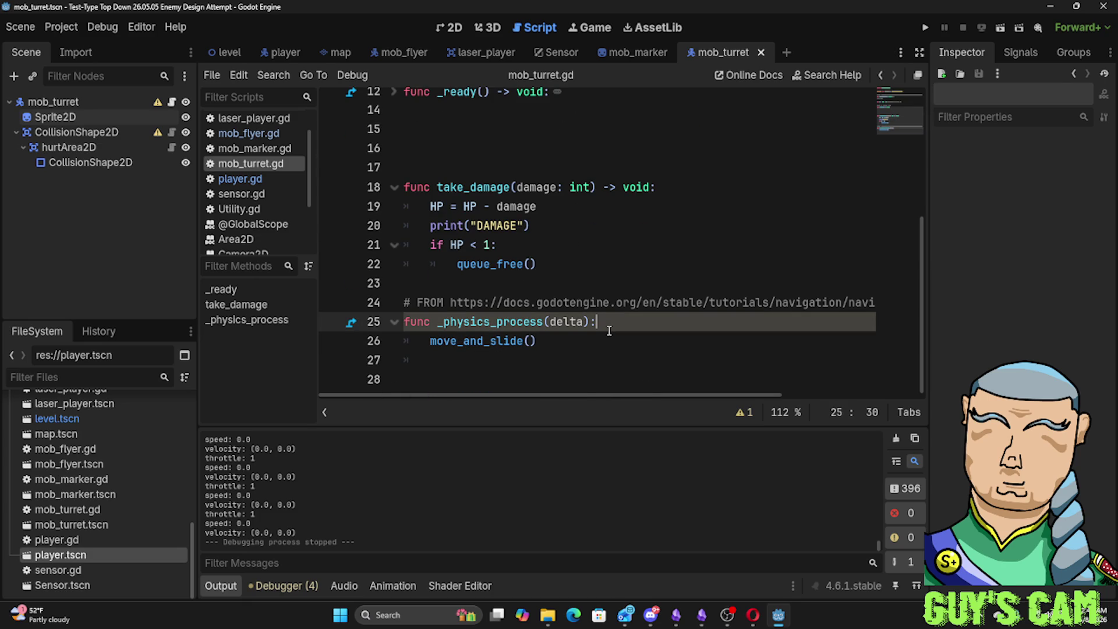
{"action": "key", "text": "Return"}
{"action": "type", "text": "va"}
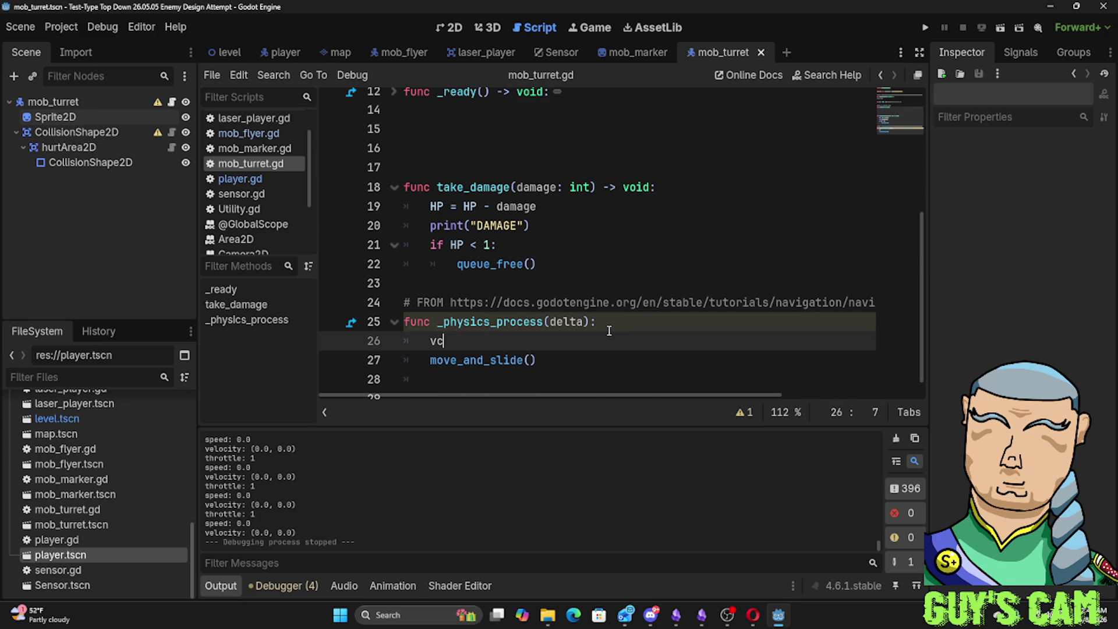
{"action": "type", "text": "r"}
{"action": "key", "text": "Escape"}
{"action": "type", "text": "dir"}
{"action": "type", "text": "ection = "}
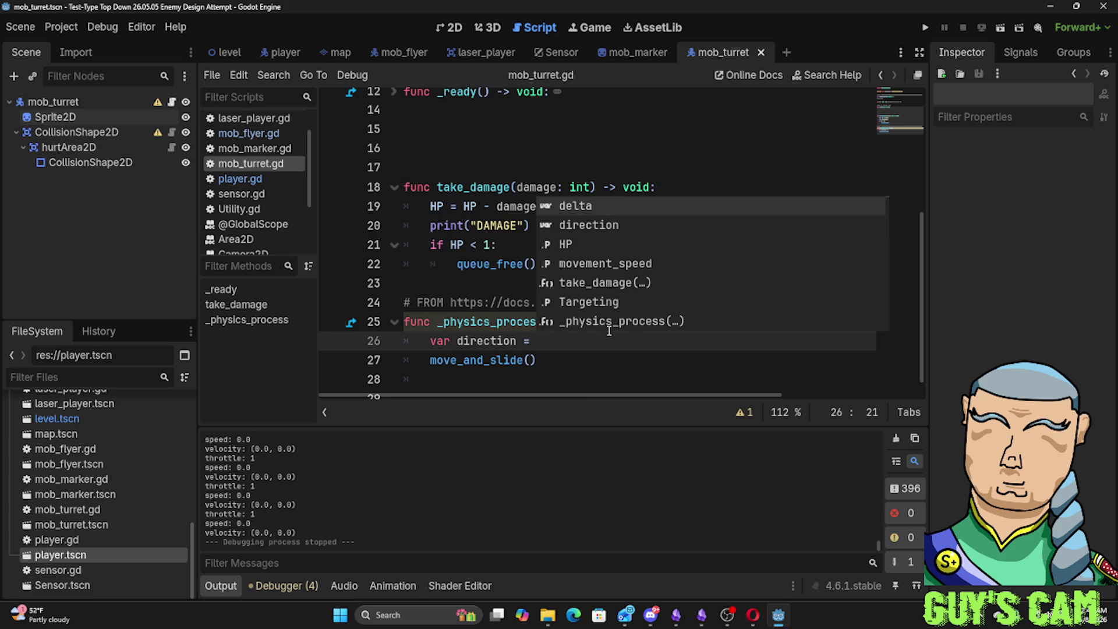
{"action": "type", "text": "targ"}
{"action": "key", "text": "Return"}
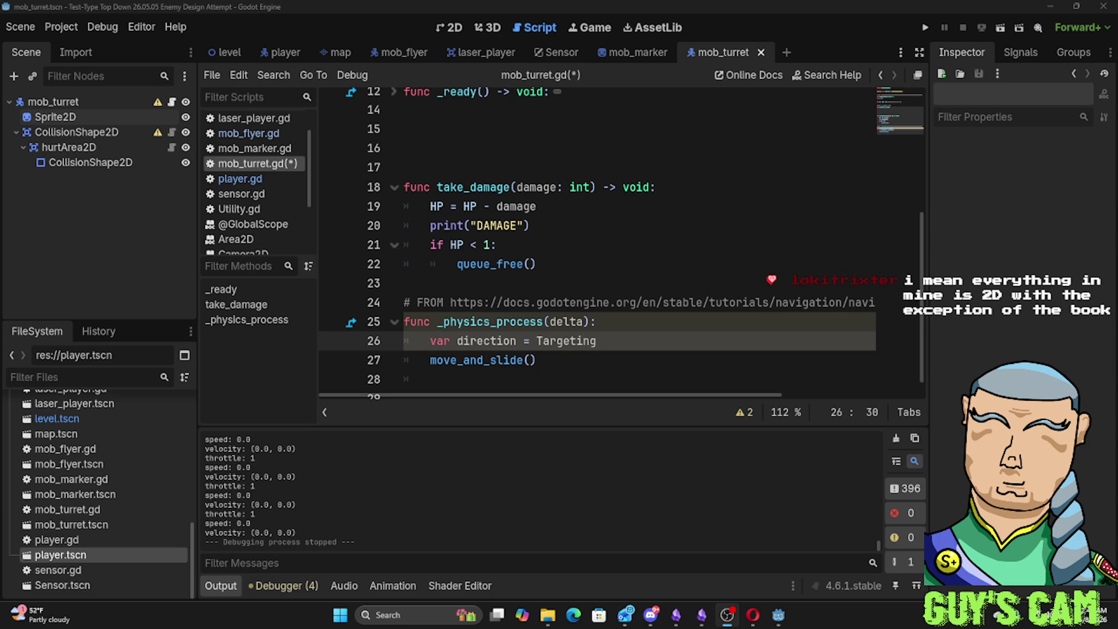
{"action": "left_click", "coordinate": [278, 53]}
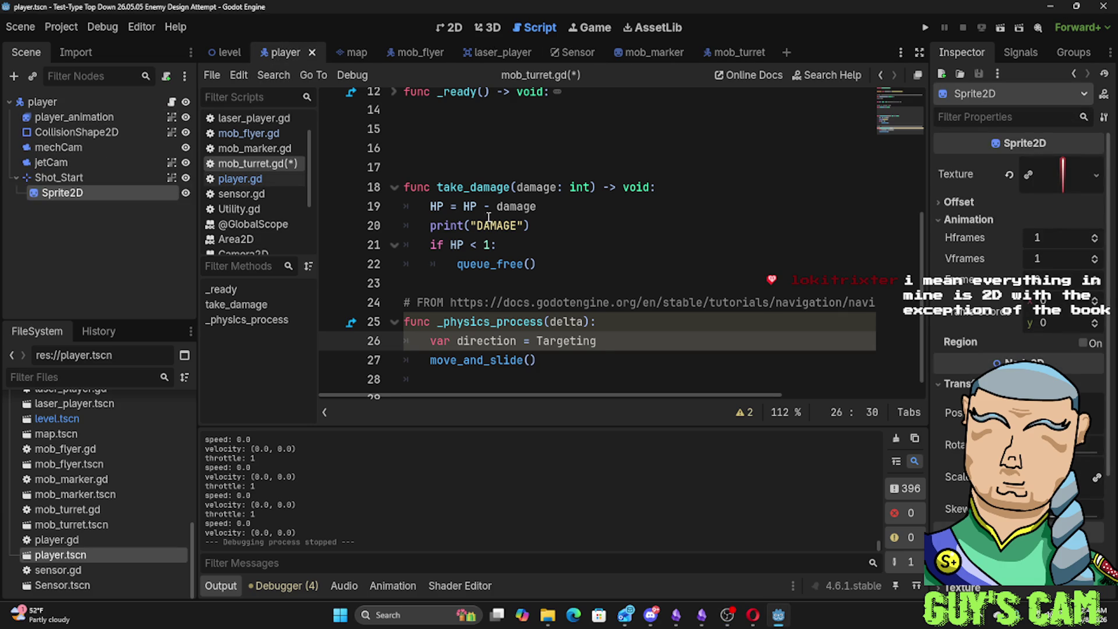
{"action": "scroll", "coordinate": [494, 212], "scroll_direction": "up", "scroll_amount": 4}
In player.gd comment the laser preload line '#for projectile calling' and look over the exported variables
{"action": "left_click", "coordinate": [250, 178]}
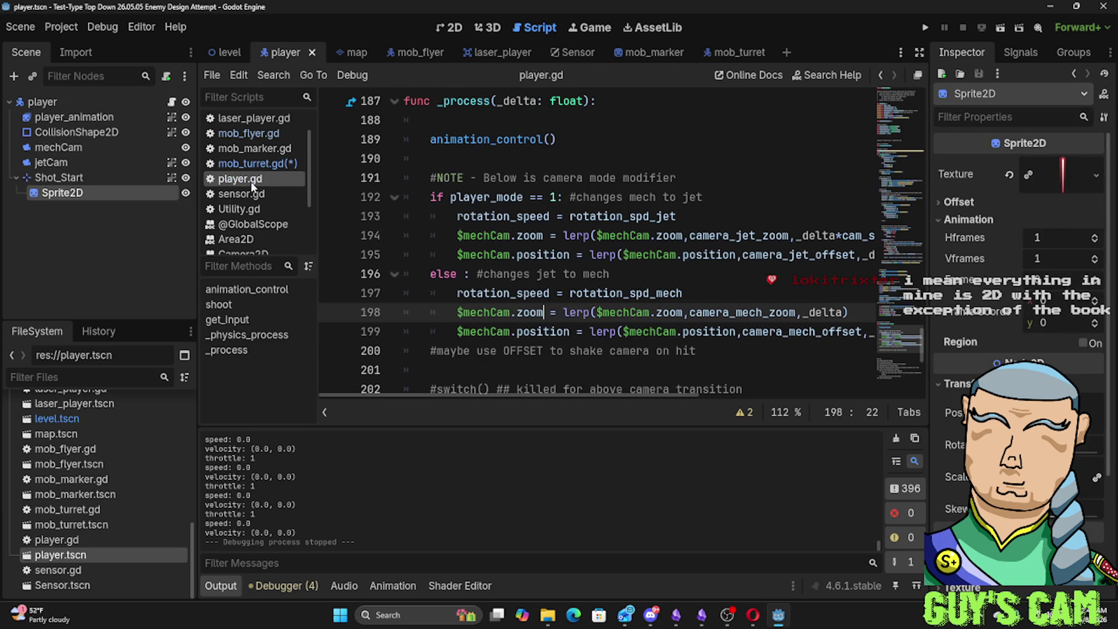
{"action": "scroll", "coordinate": [588, 312], "scroll_direction": "up", "scroll_amount": 5}
{"action": "scroll", "coordinate": [588, 312], "scroll_direction": "up", "scroll_amount": 6}
{"action": "scroll", "coordinate": [587, 311], "scroll_direction": "up", "scroll_amount": 3}
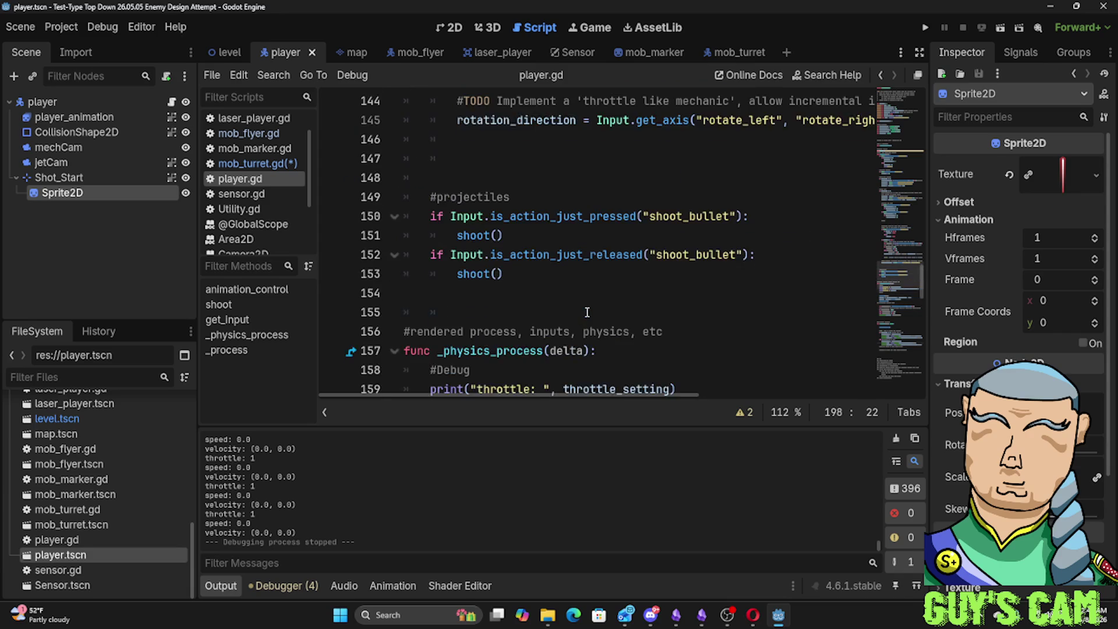
{"action": "scroll", "coordinate": [588, 312], "scroll_direction": "up", "scroll_amount": 3}
{"action": "scroll", "coordinate": [587, 312], "scroll_direction": "up", "scroll_amount": 4}
{"action": "scroll", "coordinate": [587, 311], "scroll_direction": "up", "scroll_amount": 4}
{"action": "scroll", "coordinate": [586, 312], "scroll_direction": "up", "scroll_amount": 1}
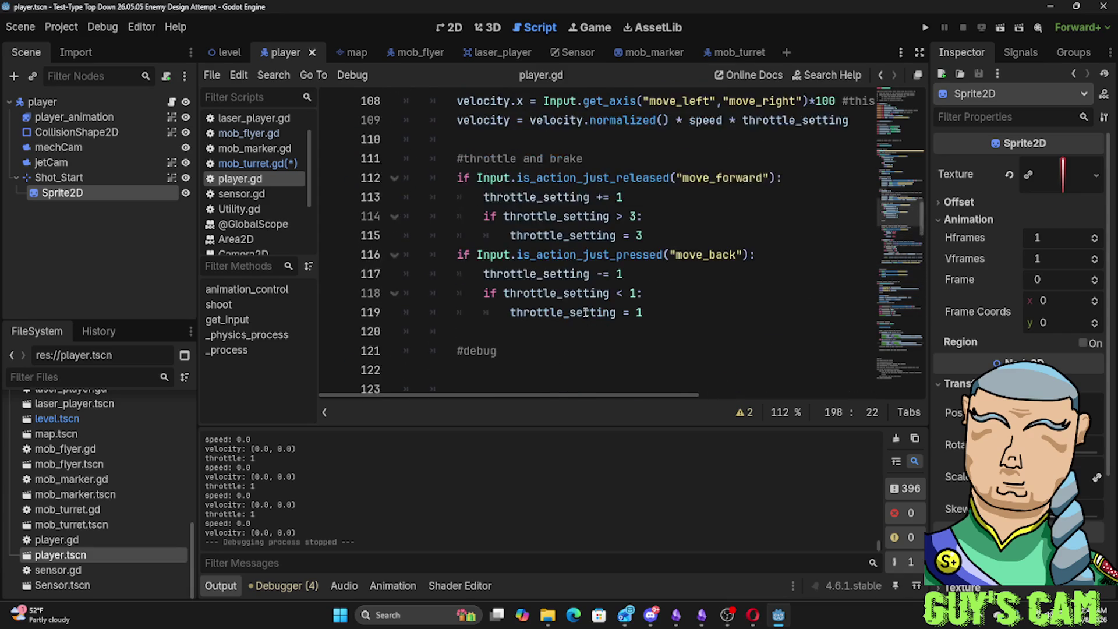
{"action": "scroll", "coordinate": [586, 312], "scroll_direction": "up", "scroll_amount": 3}
{"action": "scroll", "coordinate": [585, 312], "scroll_direction": "up", "scroll_amount": 3}
{"action": "scroll", "coordinate": [585, 312], "scroll_direction": "up", "scroll_amount": 3}
{"action": "scroll", "coordinate": [586, 312], "scroll_direction": "up", "scroll_amount": 2}
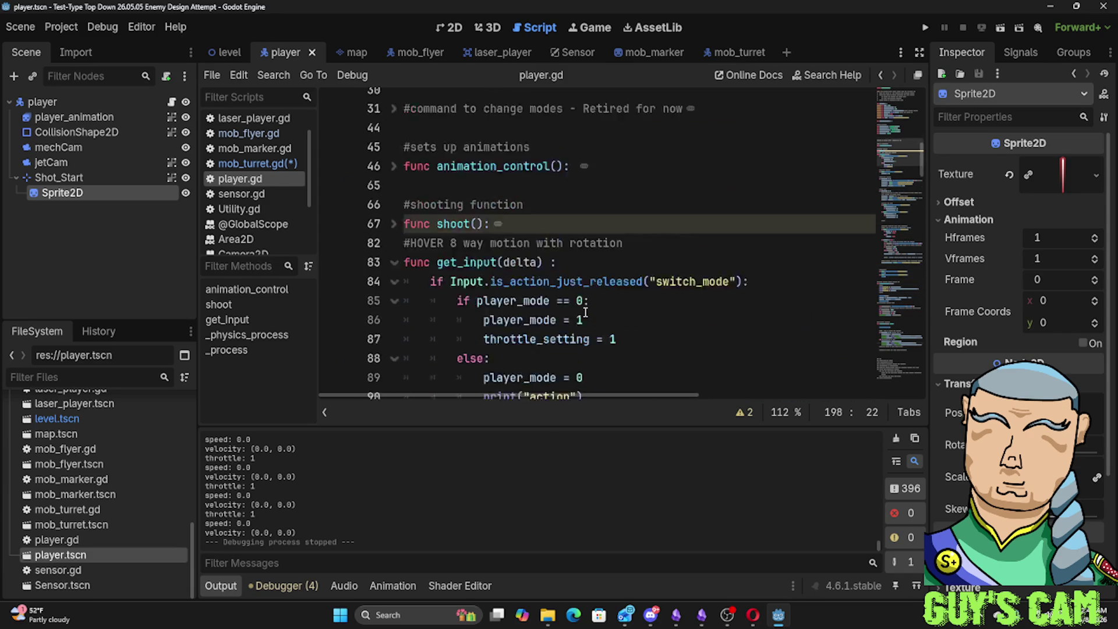
{"action": "scroll", "coordinate": [586, 312], "scroll_direction": "up", "scroll_amount": 3}
{"action": "scroll", "coordinate": [586, 312], "scroll_direction": "up", "scroll_amount": 3}
{"action": "scroll", "coordinate": [586, 312], "scroll_direction": "up", "scroll_amount": 2}
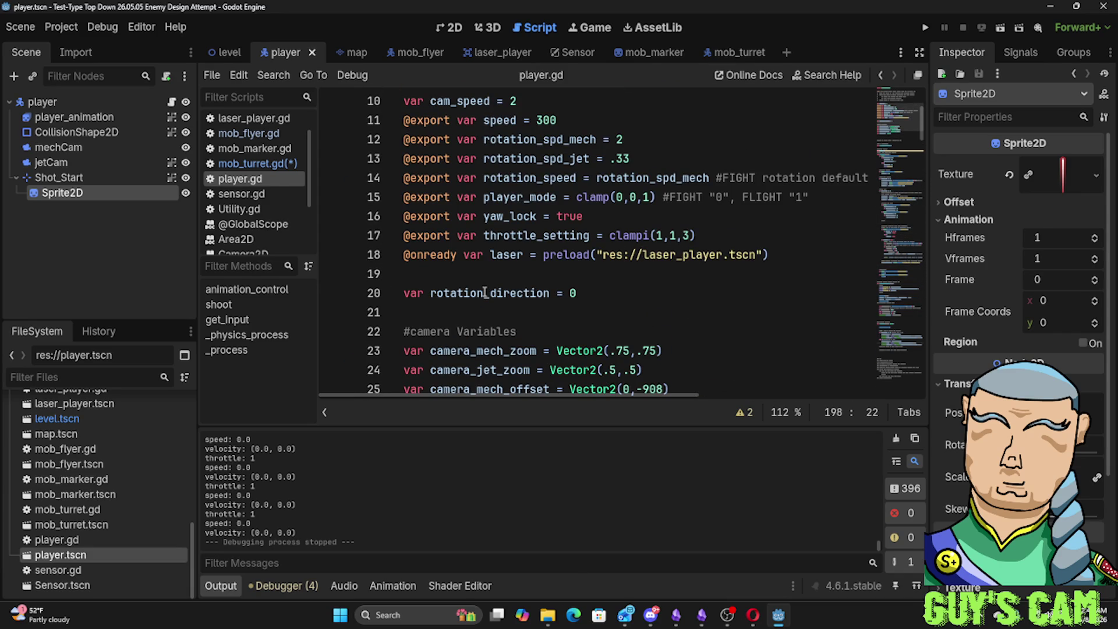
{"action": "left_click", "coordinate": [782, 254]}
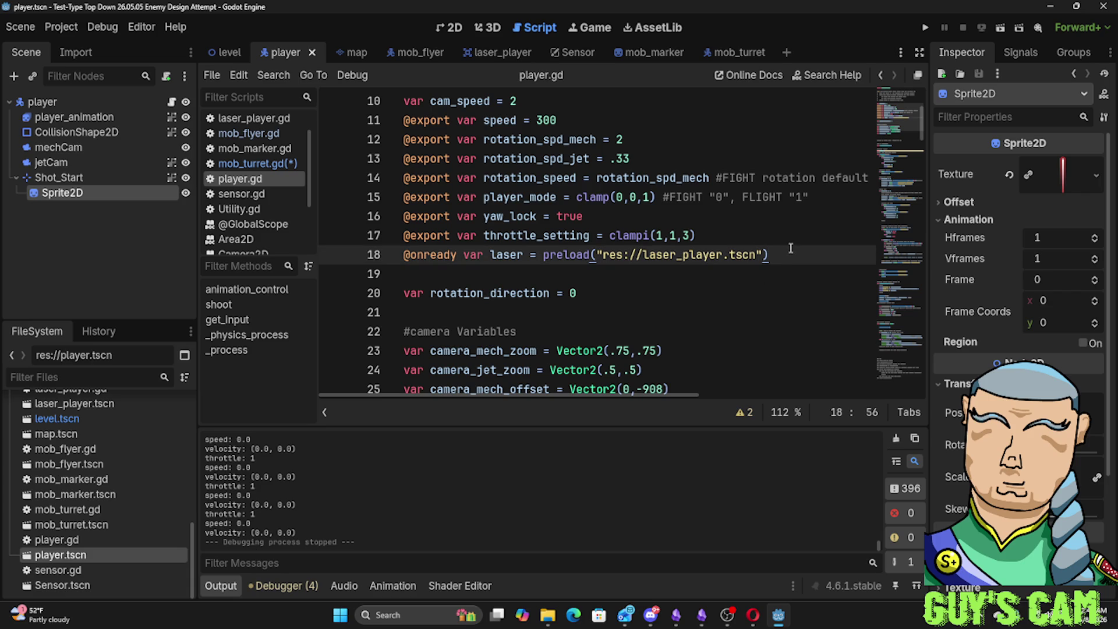
{"action": "type", "text": "#"}
{"action": "type", "text": "For "}
{"action": "type", "text": "proje"}
{"action": "type", "text": "ctile ca"}
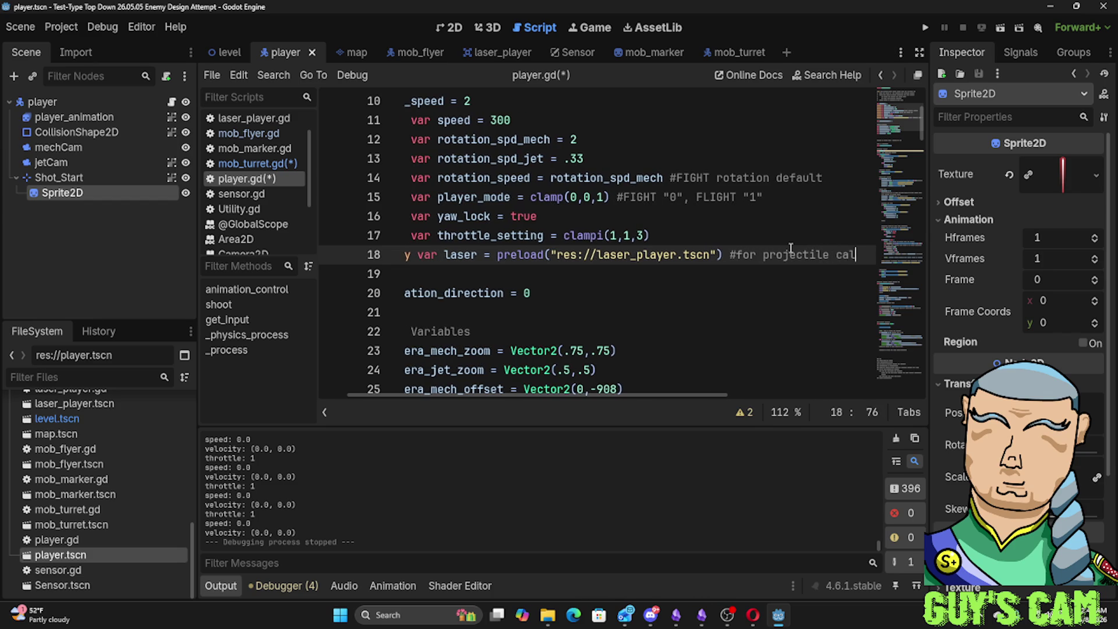
{"action": "type", "text": "lling"}
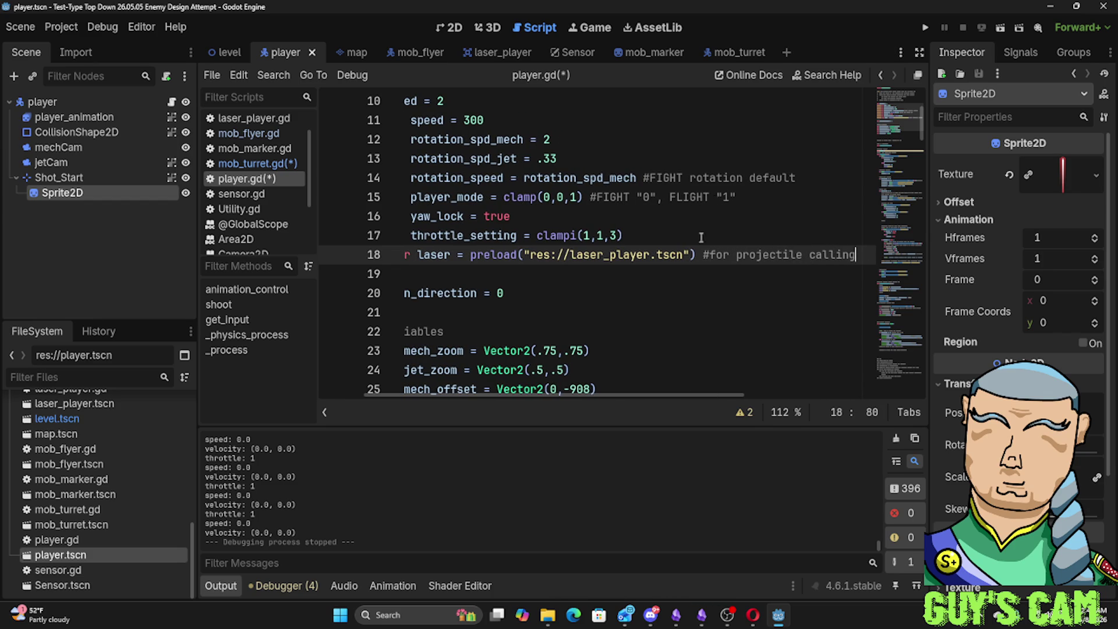
{"action": "mouse_move", "coordinate": [621, 293]}
{"action": "left_mouse_down"}
{"action": "mouse_move", "coordinate": [450, 254]}
{"action": "mouse_move", "coordinate": [612, 158]}
{"action": "left_mouse_up"}
{"action": "left_click", "coordinate": [616, 338]}
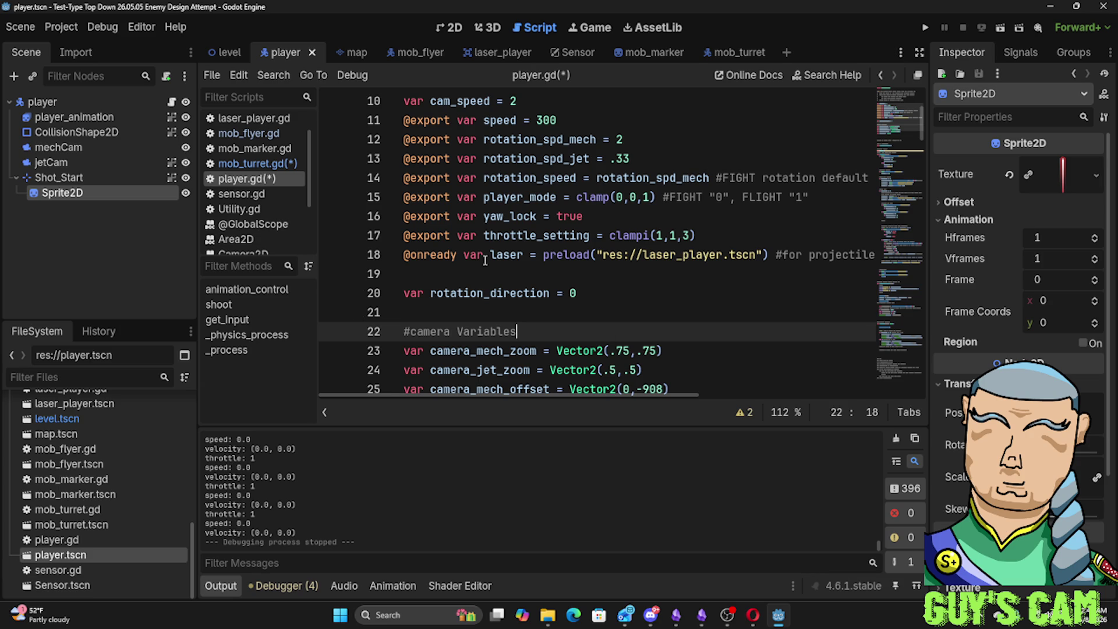
{"action": "scroll", "coordinate": [485, 259], "scroll_direction": "down", "scroll_amount": 2}
{"action": "scroll", "coordinate": [485, 259], "scroll_direction": "down", "scroll_amount": 4}
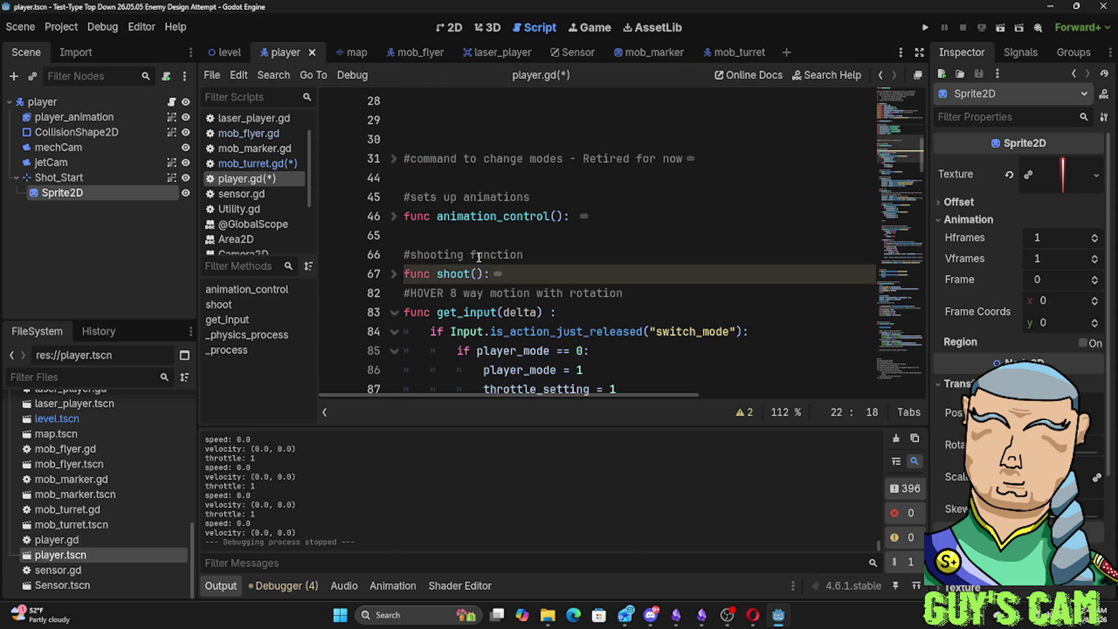
Fold the retired mode-switch comment block and the mode-switch input block in player.gd
{"action": "left_click", "coordinate": [394, 159]}
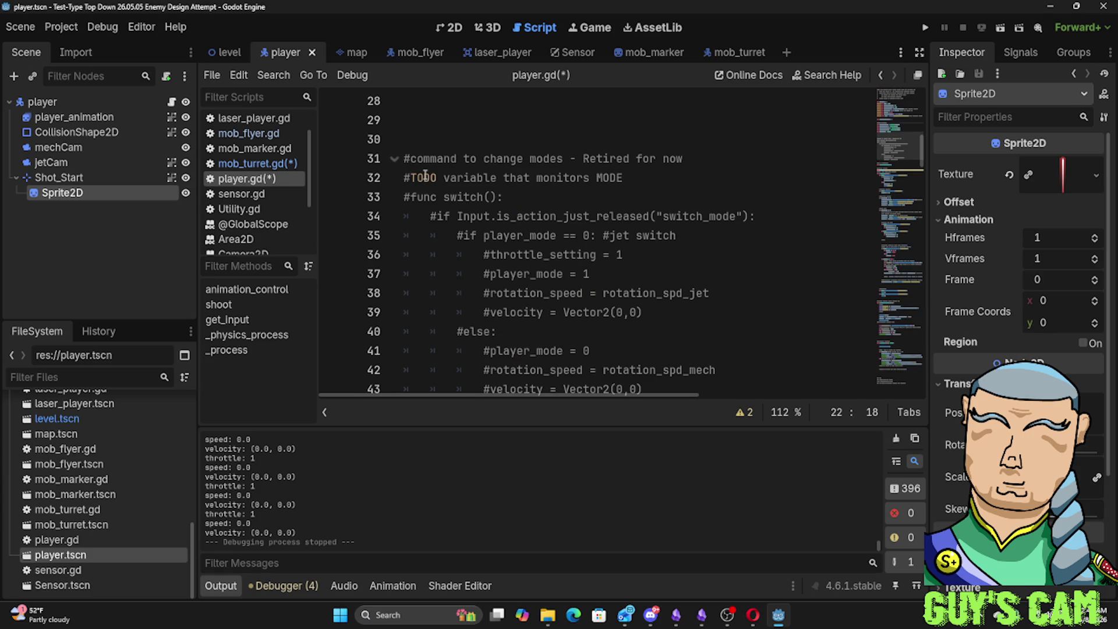
{"action": "left_click", "coordinate": [394, 158]}
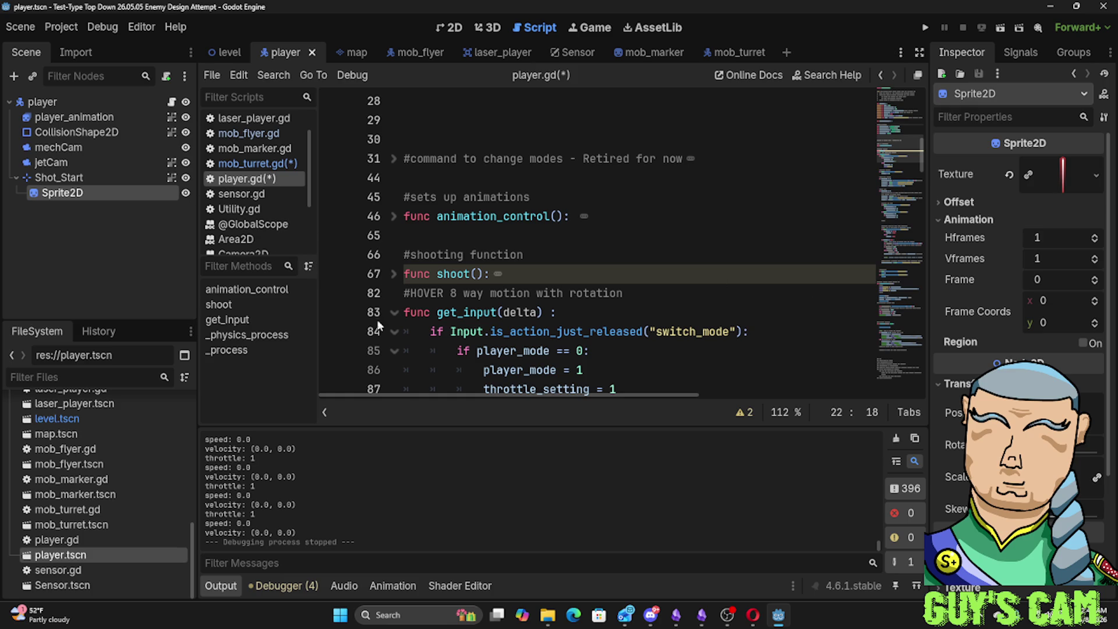
{"action": "left_click", "coordinate": [395, 330]}
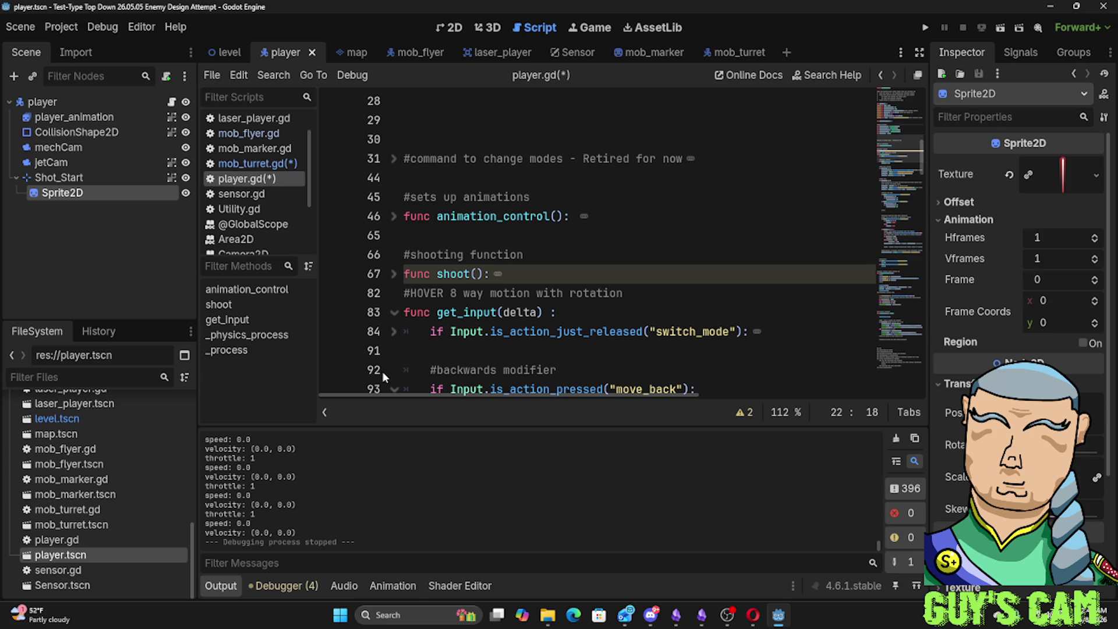
{"action": "scroll", "coordinate": [421, 337], "scroll_direction": "down", "scroll_amount": 2}
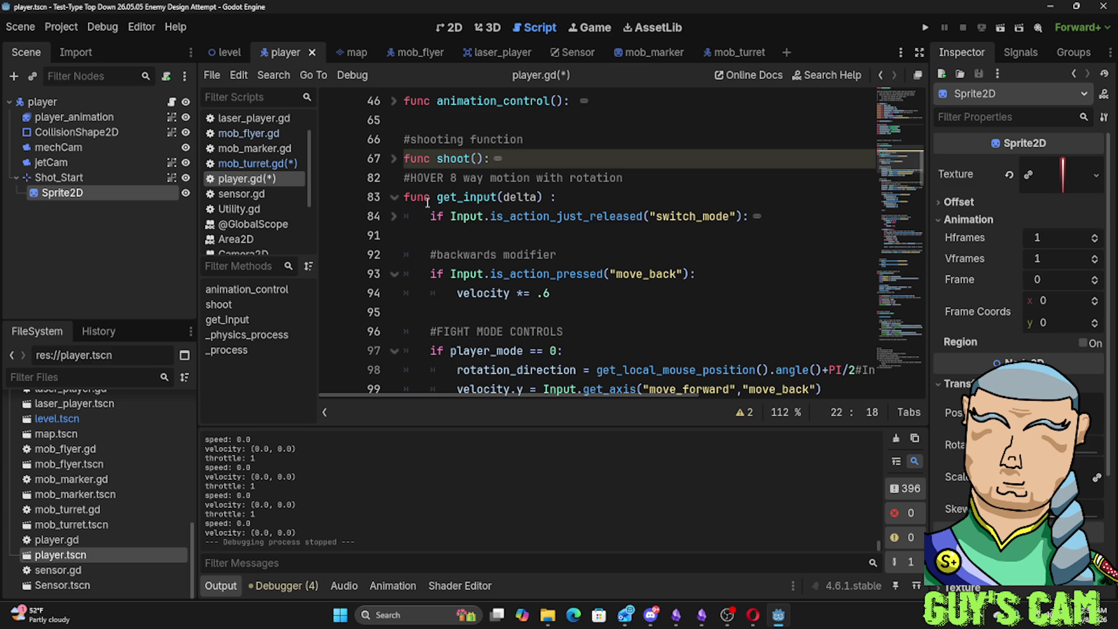
Toggle the mode-switch input block's fold a few times, then return to the mob_turret scene and script
{"action": "left_click", "coordinate": [706, 60]}
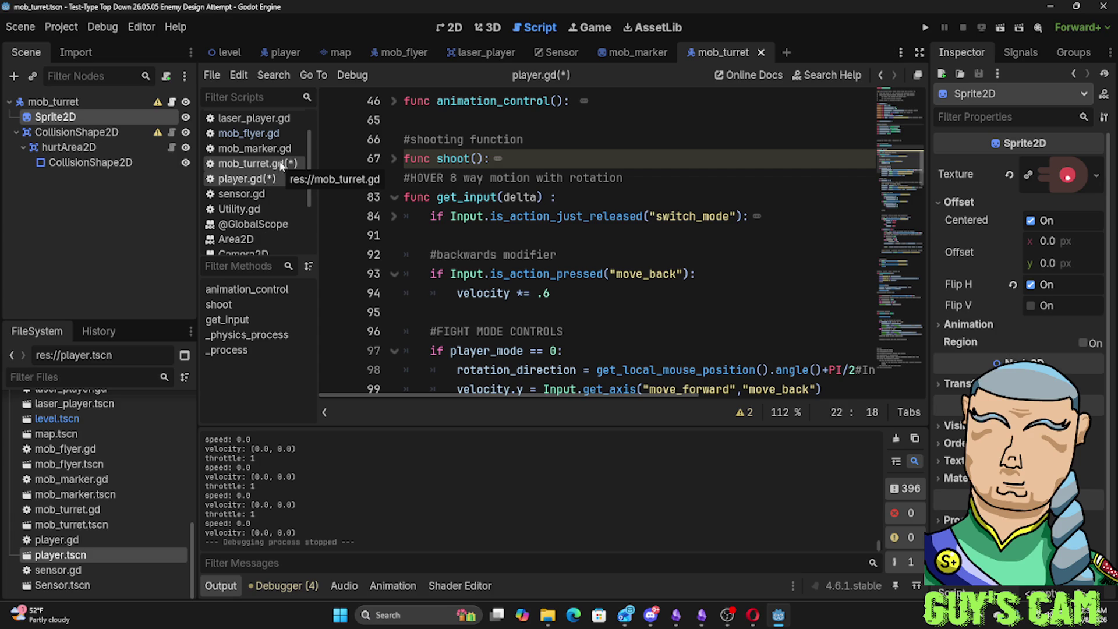
{"action": "left_click", "coordinate": [394, 216]}
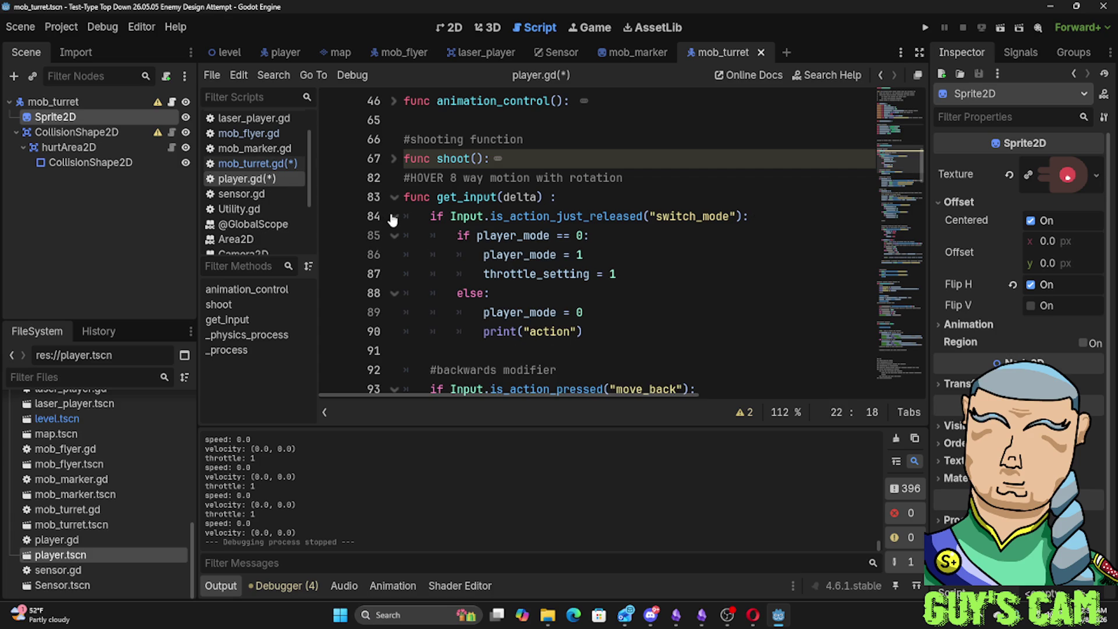
{"action": "left_click", "coordinate": [393, 216]}
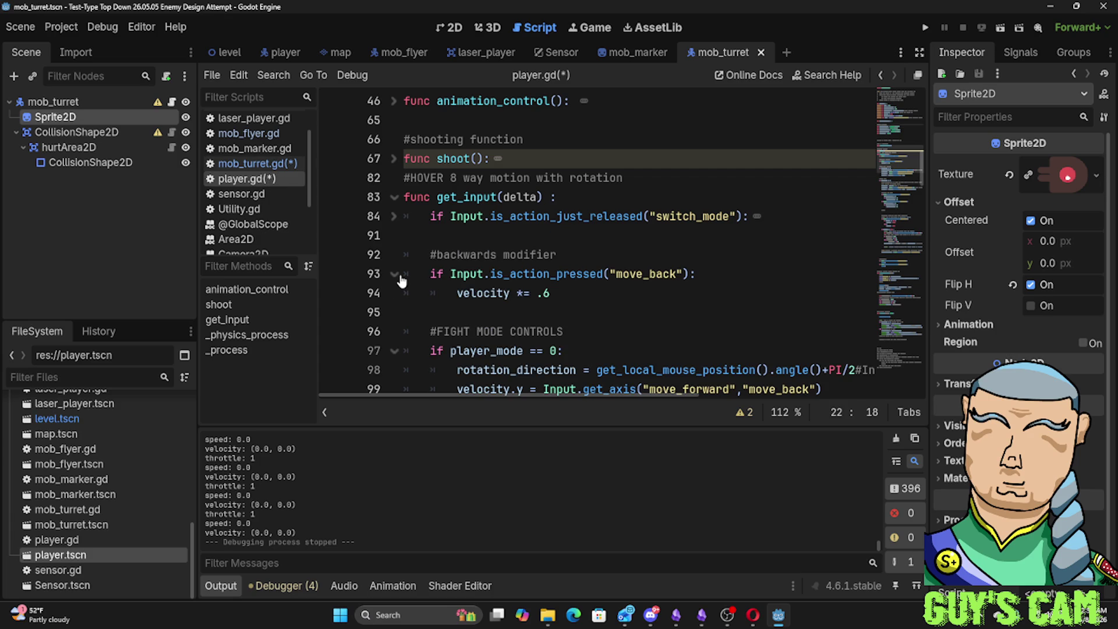
{"action": "left_click", "coordinate": [396, 217]}
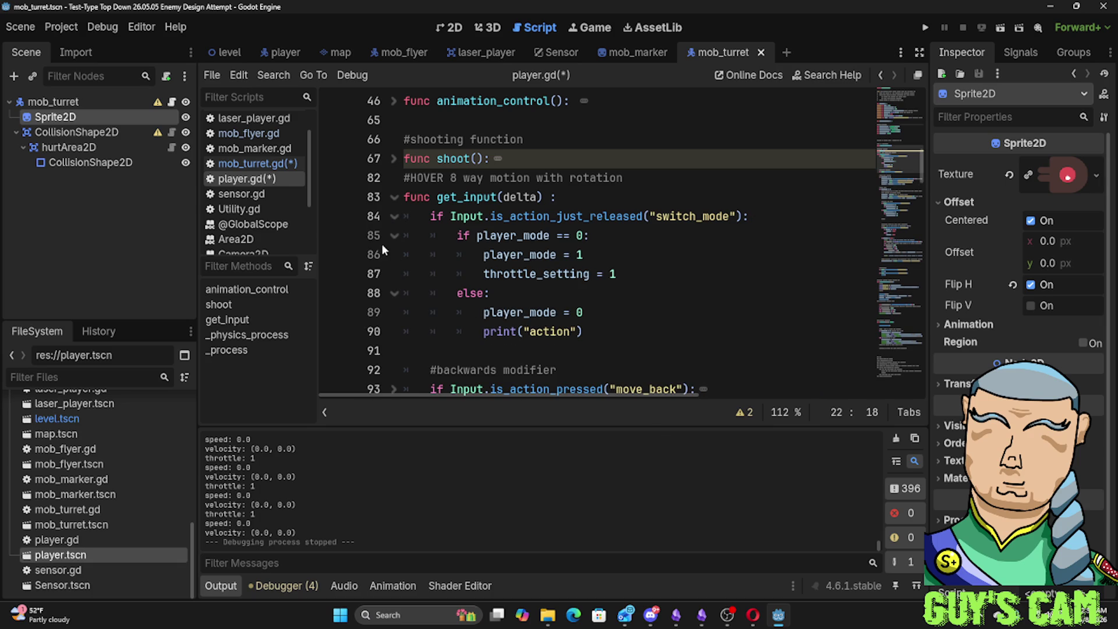
{"action": "left_click", "coordinate": [395, 217]}
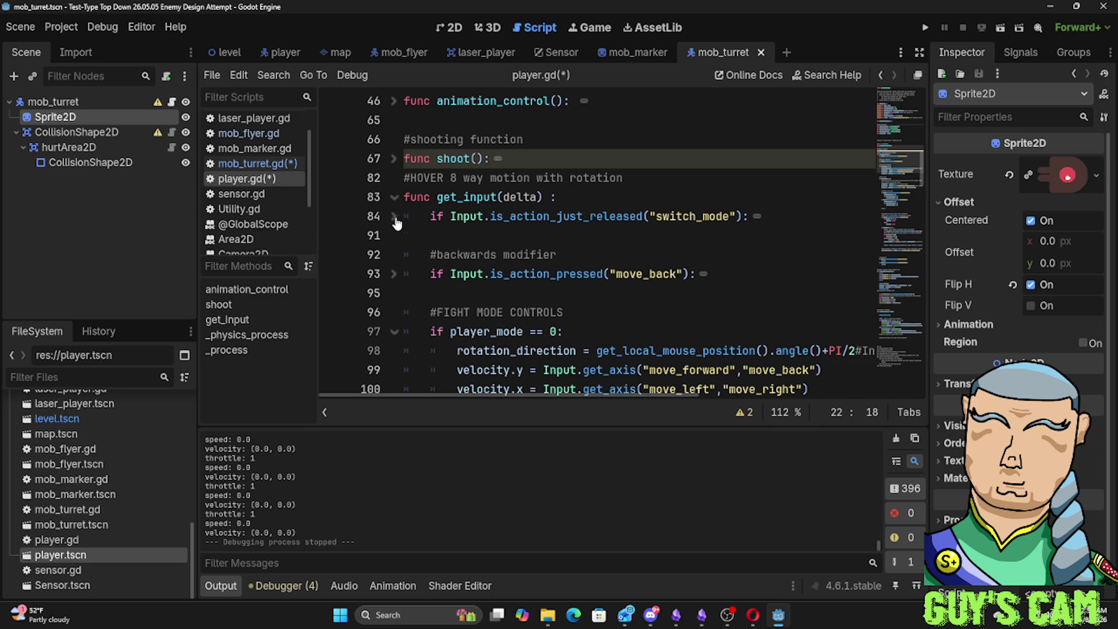
{"action": "left_click", "coordinate": [260, 164]}
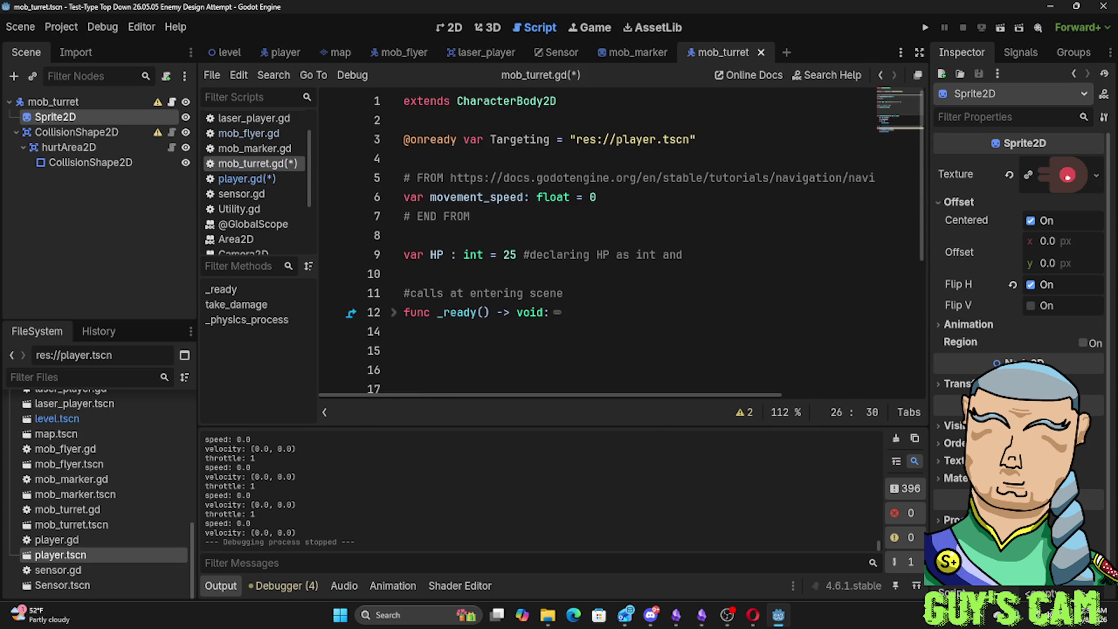
Minimize to the desktop with Win+D and restore the Godot editor on mob_turret.gd
{"action": "key", "text": "super+d"}
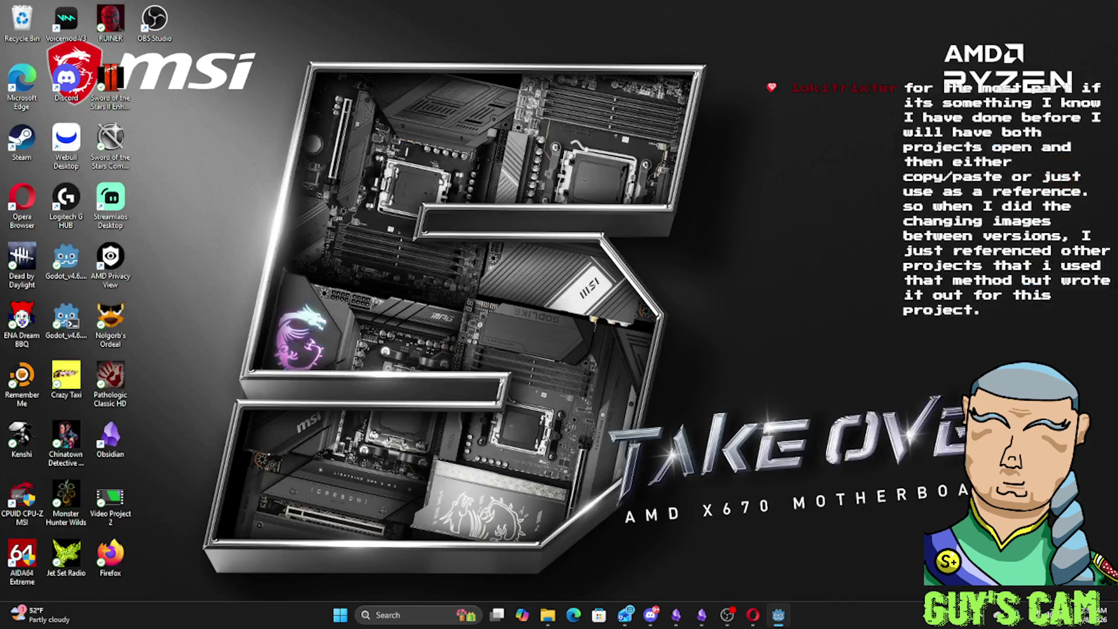
{"action": "key", "text": "super+d"}
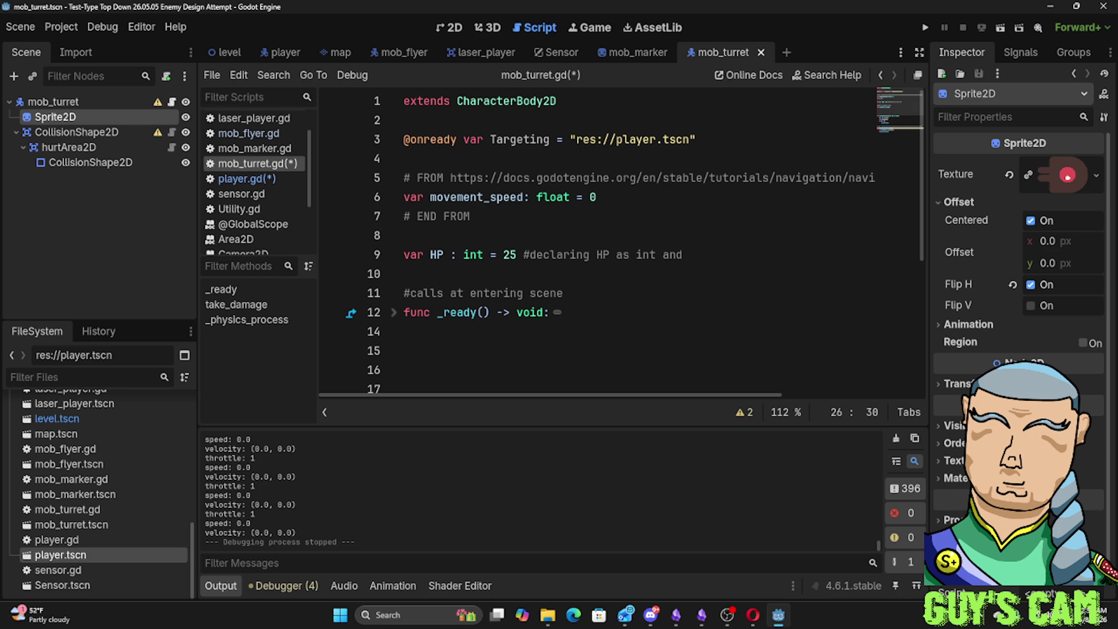
Reopen player.gd and select the fight-mode rotation and velocity lines
{"action": "left_click", "coordinate": [239, 178]}
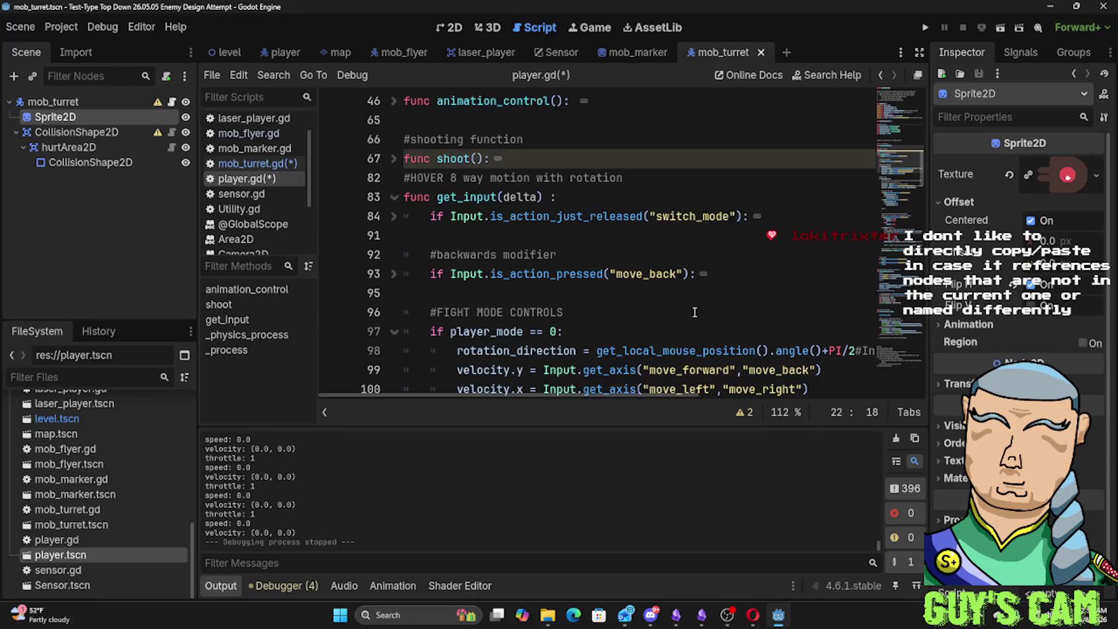
{"action": "scroll", "coordinate": [686, 307], "scroll_direction": "up", "scroll_amount": 3}
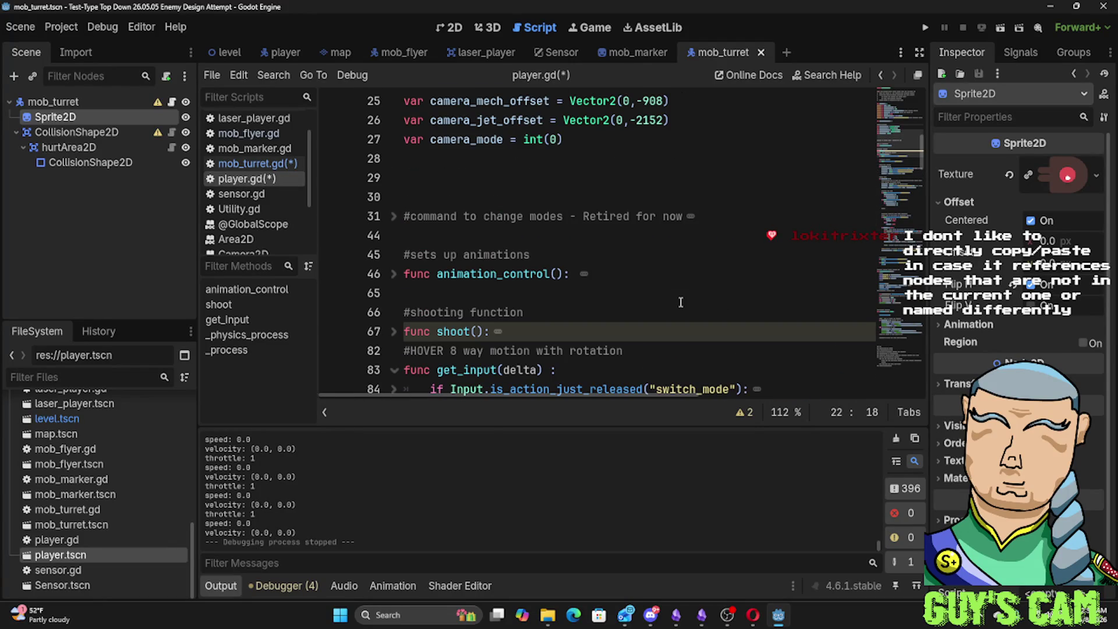
{"action": "scroll", "coordinate": [681, 302], "scroll_direction": "up", "scroll_amount": 4}
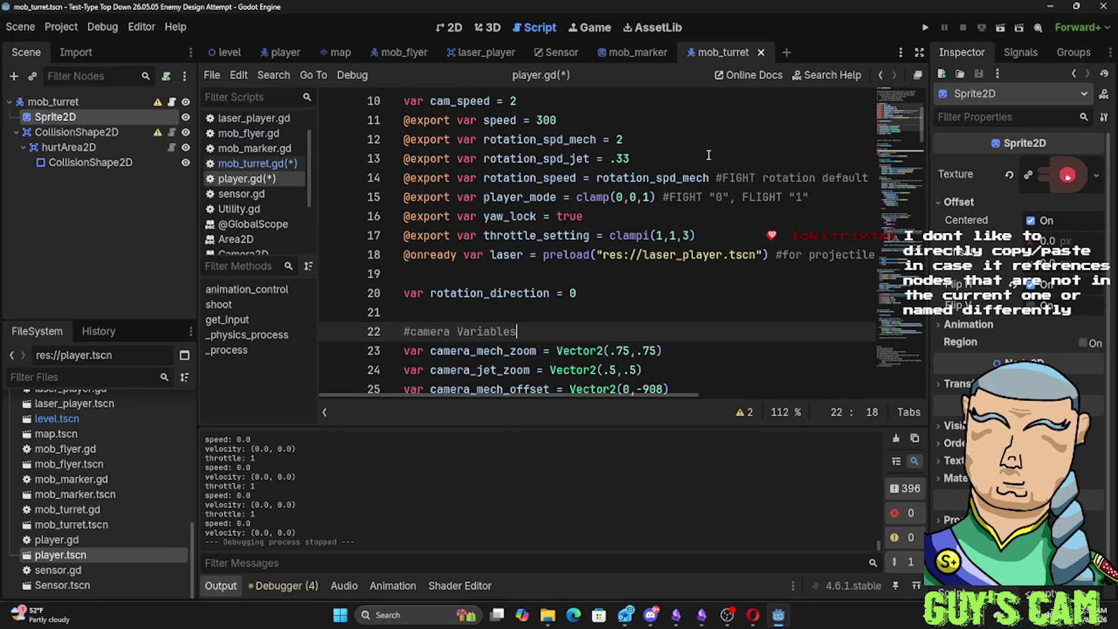
{"action": "scroll", "coordinate": [611, 235], "scroll_direction": "down", "scroll_amount": 1}
{"action": "scroll", "coordinate": [610, 235], "scroll_direction": "down", "scroll_amount": 2}
{"action": "scroll", "coordinate": [585, 227], "scroll_direction": "down", "scroll_amount": 1}
{"action": "scroll", "coordinate": [524, 209], "scroll_direction": "down", "scroll_amount": 3}
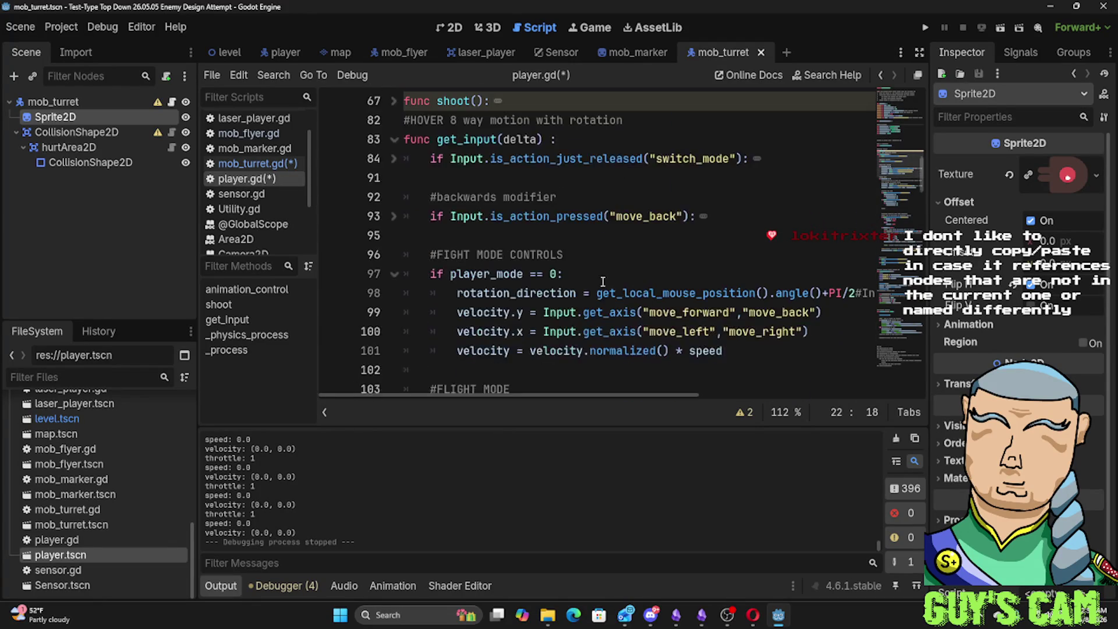
{"action": "scroll", "coordinate": [498, 201], "scroll_direction": "down", "scroll_amount": 3}
{"action": "left_click_drag", "start_coordinate": [498, 201], "coordinate": [592, 120]}
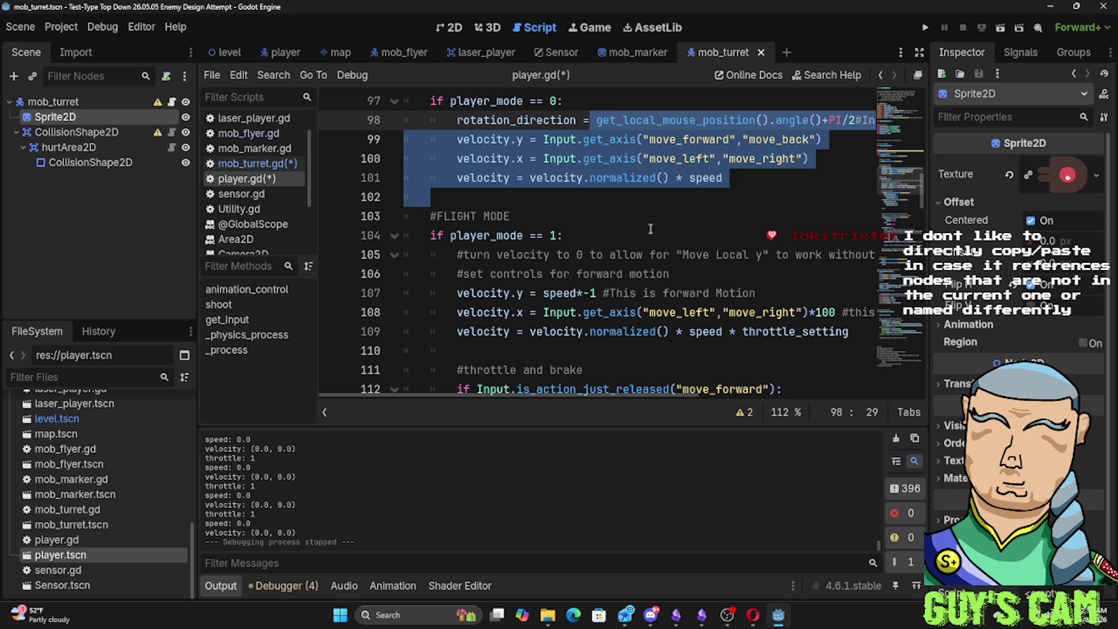
{"action": "left_click", "coordinate": [762, 159]}
{"action": "mouse_move", "coordinate": [809, 158]}
{"action": "left_mouse_down"}
{"action": "mouse_move", "coordinate": [635, 120]}
{"action": "mouse_move", "coordinate": [824, 137]}
{"action": "left_mouse_up"}
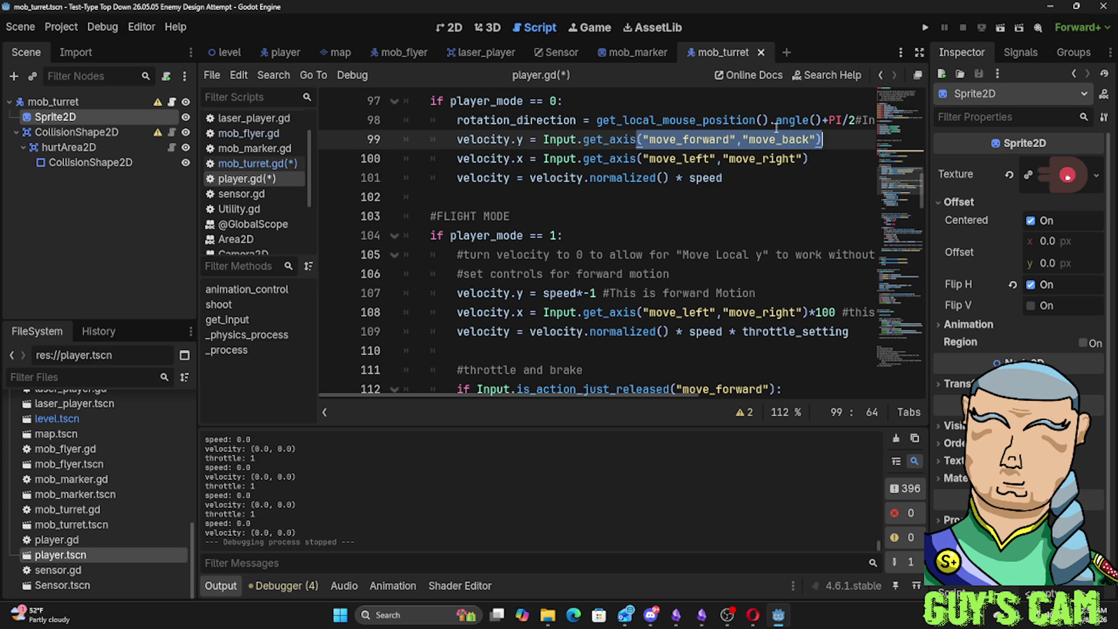
Highlight the mouse-aiming rotation line up to PI/2, then show the player scene
{"action": "left_click_drag", "start_coordinate": [457, 120], "coordinate": [897, 112]}
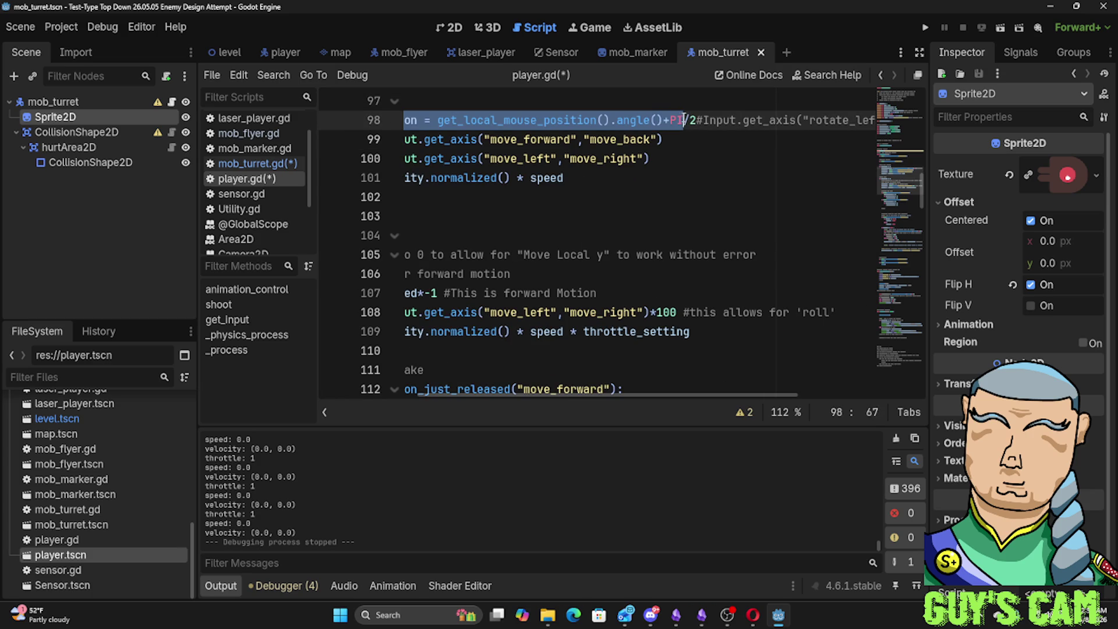
{"action": "left_click_drag", "start_coordinate": [896, 113], "coordinate": [696, 120]}
{"action": "left_click", "coordinate": [291, 55]}
View the player scene in 2D, glance at the level scene, and settle on mob_turret with nothing selected
{"action": "left_click", "coordinate": [448, 27]}
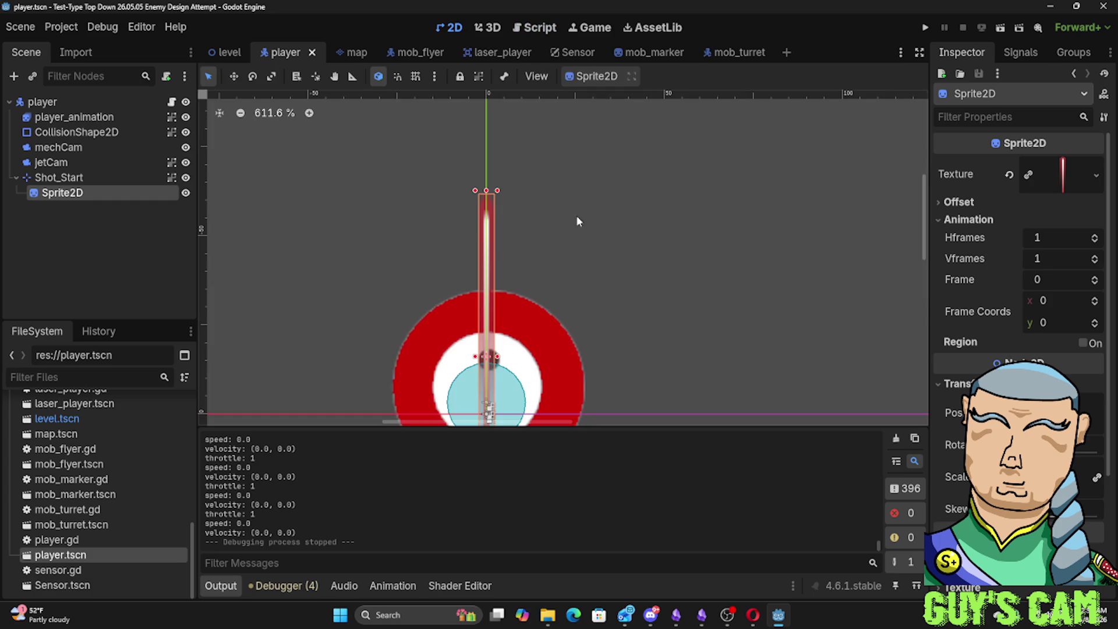
{"action": "scroll", "coordinate": [576, 216], "scroll_direction": "down", "scroll_amount": 4}
{"action": "scroll", "coordinate": [560, 230], "scroll_direction": "down", "scroll_amount": 4}
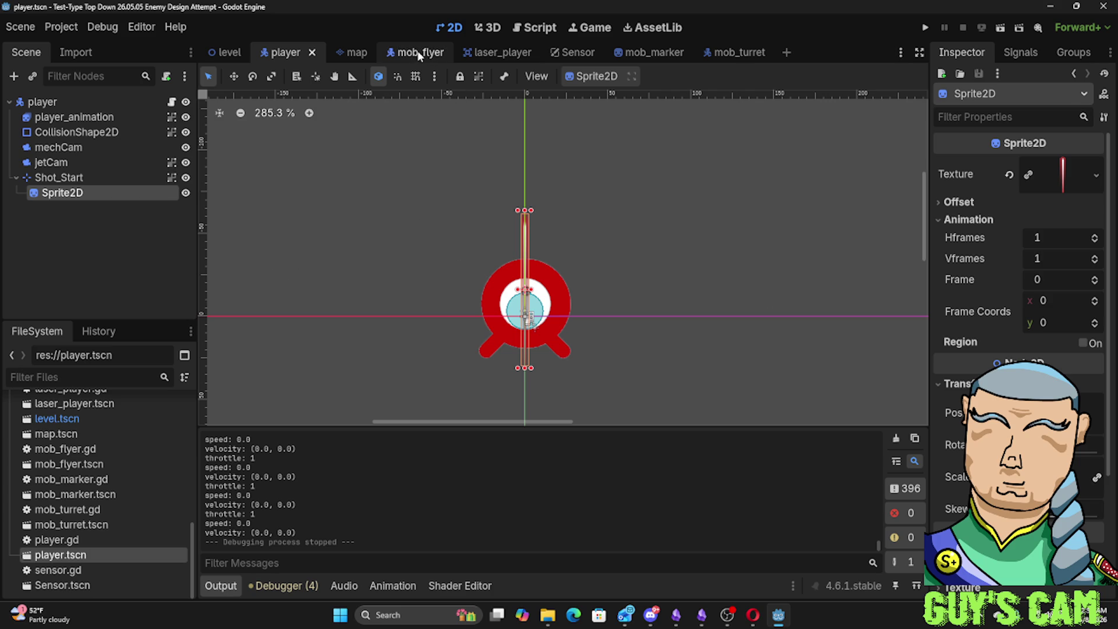
{"action": "left_click", "coordinate": [741, 52]}
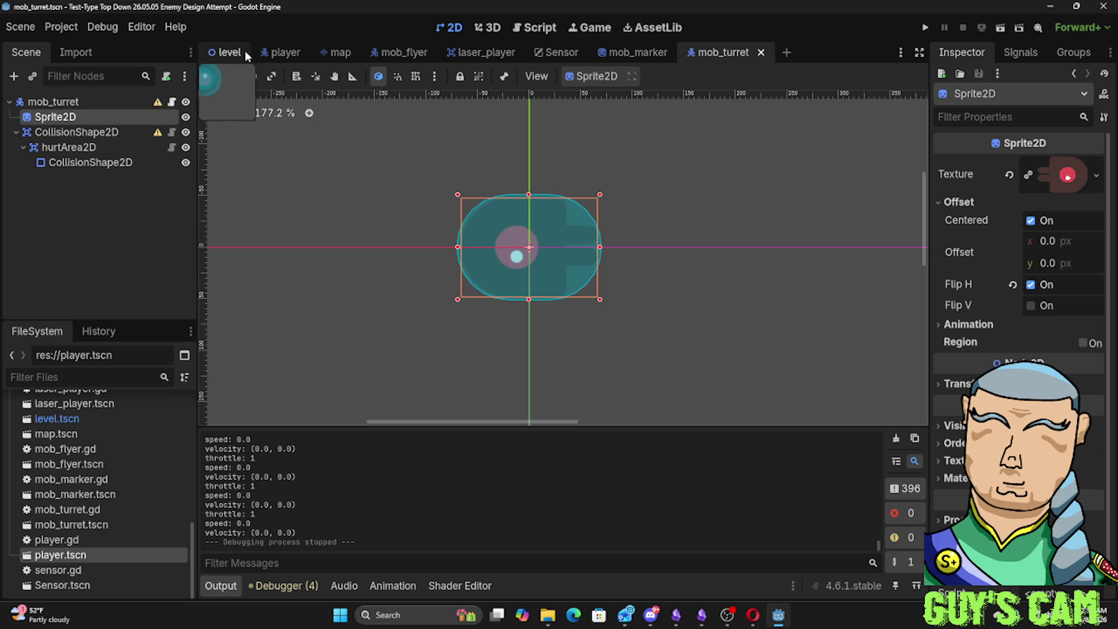
{"action": "left_click", "coordinate": [219, 52]}
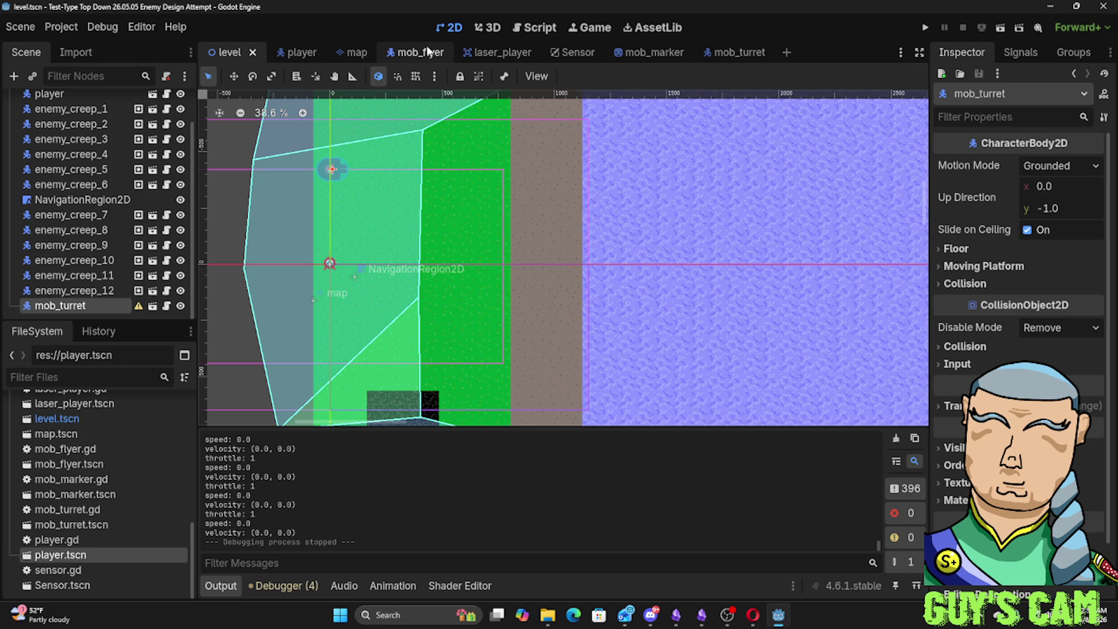
{"action": "left_click", "coordinate": [738, 54]}
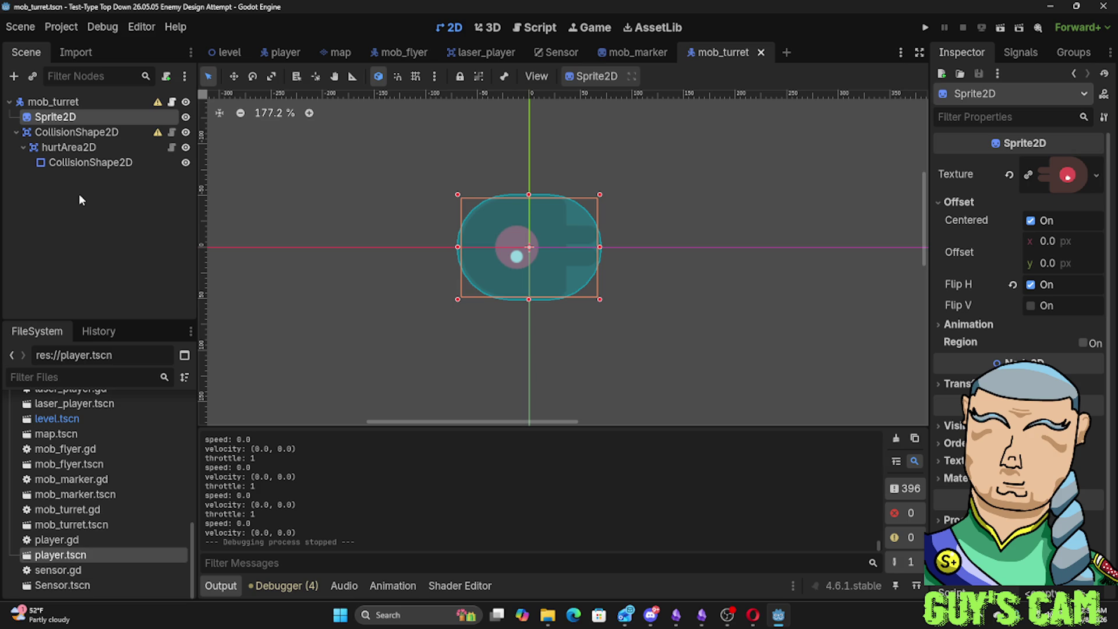
{"action": "left_click", "coordinate": [79, 200]}
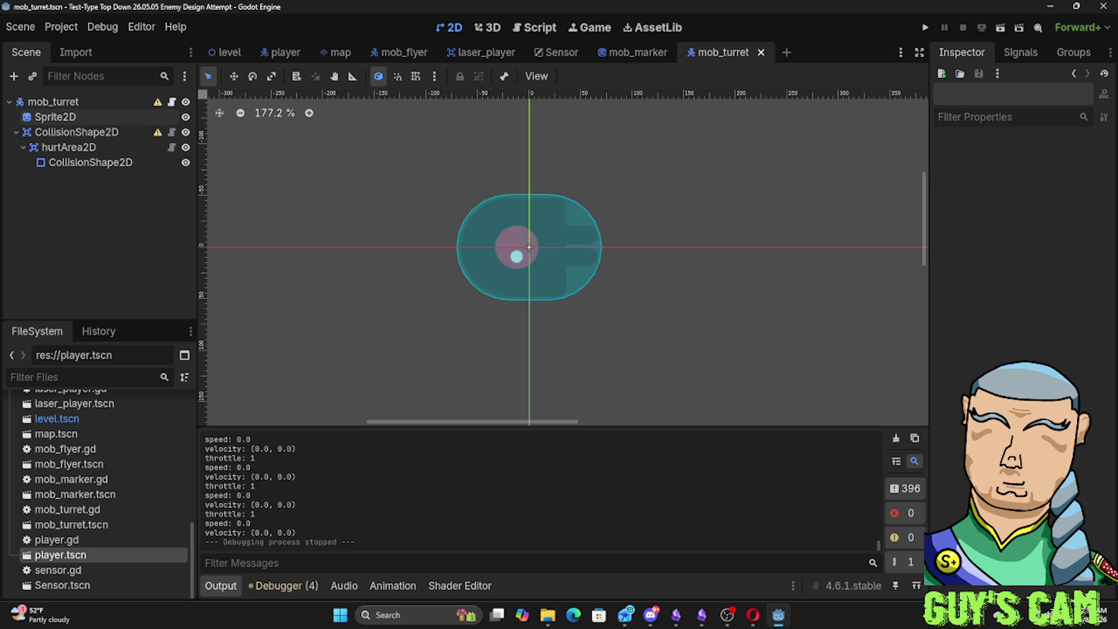
Switch to Obsidian and open the Visual Aids - HUD 'RADAR' variant 1 canvas
{"action": "left_click", "coordinate": [676, 615]}
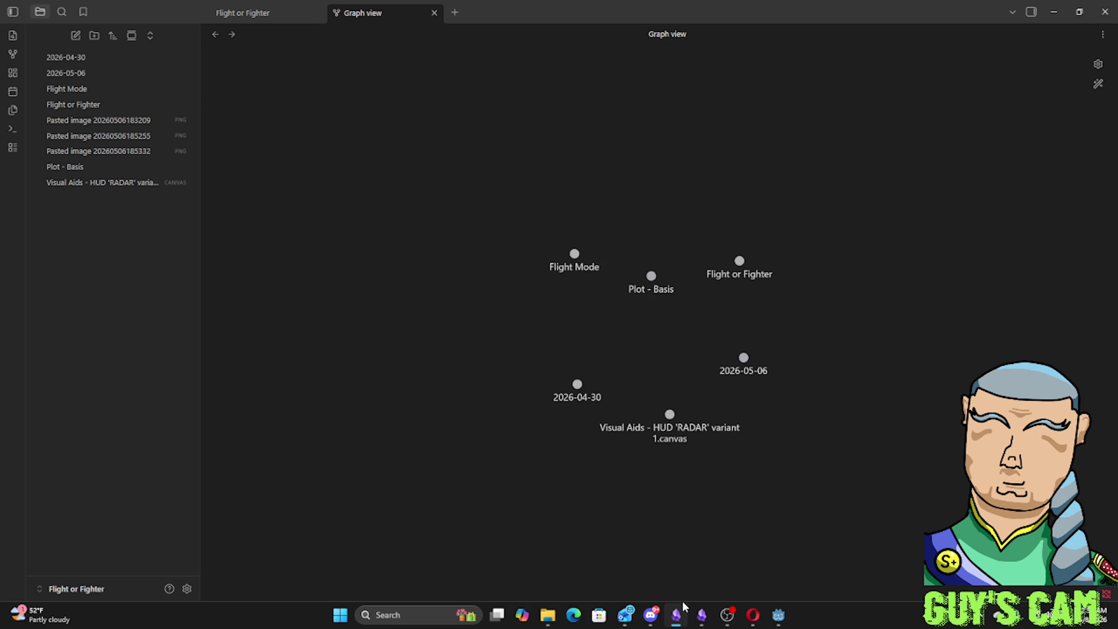
{"action": "left_click", "coordinate": [91, 187]}
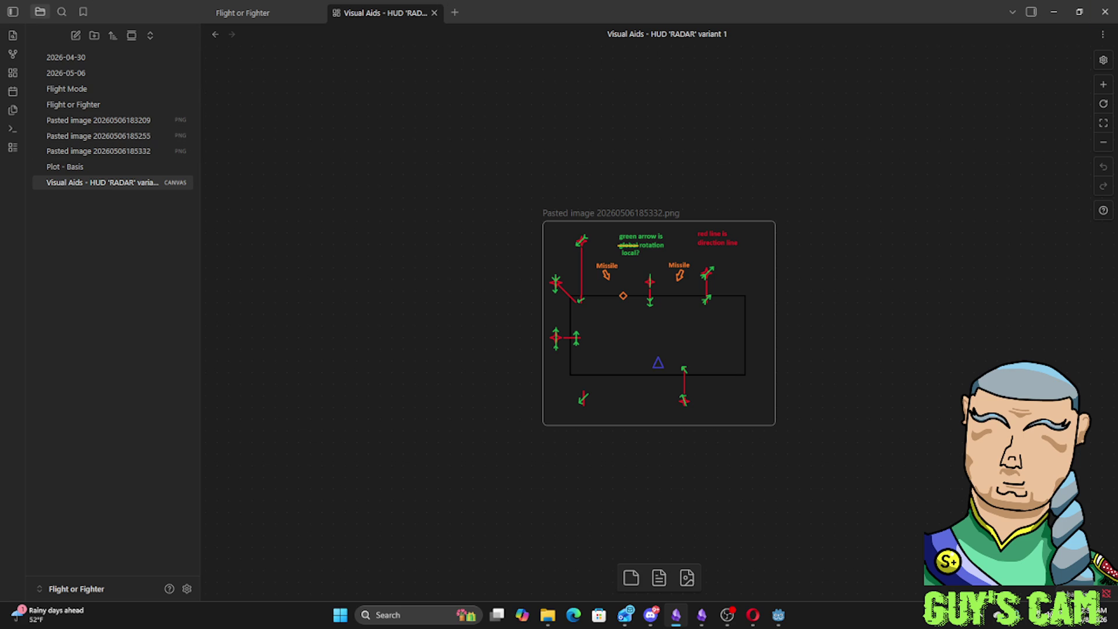
{"action": "scroll", "coordinate": [561, 324], "scroll_direction": "up", "scroll_amount": 5}
{"action": "scroll", "coordinate": [562, 322], "scroll_direction": "down", "scroll_amount": 4}
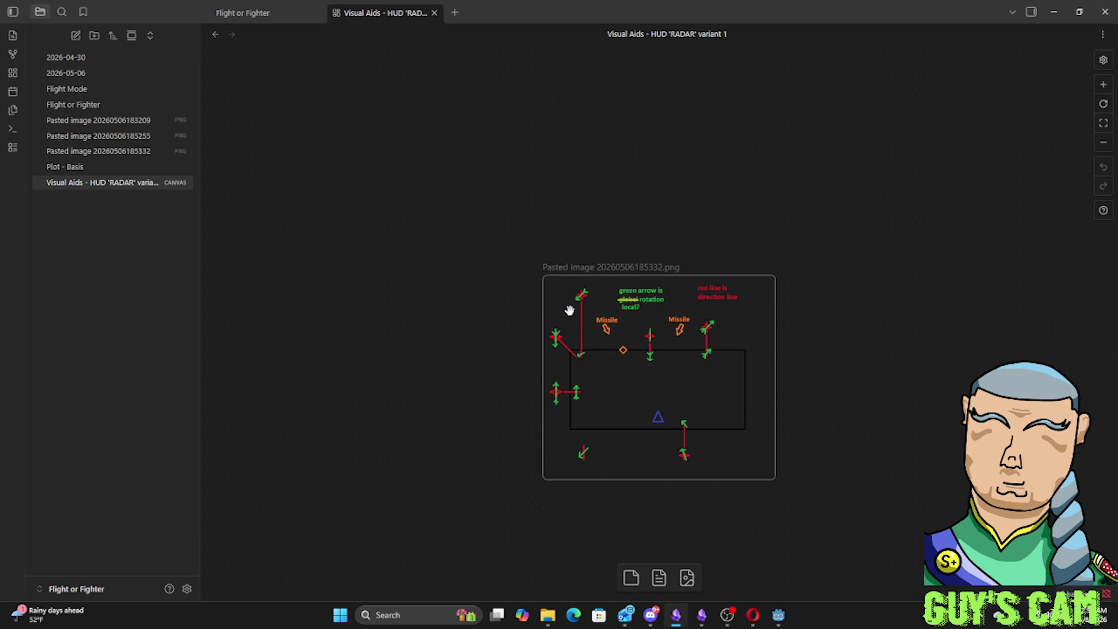
{"action": "scroll", "coordinate": [509, 328], "scroll_direction": "up", "scroll_amount": 3}
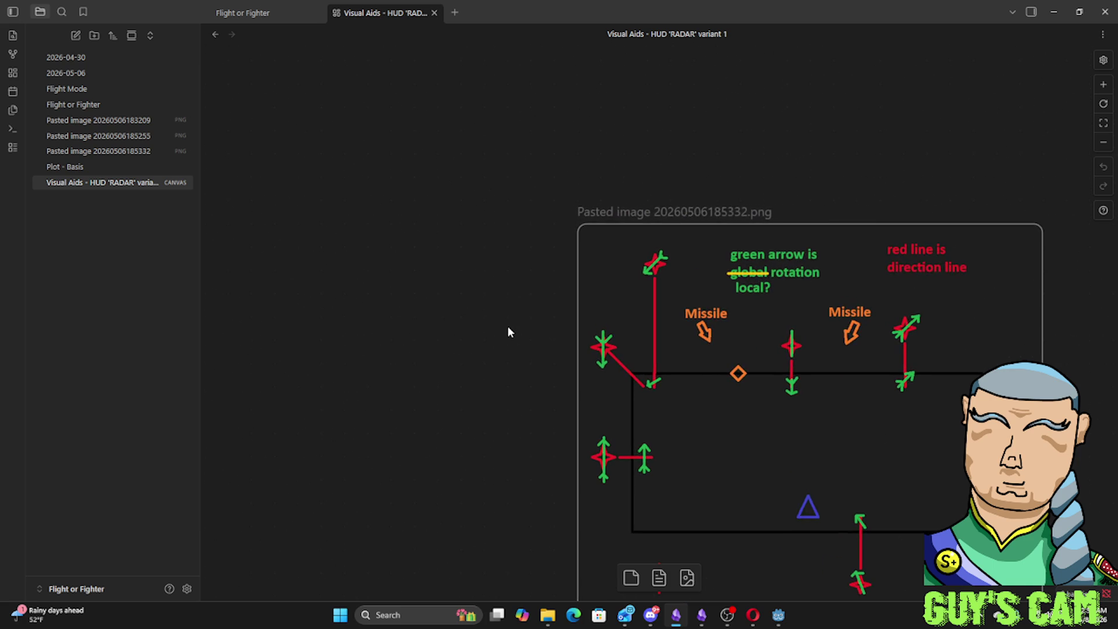
{"action": "scroll", "coordinate": [508, 331], "scroll_direction": "down", "scroll_amount": 3}
{"action": "left_click_drag", "start_coordinate": [514, 324], "coordinate": [347, 338]}
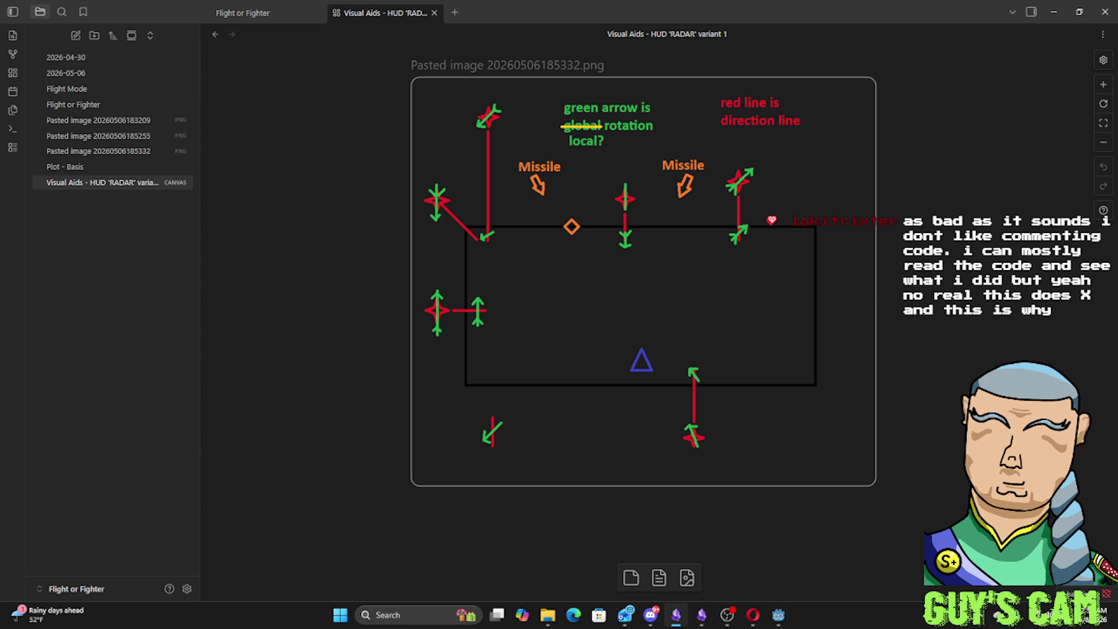
Glance at the Examination of Action Gameplay notes window, put it away, and return to Godot
{"action": "key", "text": "alt+Tab"}
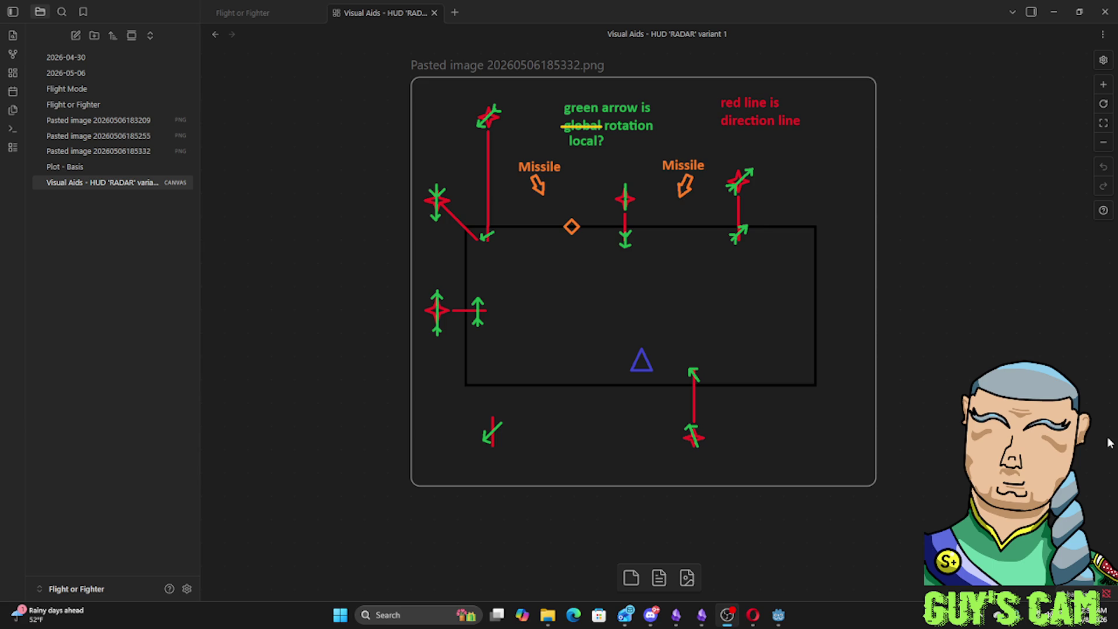
{"action": "left_click", "coordinate": [731, 621]}
{"action": "mouse_move", "coordinate": [727, 615]}
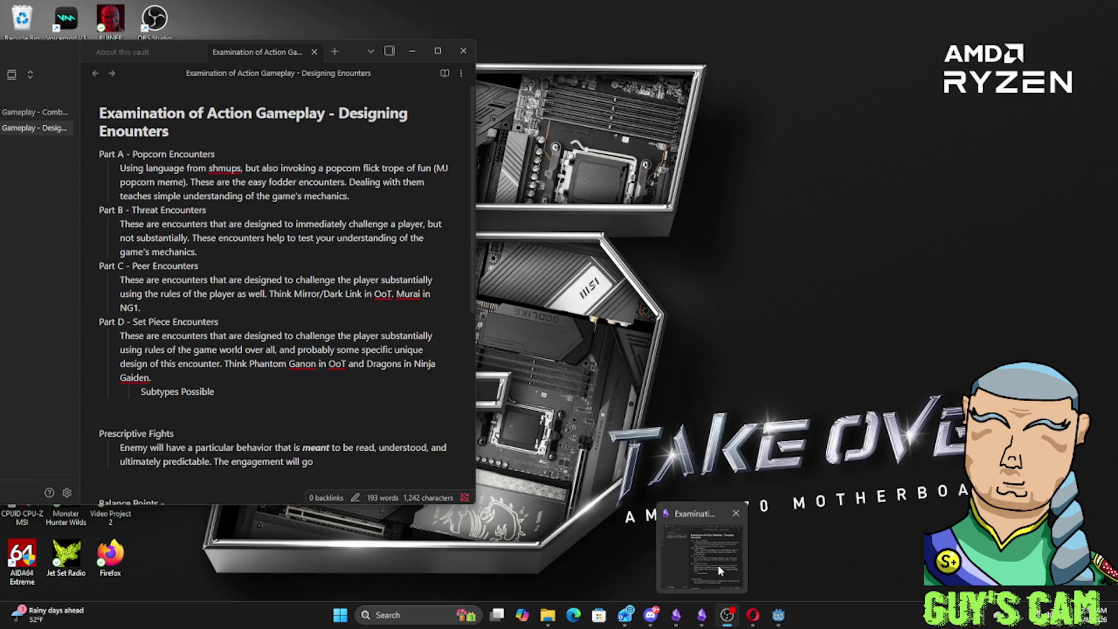
{"action": "left_click", "coordinate": [718, 565]}
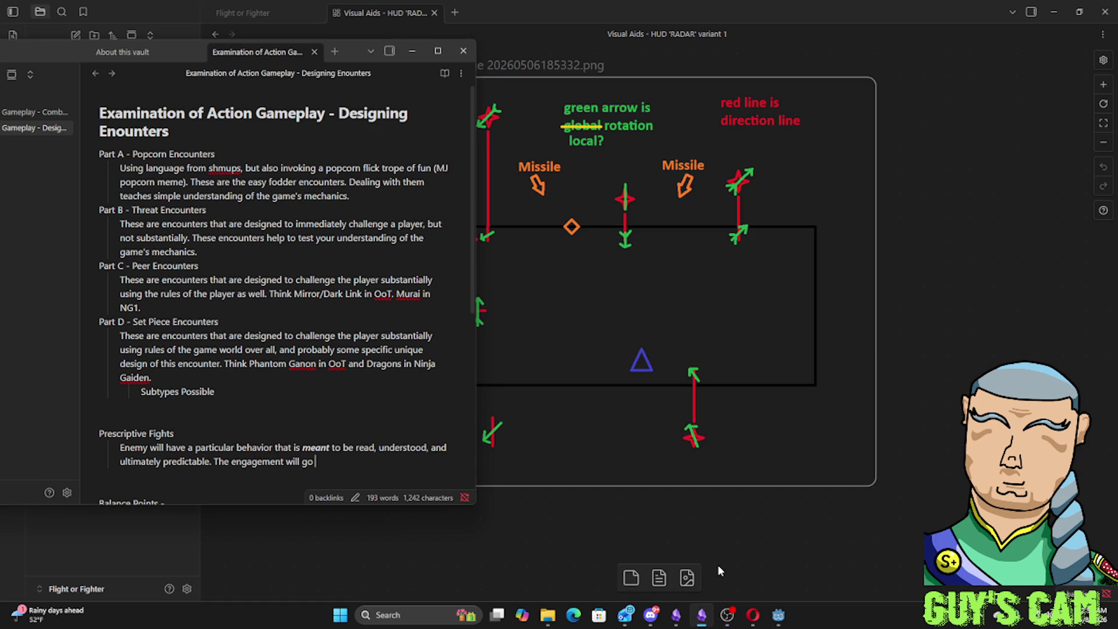
{"action": "left_click", "coordinate": [407, 52]}
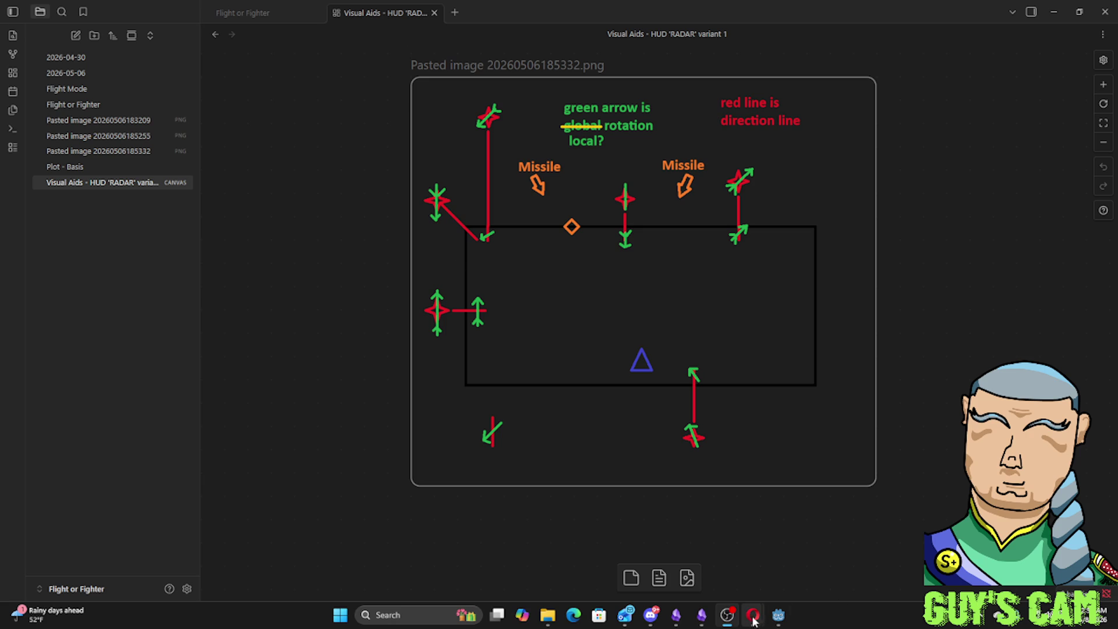
{"action": "mouse_move", "coordinate": [779, 615]}
{"action": "left_click", "coordinate": [786, 560]}
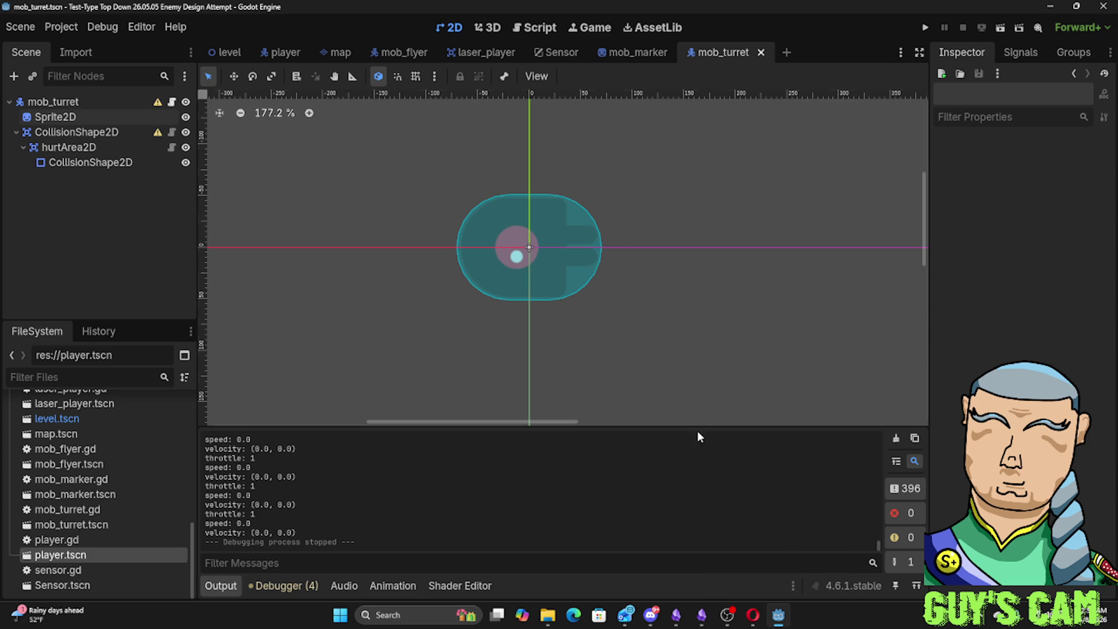
Switch to the Script workspace on player.gd and scroll the code fully left
{"action": "left_click", "coordinate": [528, 31]}
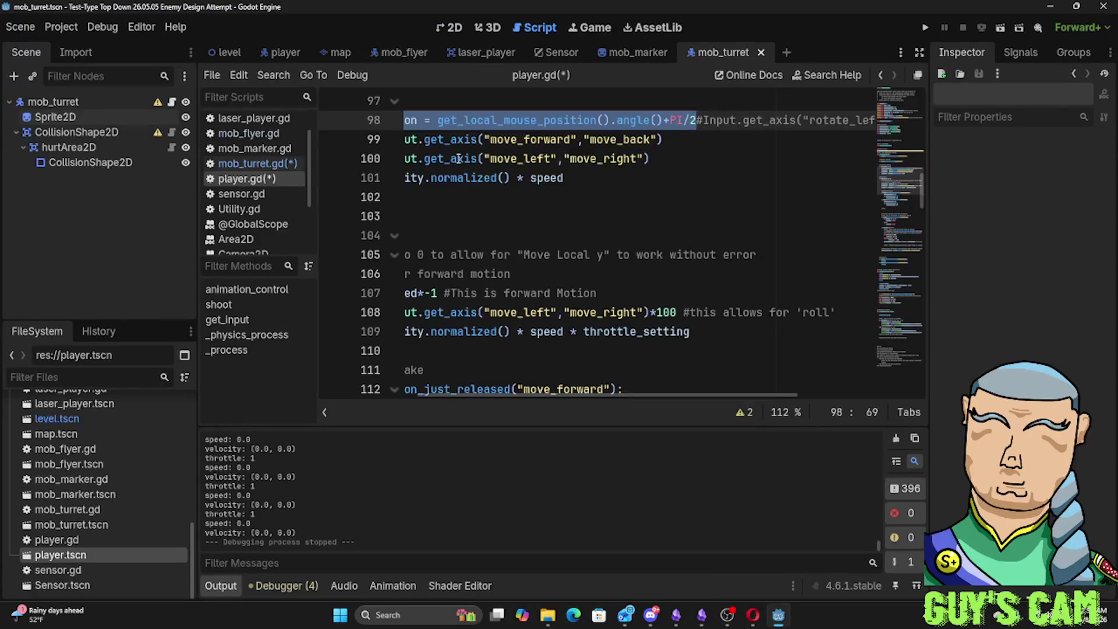
{"action": "left_click_drag", "start_coordinate": [783, 396], "coordinate": [646, 398]}
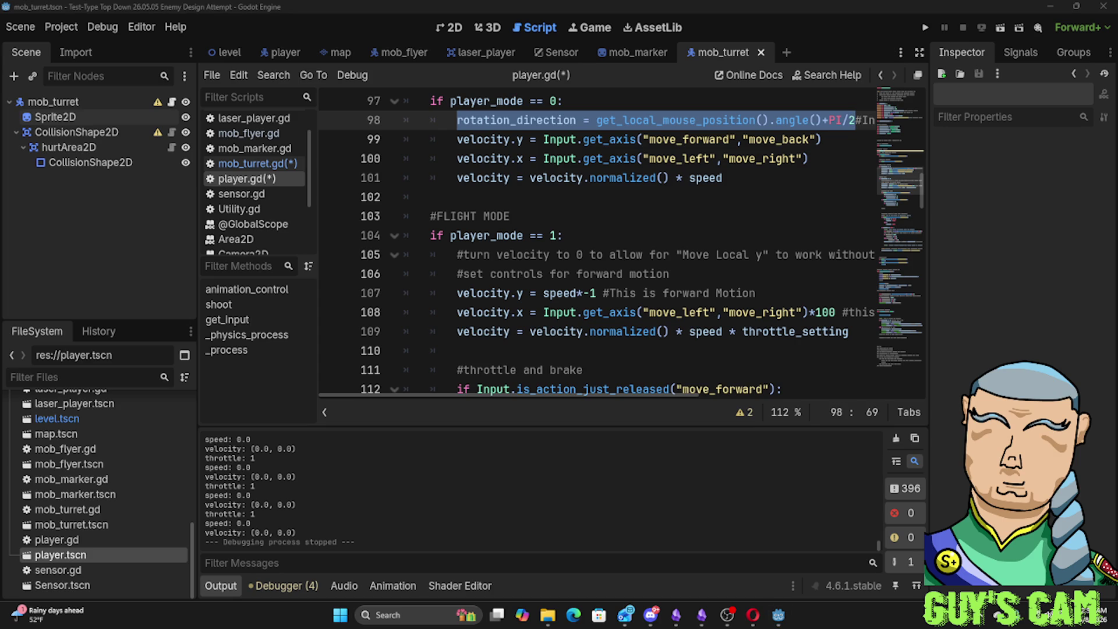
{"action": "key", "text": "super+d"}
Widen the code area by dragging the Inspector splitter and read the throttle, brake and yaw_lock code
{"action": "left_click", "coordinate": [472, 255]}
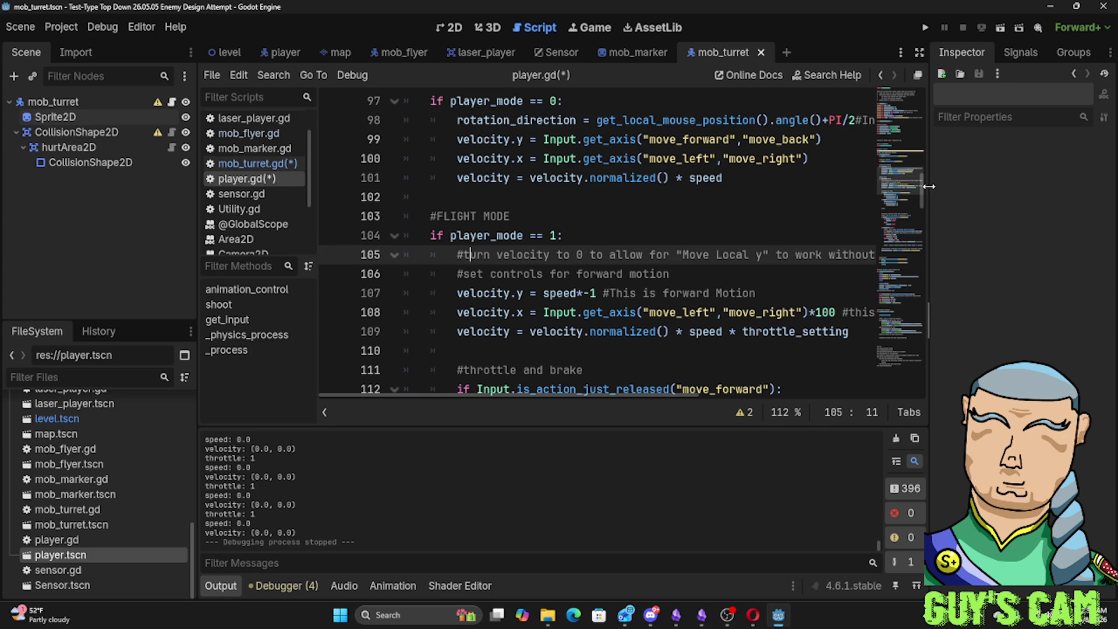
{"action": "left_click_drag", "start_coordinate": [929, 184], "coordinate": [939, 186]}
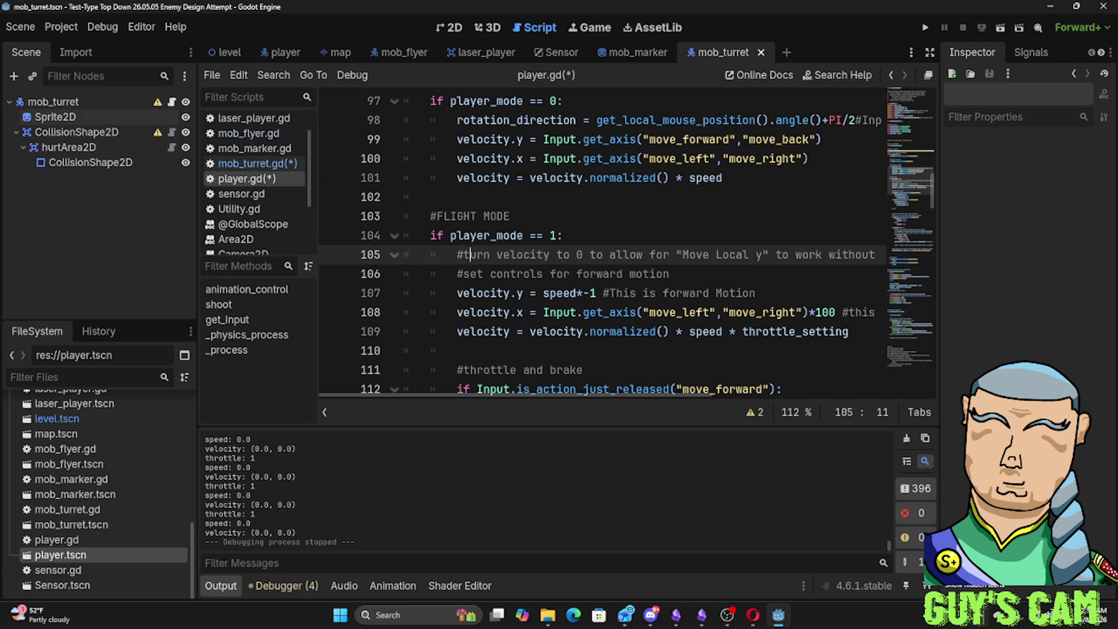
{"action": "scroll", "coordinate": [642, 295], "scroll_direction": "down", "scroll_amount": 1}
{"action": "scroll", "coordinate": [643, 295], "scroll_direction": "down", "scroll_amount": 3}
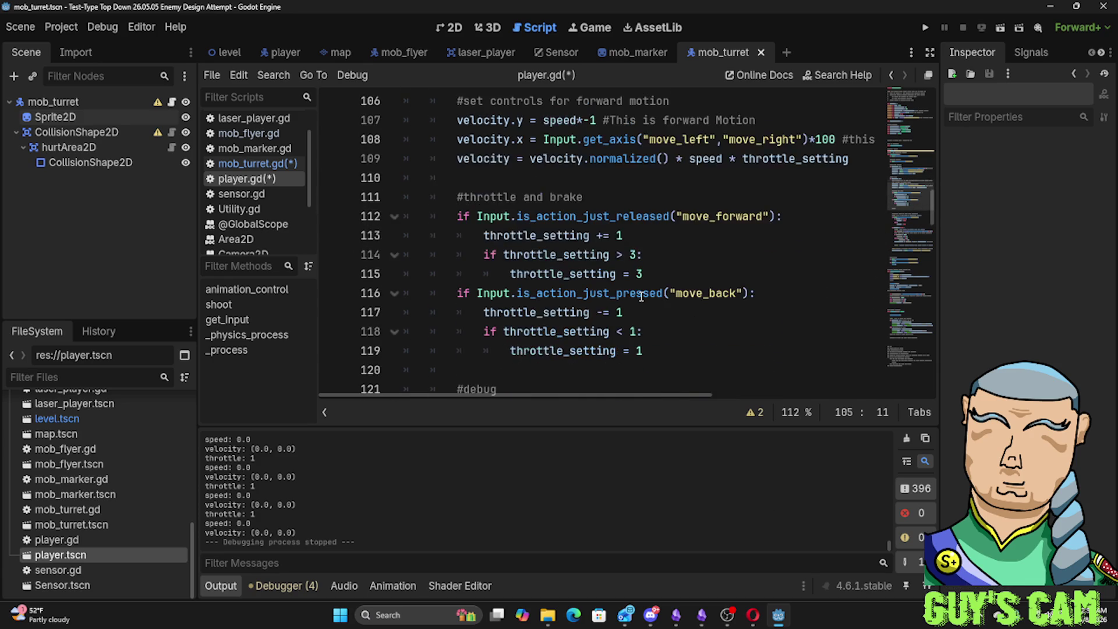
{"action": "scroll", "coordinate": [642, 295], "scroll_direction": "down", "scroll_amount": 3}
{"action": "scroll", "coordinate": [643, 295], "scroll_direction": "down", "scroll_amount": 4}
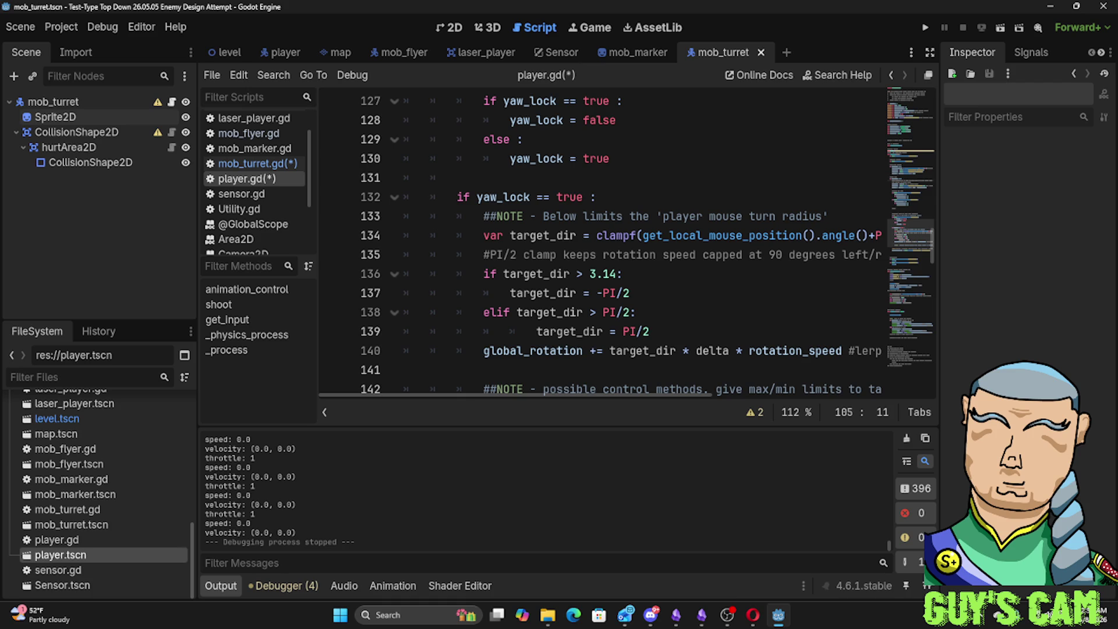
{"action": "key", "text": "super+d"}
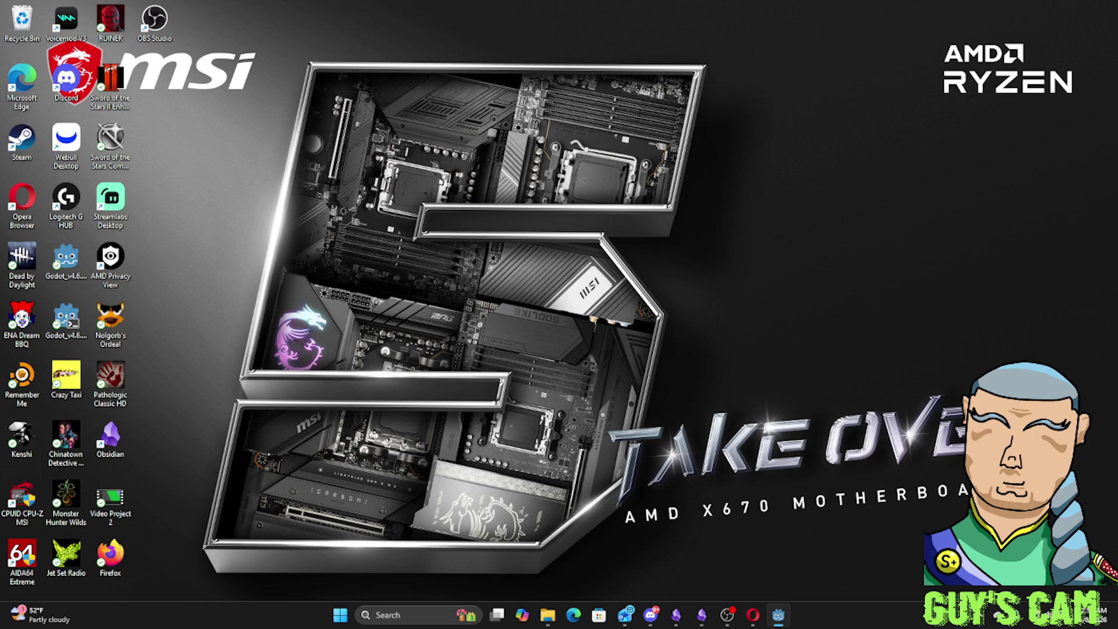
{"action": "key", "text": "super+d"}
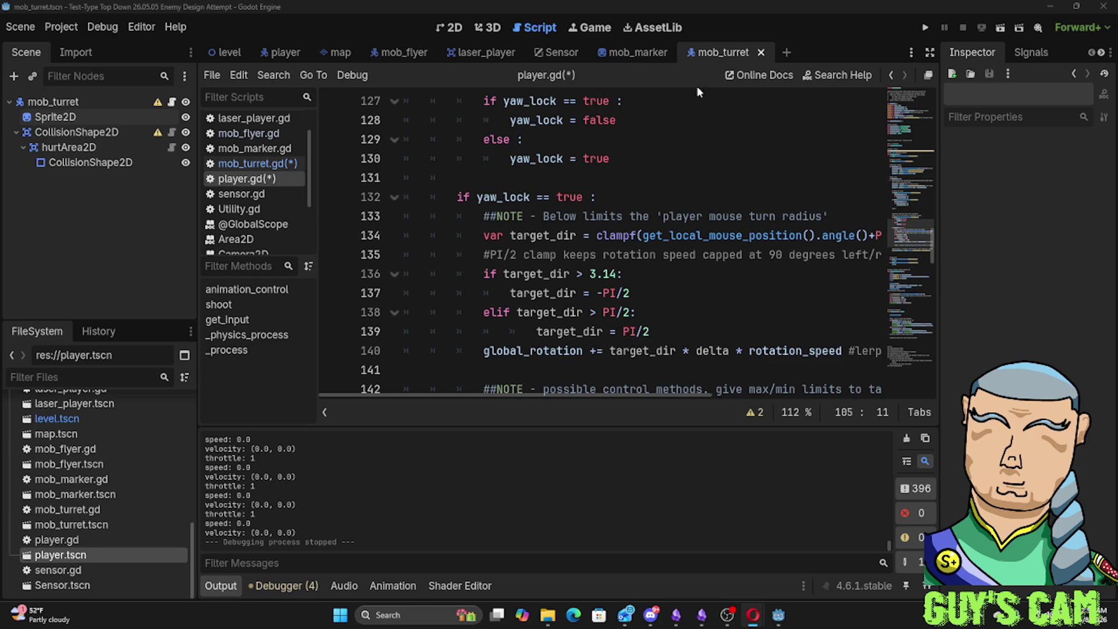
{"action": "scroll", "coordinate": [611, 158], "scroll_direction": "up", "scroll_amount": 5}
{"action": "scroll", "coordinate": [594, 178], "scroll_direction": "up", "scroll_amount": 3}
{"action": "scroll", "coordinate": [593, 177], "scroll_direction": "up", "scroll_amount": 10}
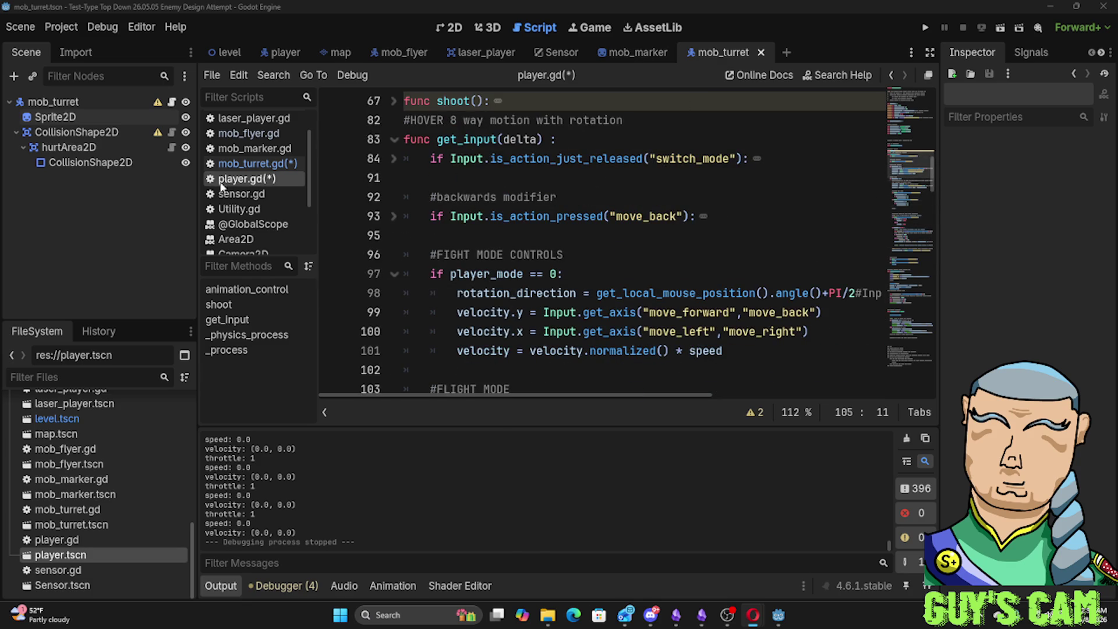
Rewrite line 26 as var direction = (Targeting.position-position).normalized() in mob_turret.gd
{"action": "left_click", "coordinate": [265, 163]}
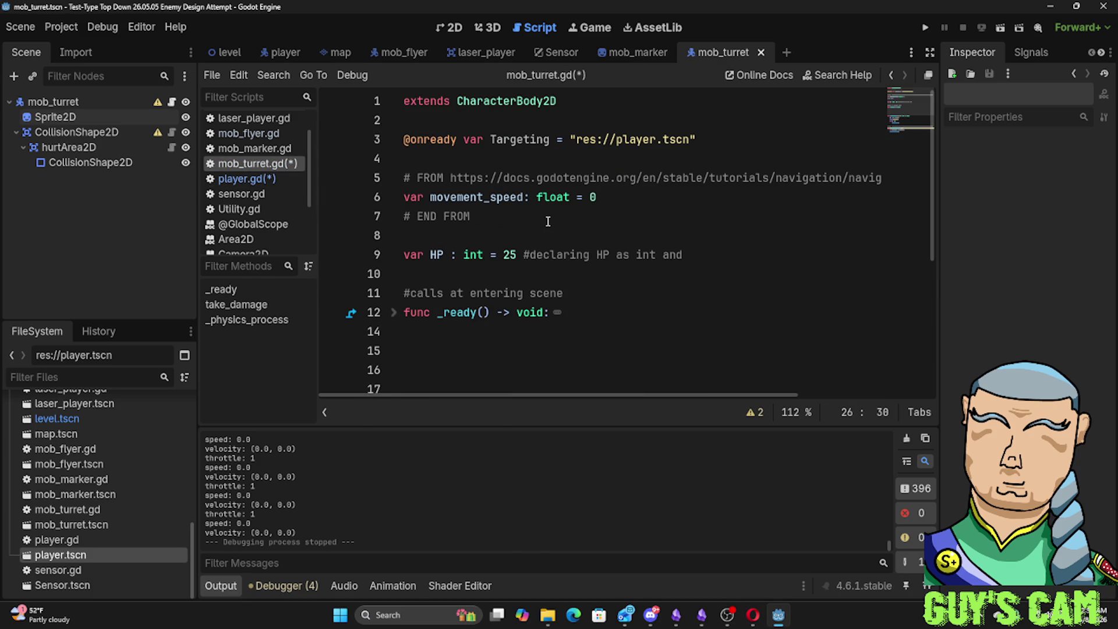
{"action": "scroll", "coordinate": [538, 304], "scroll_direction": "down", "scroll_amount": 4}
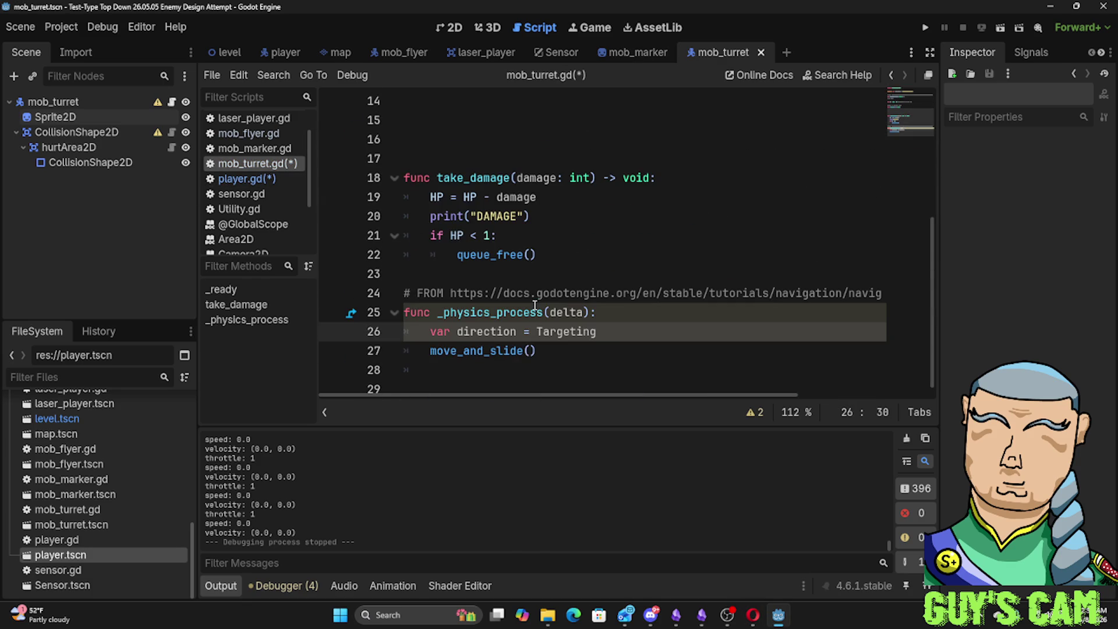
{"action": "left_click", "coordinate": [629, 315]}
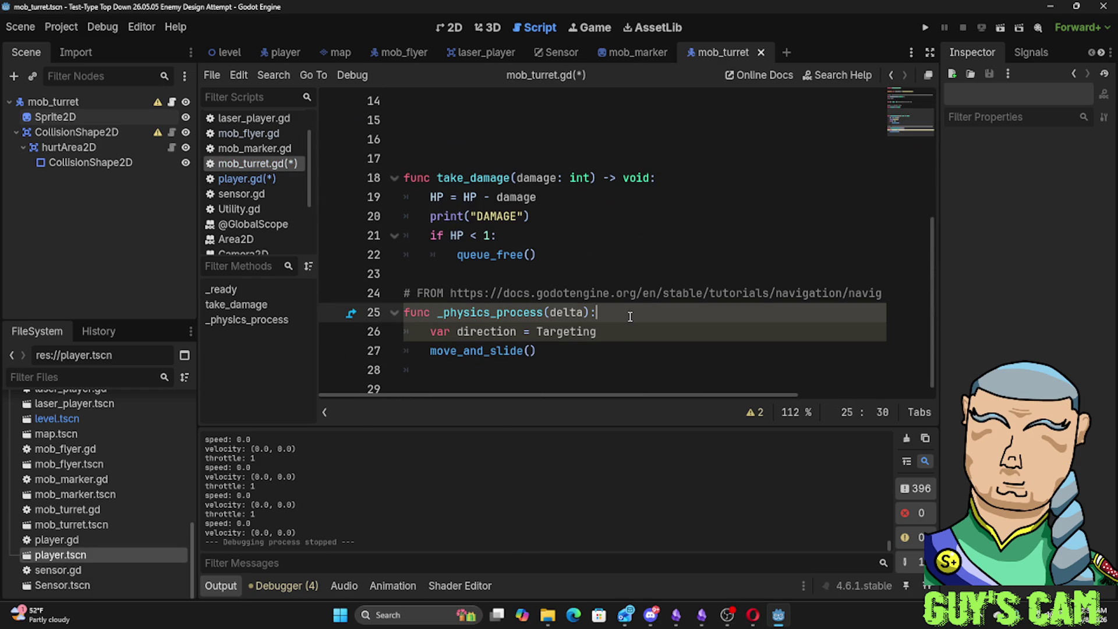
{"action": "left_click", "coordinate": [626, 332]}
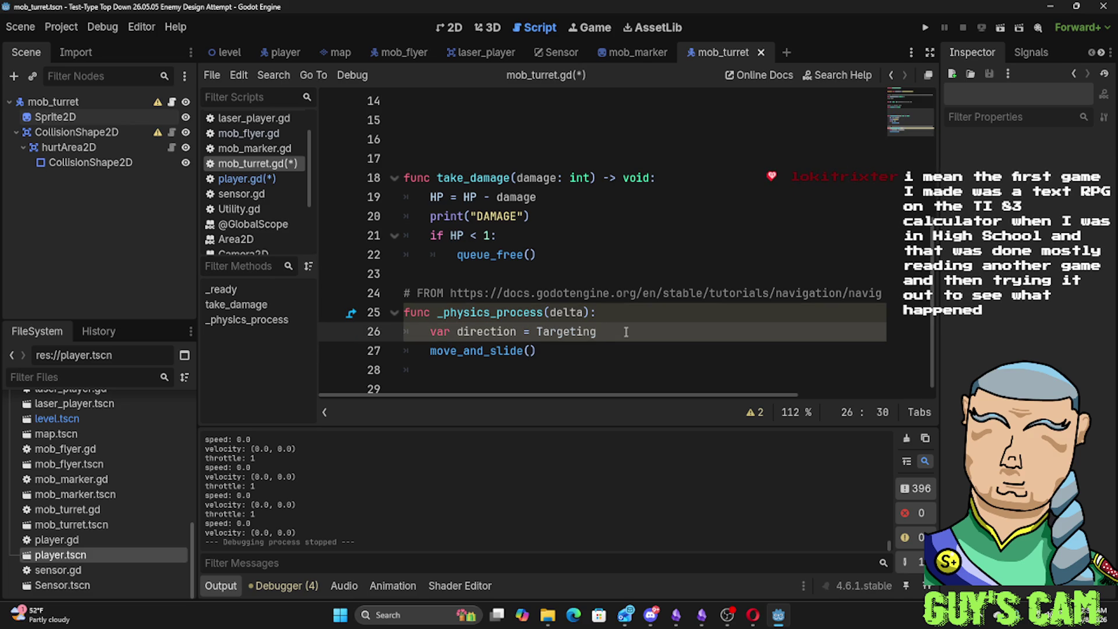
{"action": "type", "text": ".pos"}
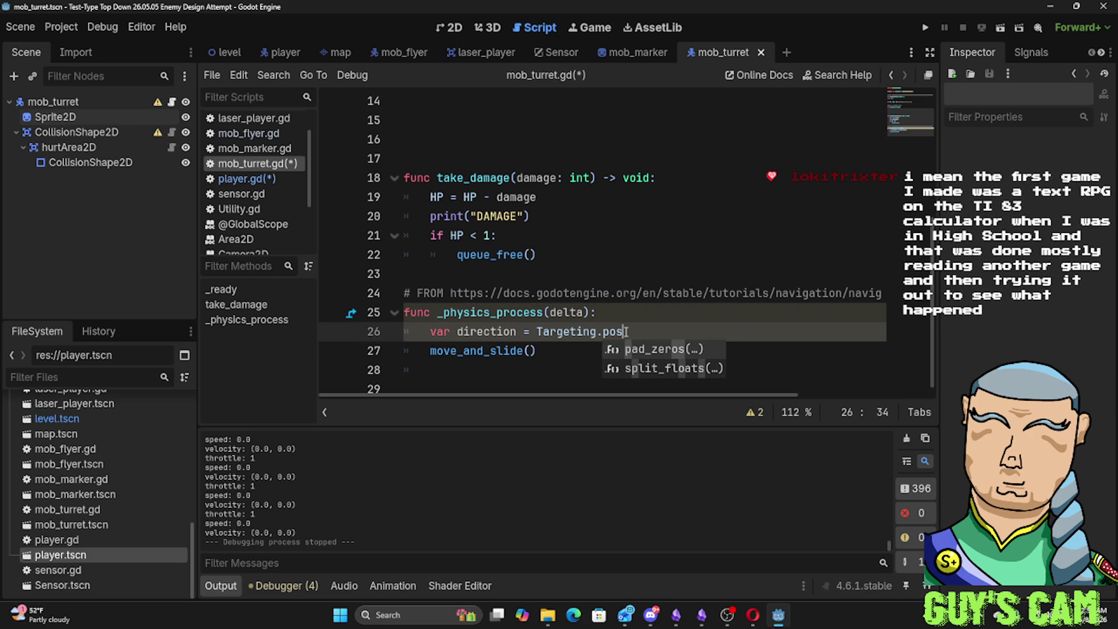
{"action": "key", "text": "BackSpace"}
{"action": "key", "text": "BackSpace"}
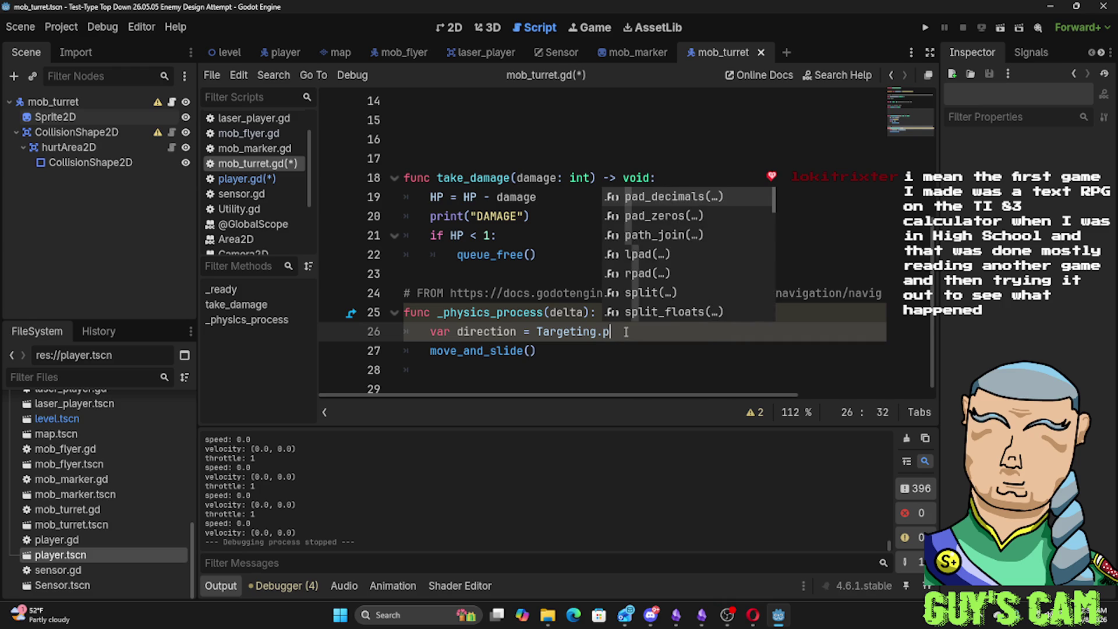
{"action": "key", "text": "BackSpace"}
{"action": "key", "text": "ctrl+Left"}
{"action": "key", "text": "ctrl+Left"}
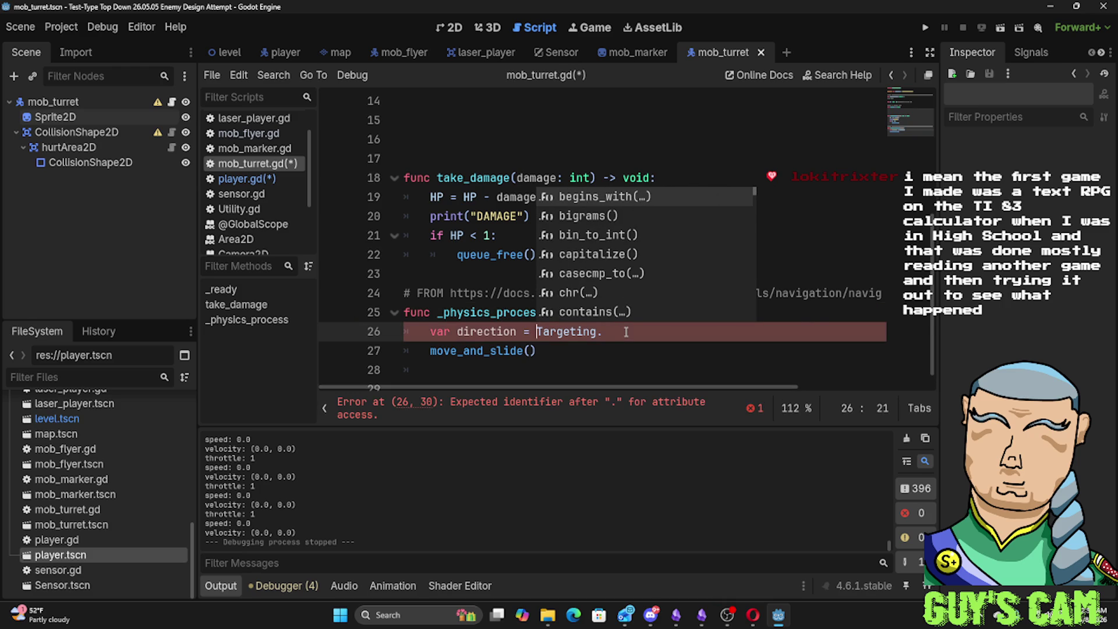
{"action": "key", "text": "ctrl+Left"}
{"action": "key", "text": "ctrl+Left"}
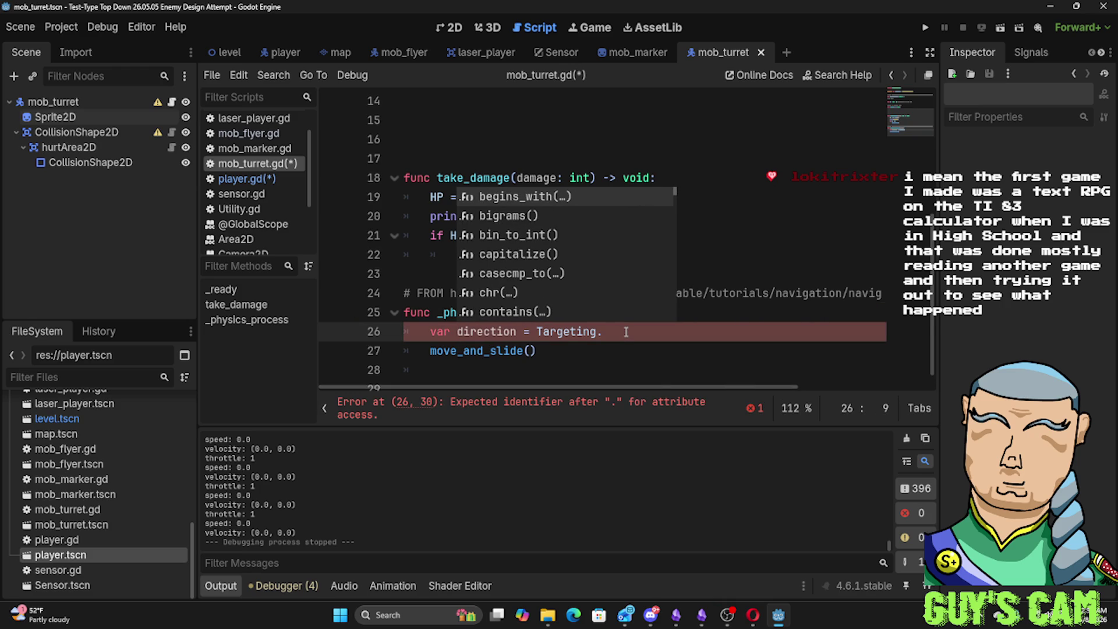
{"action": "key", "text": "Right"}
{"action": "key", "text": "Right"}
{"action": "key", "text": "Right"}
{"action": "key", "text": "Right"}
{"action": "key", "text": "Right"}
{"action": "key", "text": "Right"}
{"action": "key", "text": "Right"}
{"action": "key", "text": "Right"}
{"action": "key", "text": "Right"}
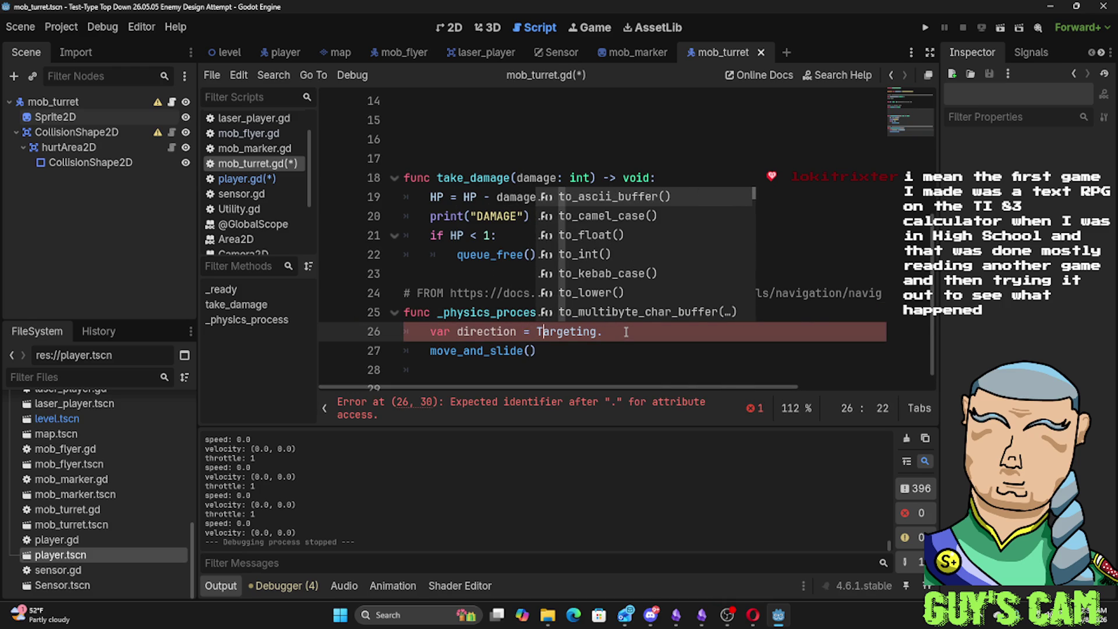
{"action": "key", "text": "Right"}
{"action": "type", "text": "("}
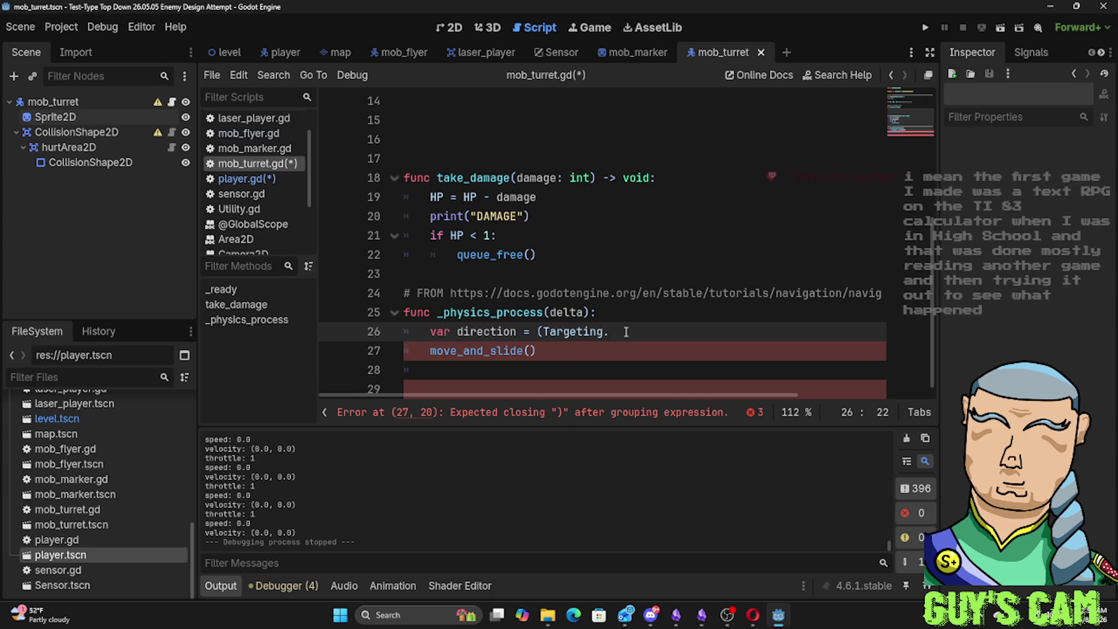
{"action": "key", "text": "ctrl+Right"}
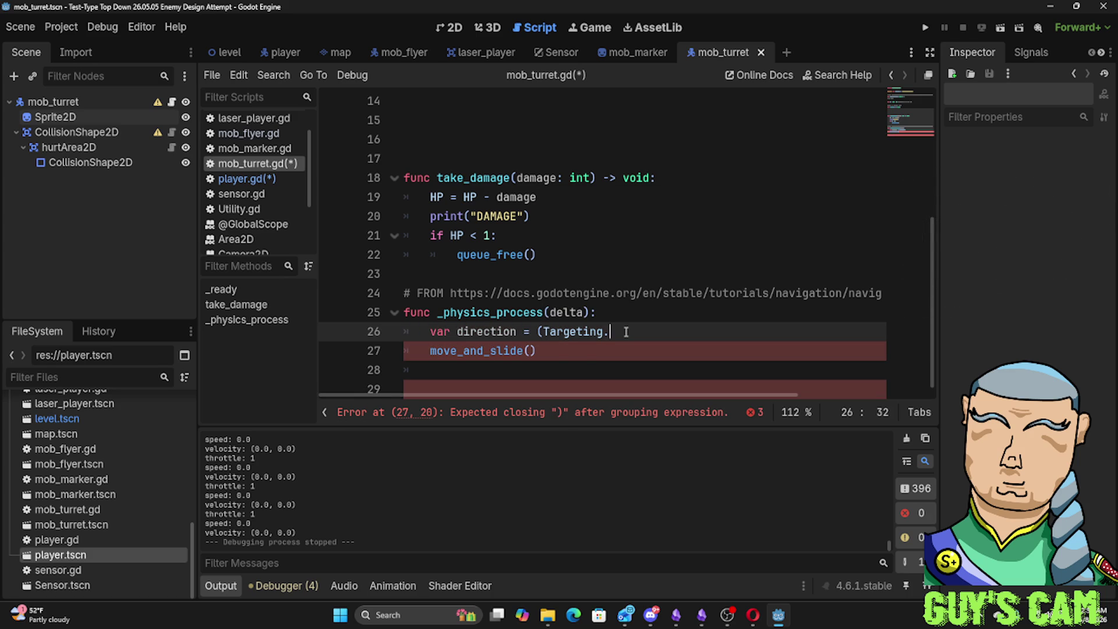
{"action": "type", "text": "position"}
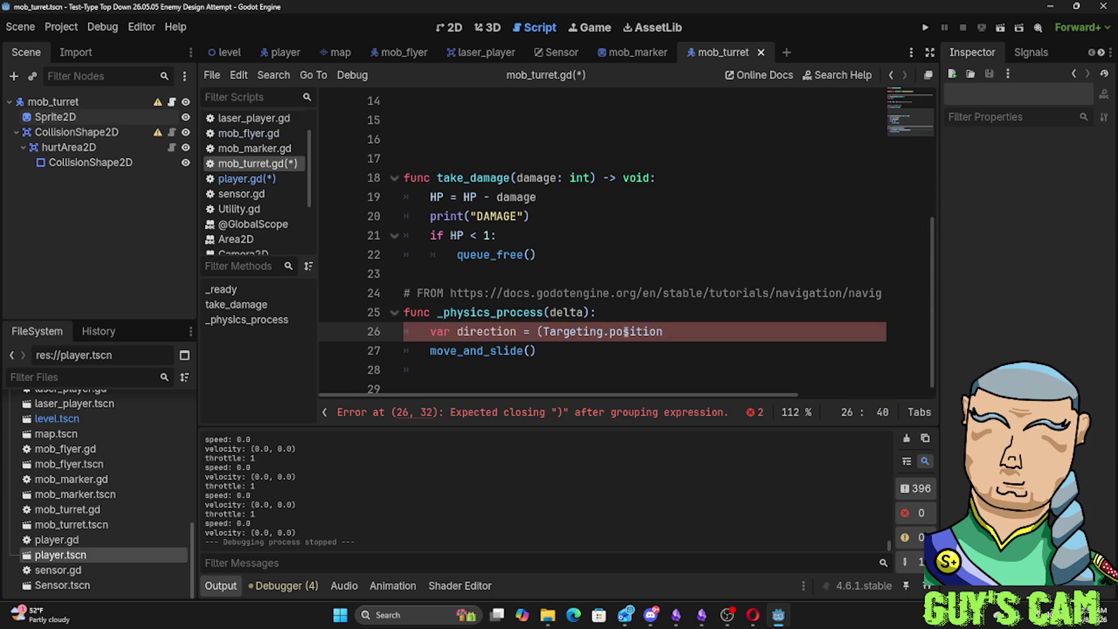
{"action": "type", "text": "-po"}
{"action": "key", "text": "Return"}
{"action": "type", "text": ").n"}
{"action": "type", "text": "ormalized"}
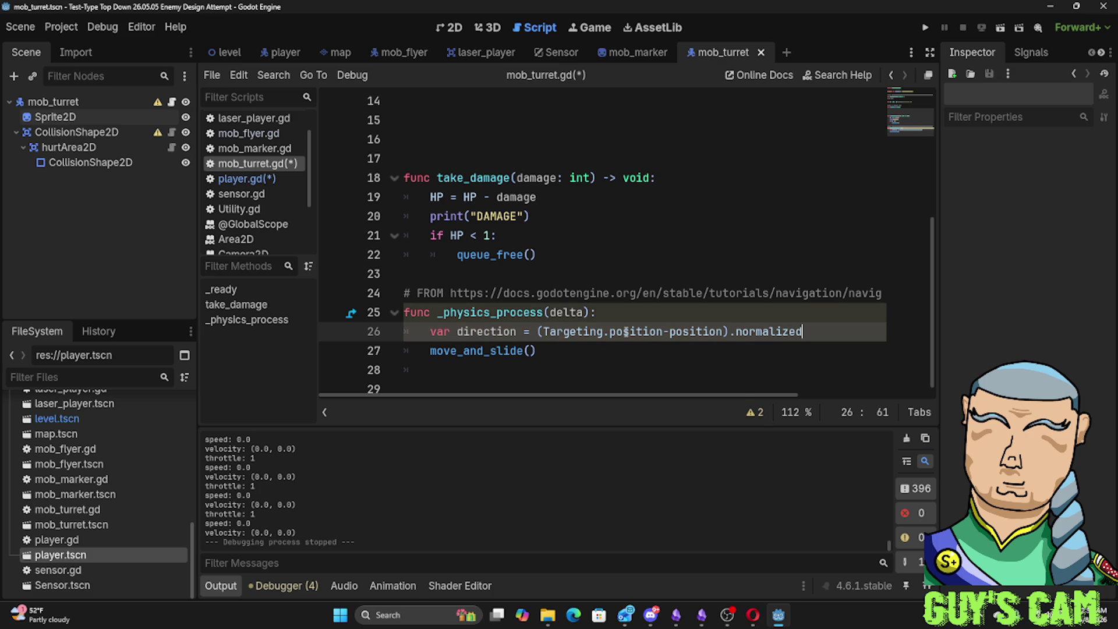
{"action": "type", "text": "()"}
Review the direction and move_and_slide lines, briefly checking another application
{"action": "left_click", "coordinate": [771, 367]}
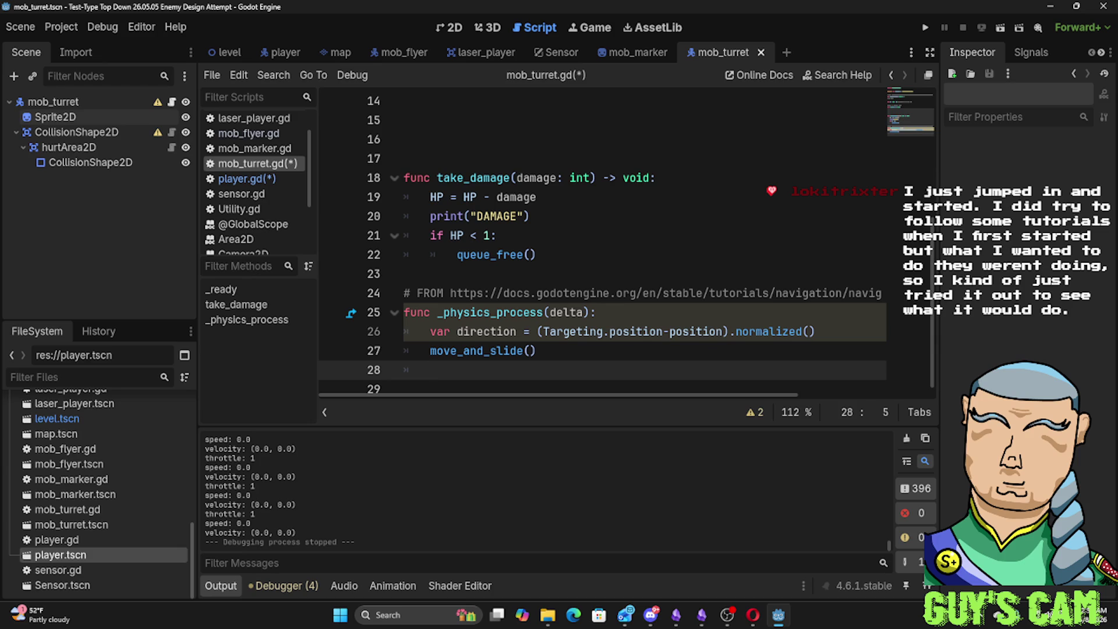
{"action": "key", "text": "alt+Tab"}
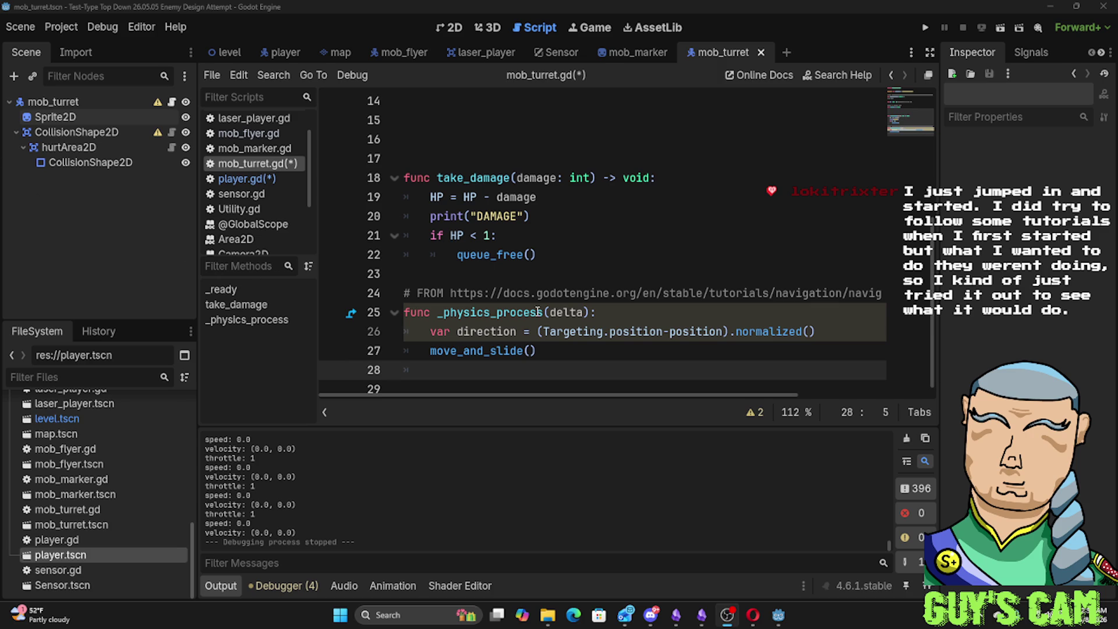
{"action": "left_click", "coordinate": [554, 333]}
{"action": "left_click", "coordinate": [537, 350]}
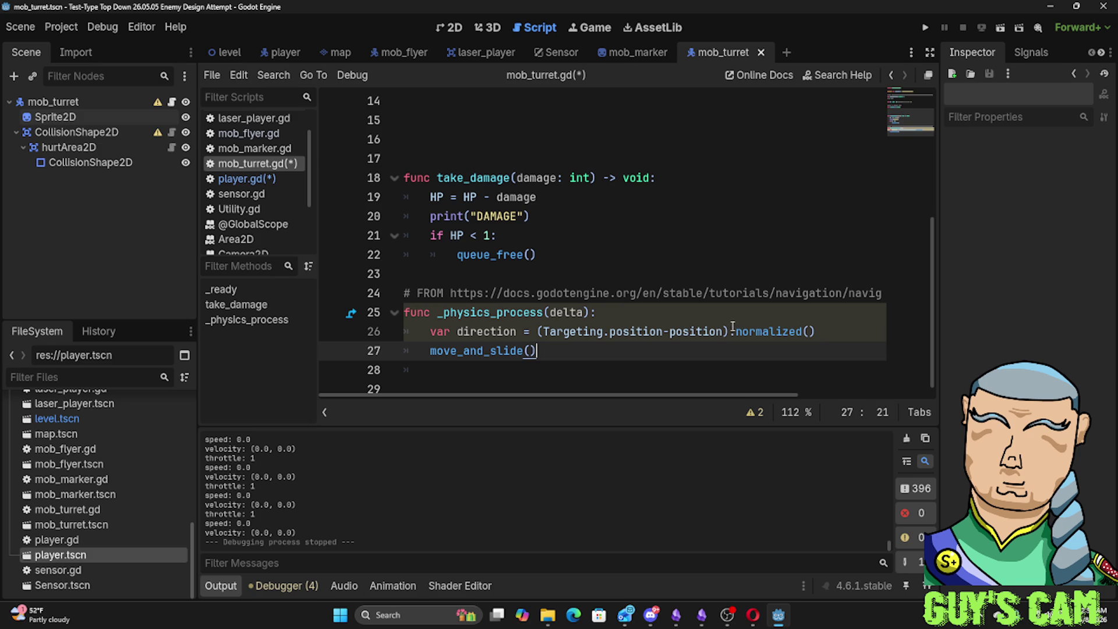
Run the project; it halts on line 26 reading position from a String, then check the browser
{"action": "key", "text": "F5"}
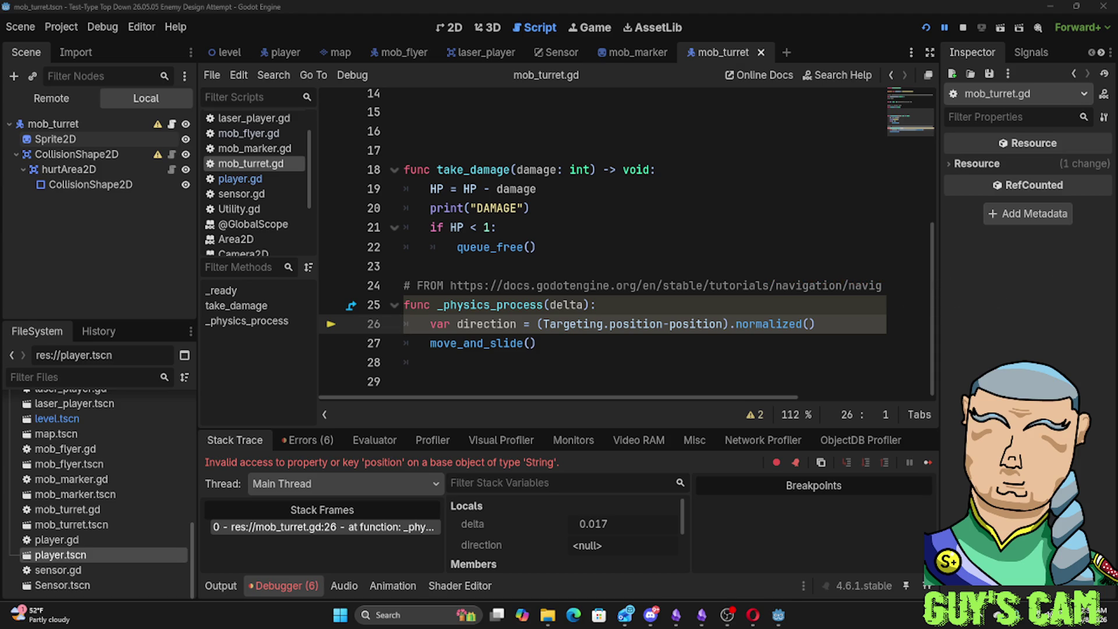
{"action": "key", "text": "super+d"}
{"action": "left_click", "coordinate": [859, 326]}
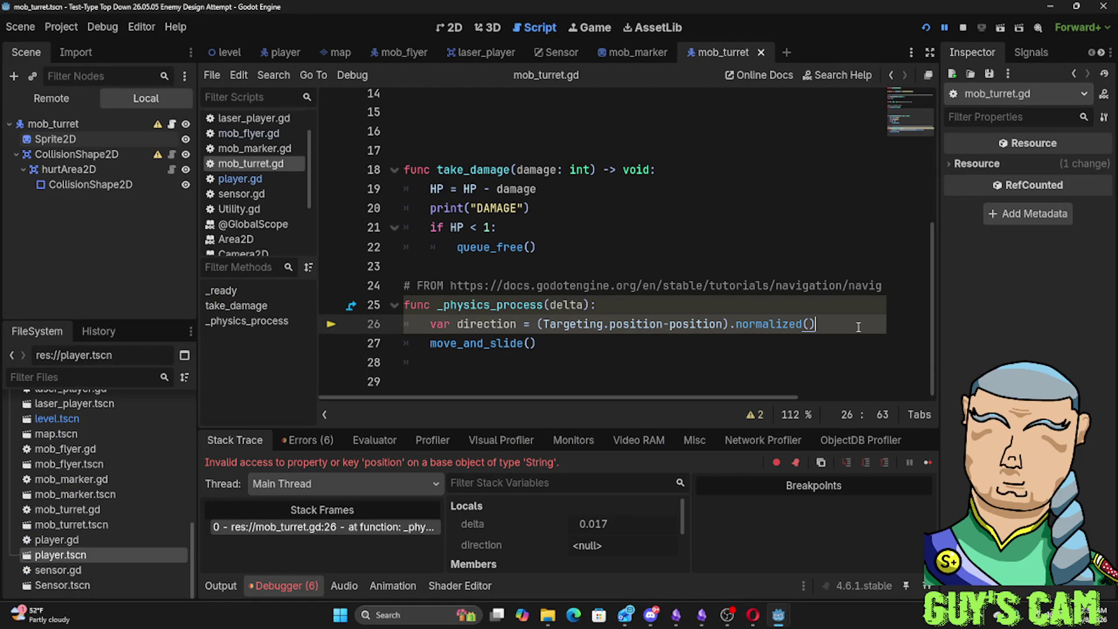
{"action": "key", "text": "alt+Tab"}
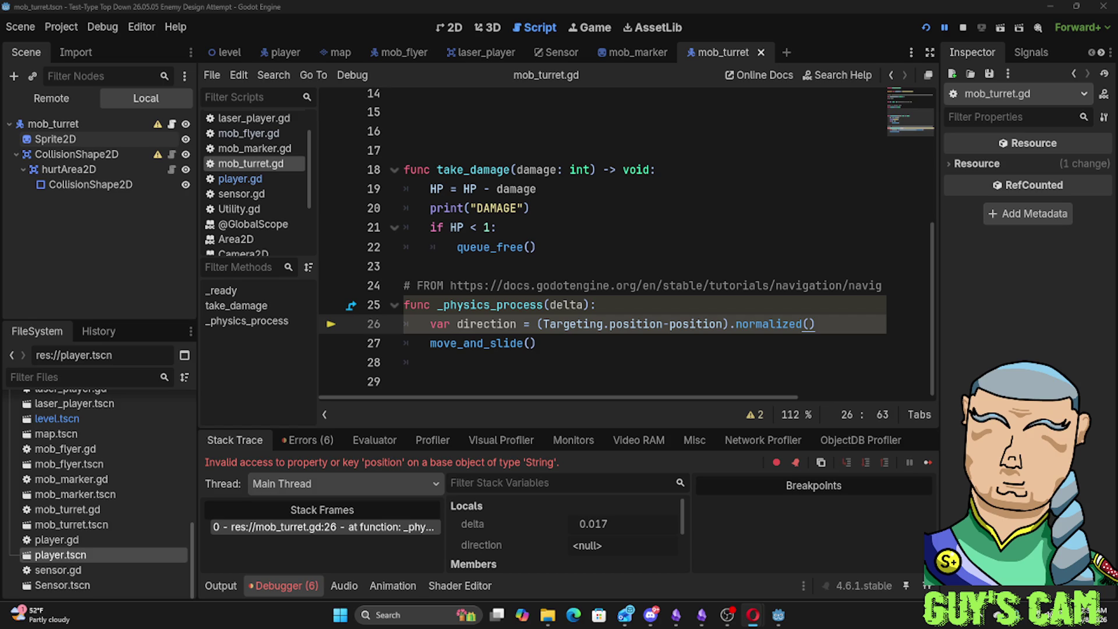
{"action": "scroll", "coordinate": [778, 338], "scroll_direction": "up", "scroll_amount": 5}
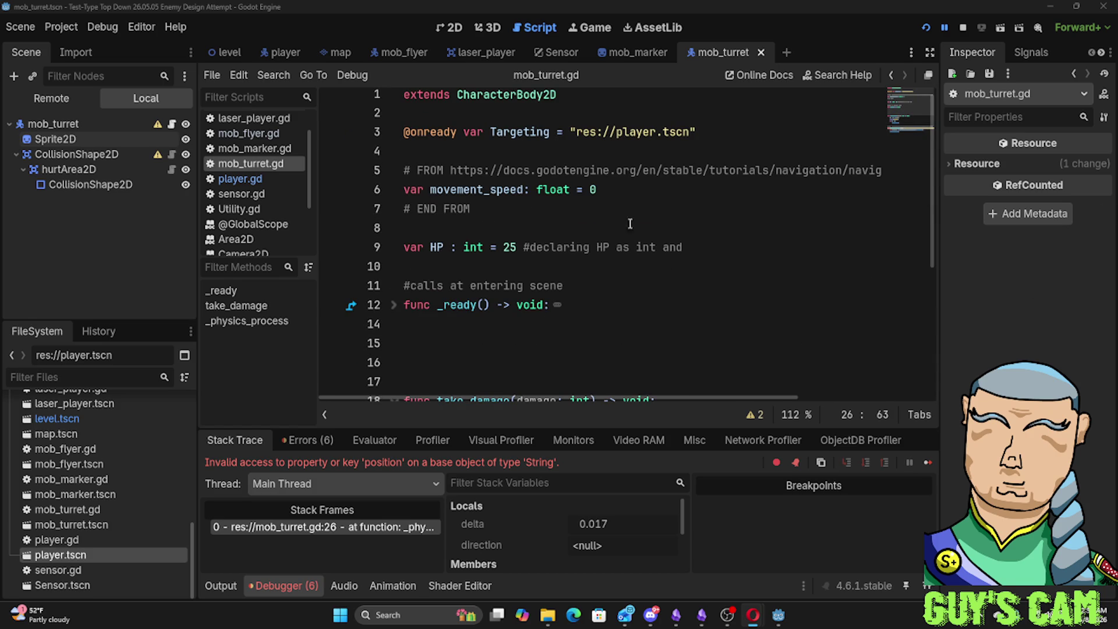
Prefix the player.tscn path with $ on line 3 and rerun, now failing on a null instance
{"action": "left_click", "coordinate": [572, 131]}
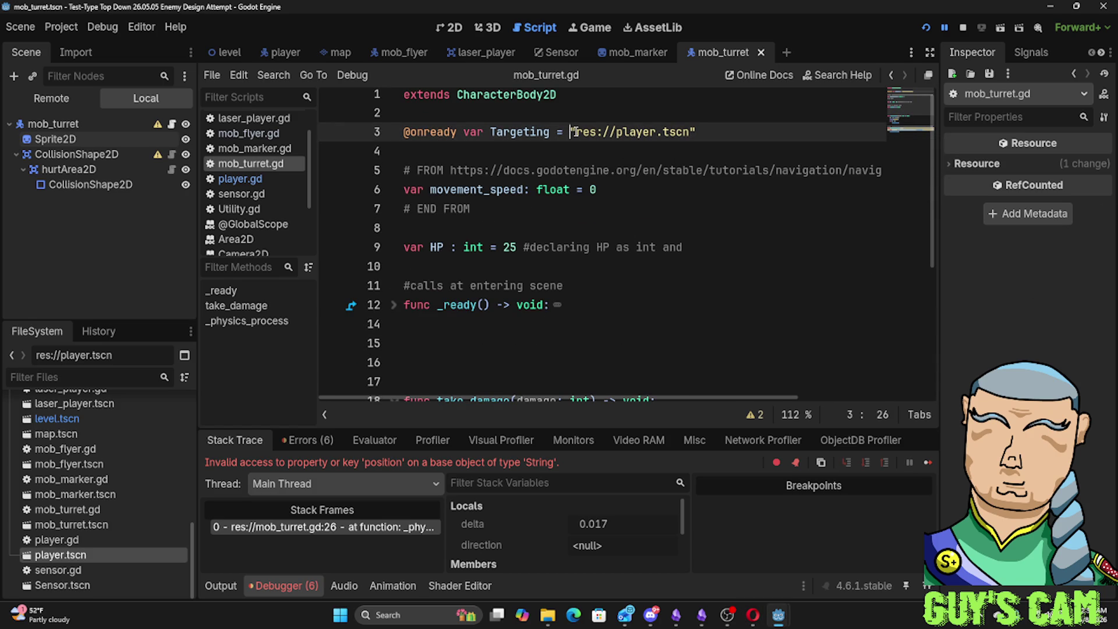
{"action": "type", "text": "$"}
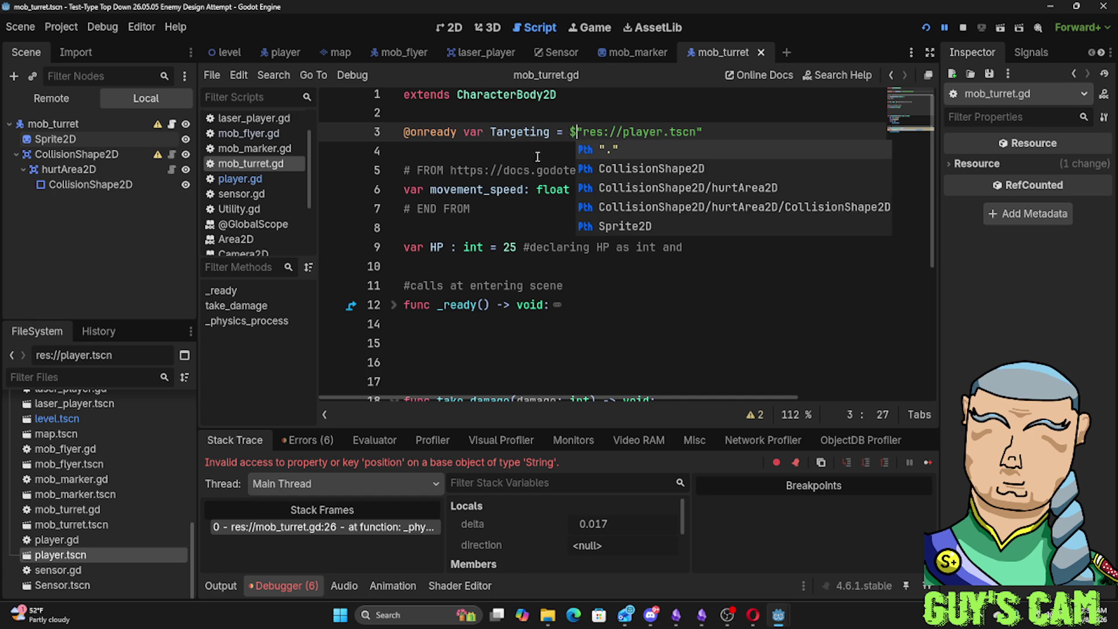
{"action": "key", "text": "F5"}
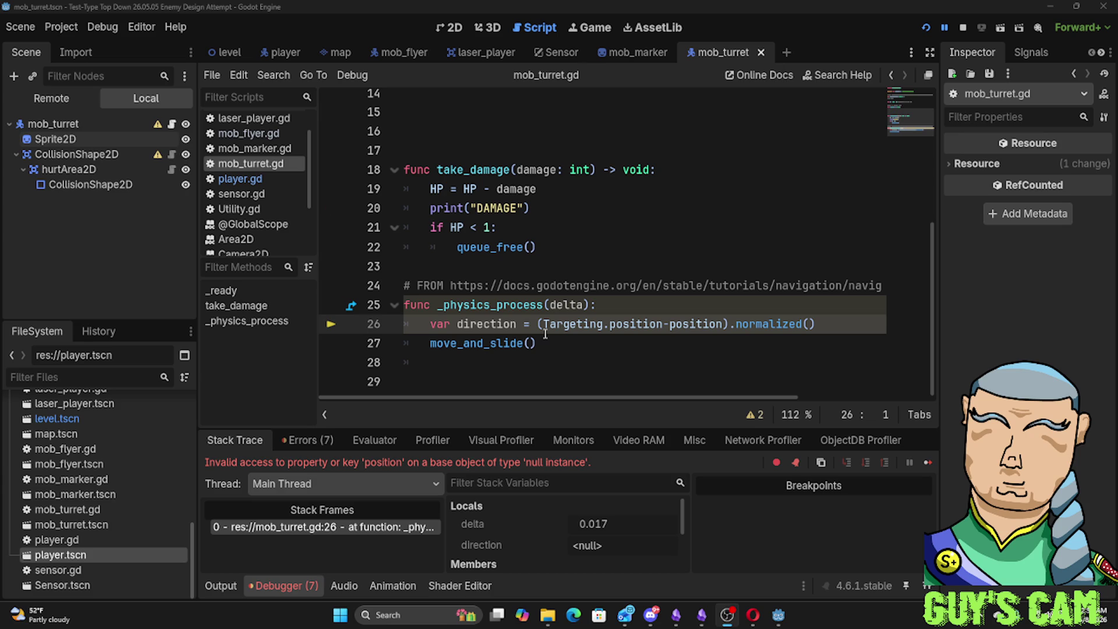
{"action": "key", "text": "End"}
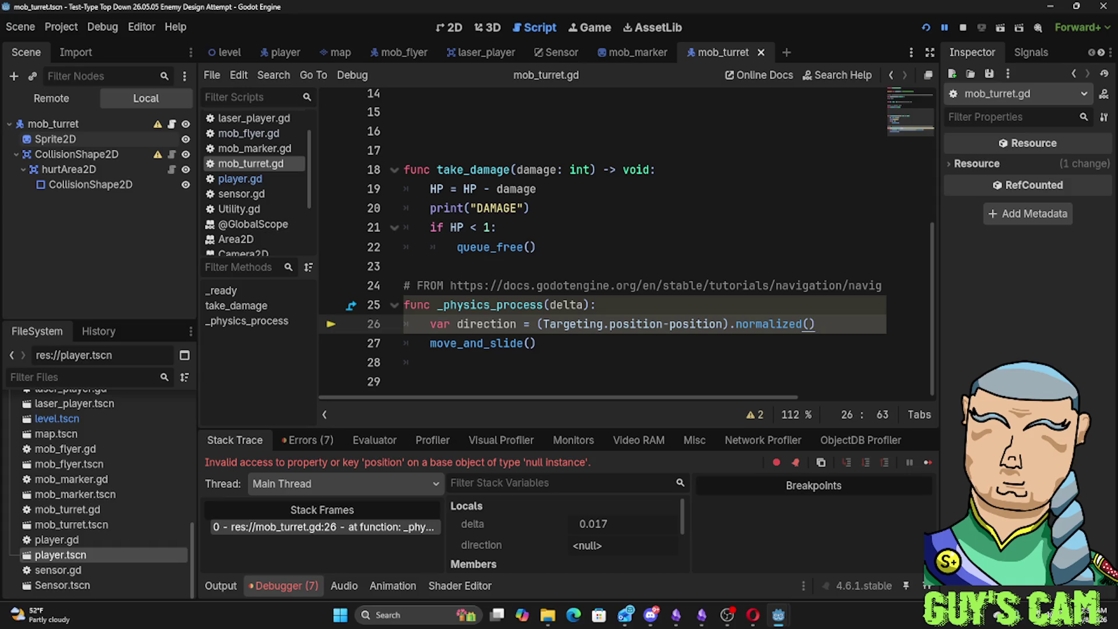
{"action": "key", "text": "super+d"}
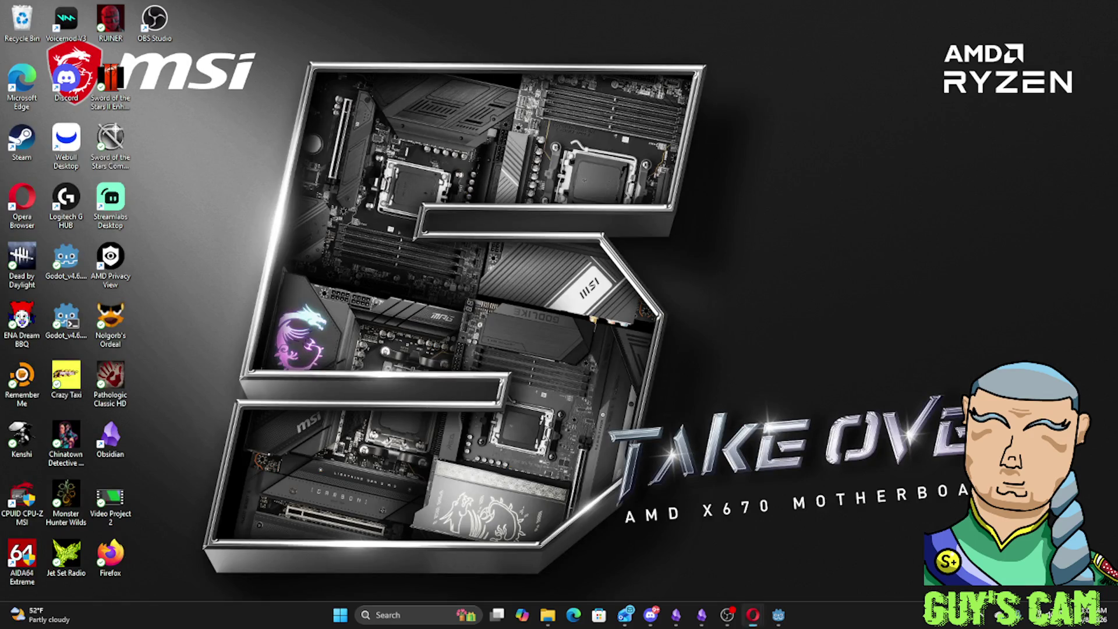
{"action": "key", "text": "super+d"}
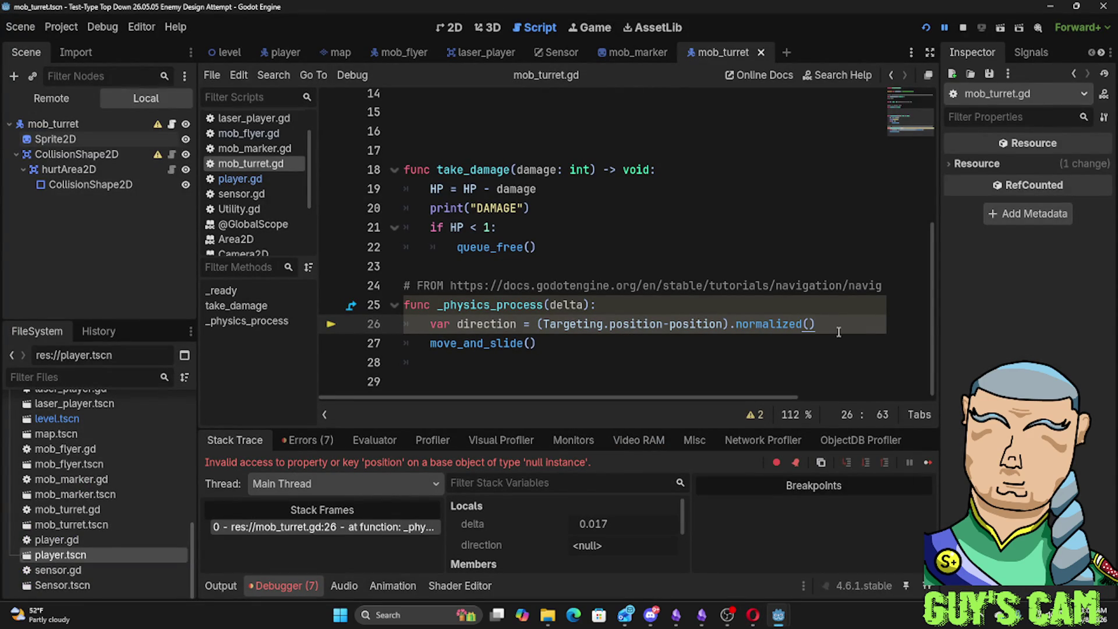
Add a velocity = direction line below the direction assignment using autocomplete
{"action": "key", "text": "Return"}
{"action": "type", "text": "velo"}
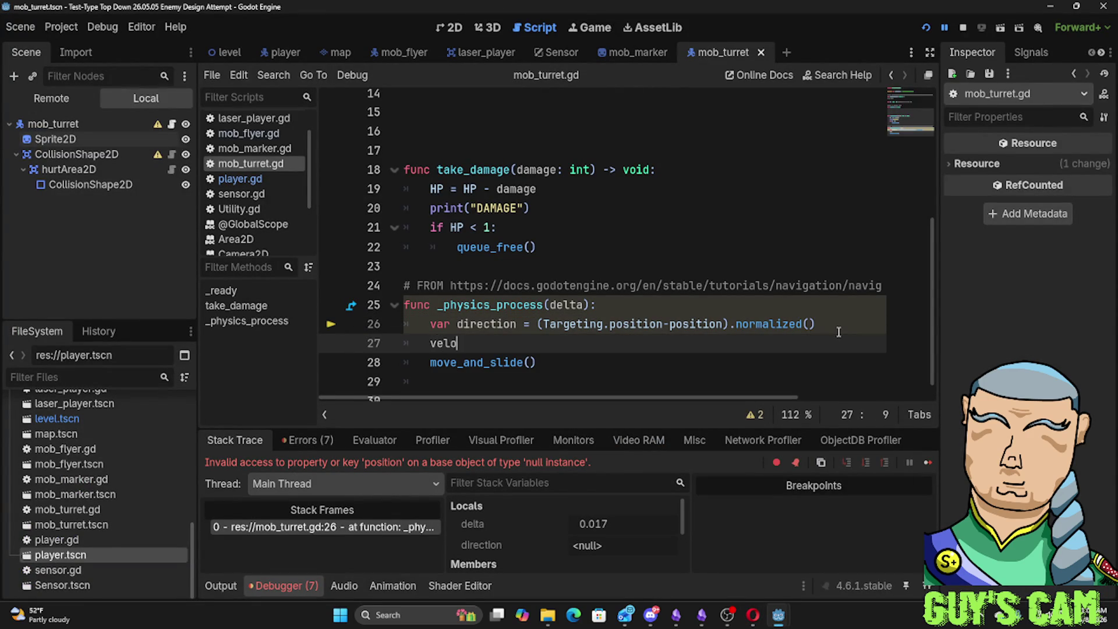
{"action": "key", "text": "Return"}
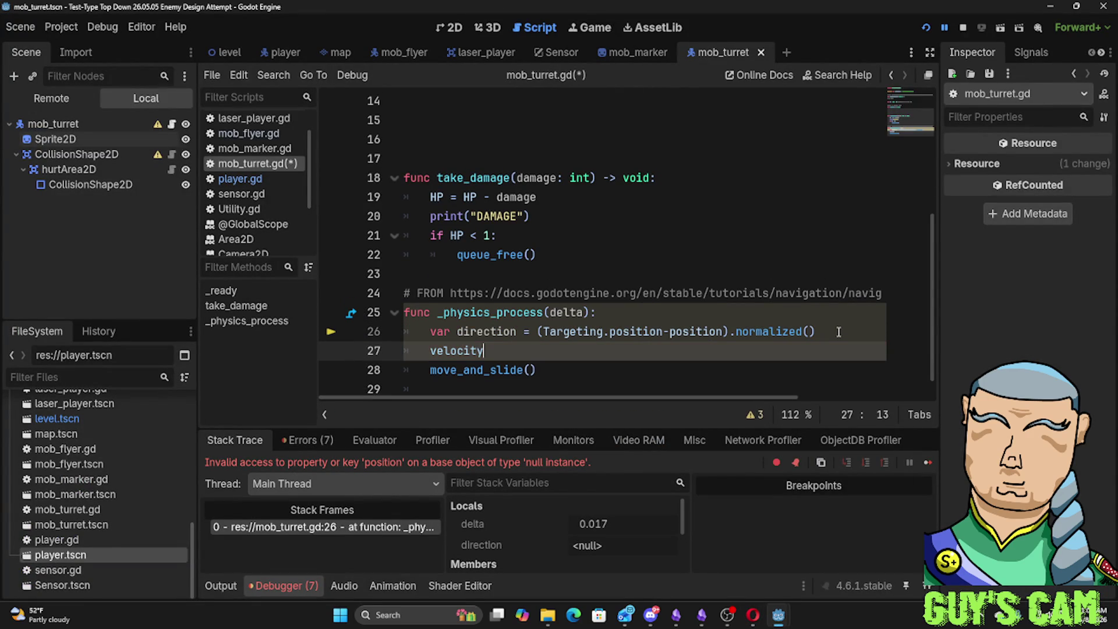
{"action": "type", "text": " = di"}
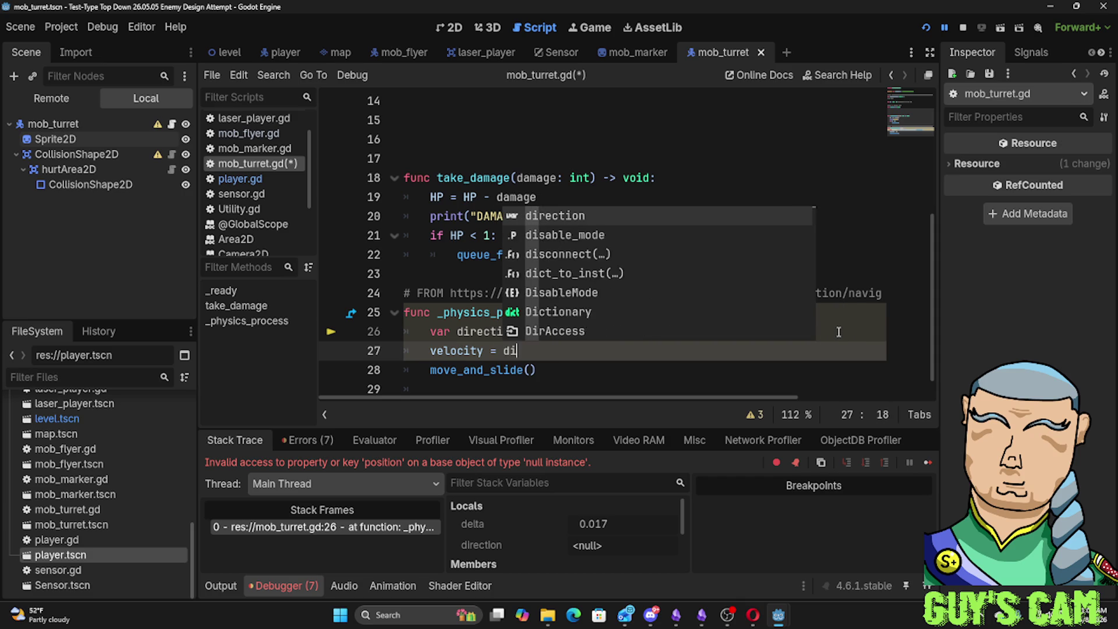
{"action": "type", "text": "rect"}
{"action": "key", "text": "Return"}
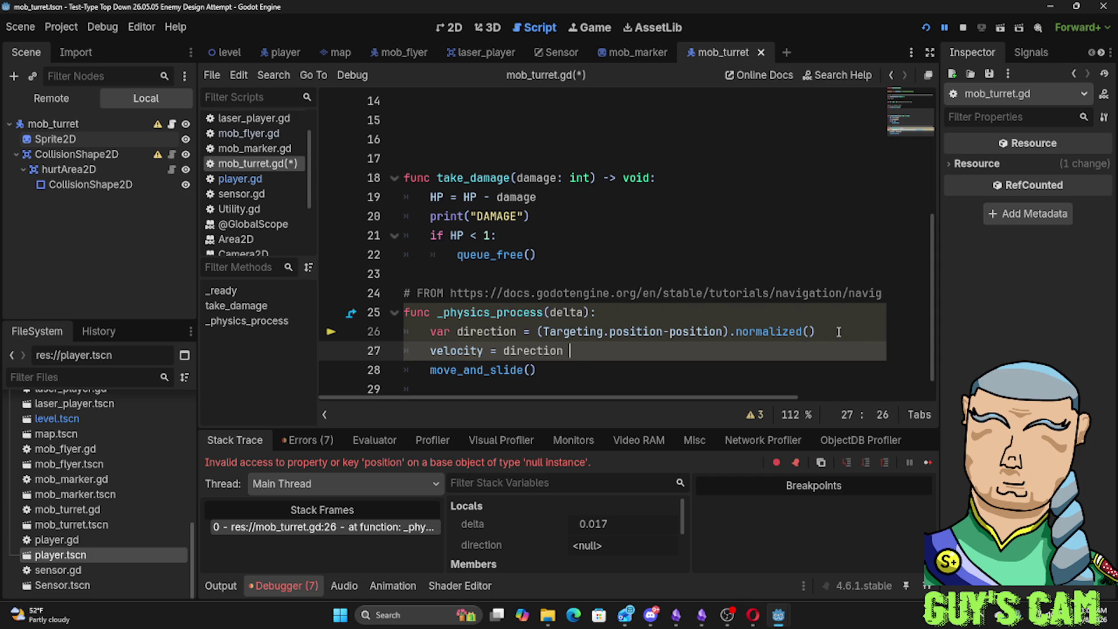
{"action": "type", "text": "* speed"}
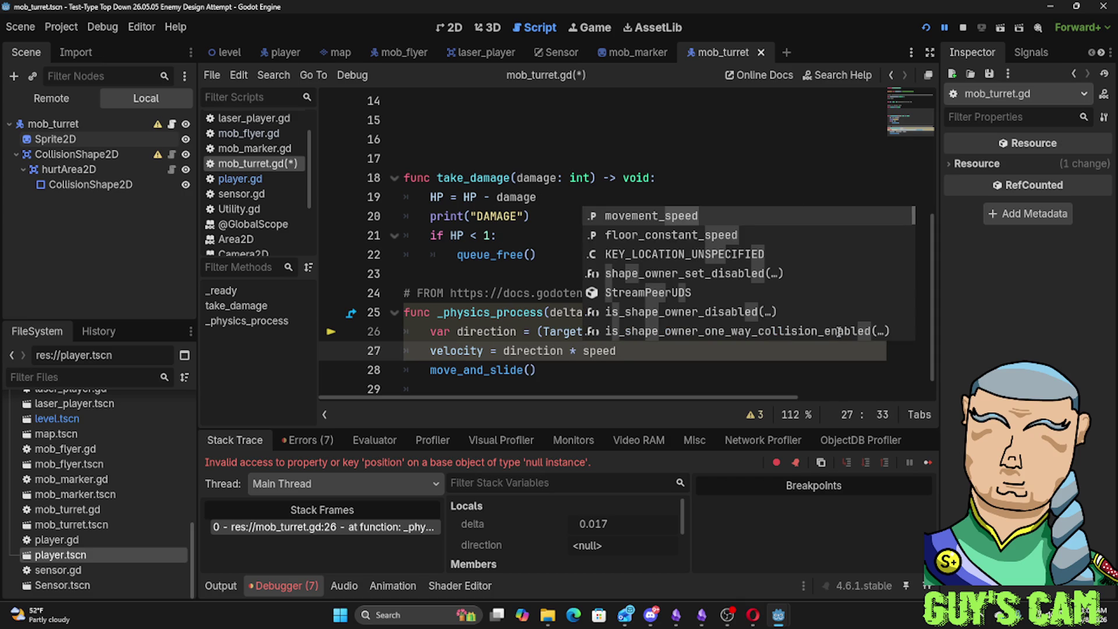
{"action": "scroll", "coordinate": [839, 332], "scroll_direction": "down", "scroll_amount": 2}
{"action": "scroll", "coordinate": [839, 332], "scroll_direction": "down", "scroll_amount": 2}
{"action": "scroll", "coordinate": [839, 331], "scroll_direction": "down", "scroll_amount": 2}
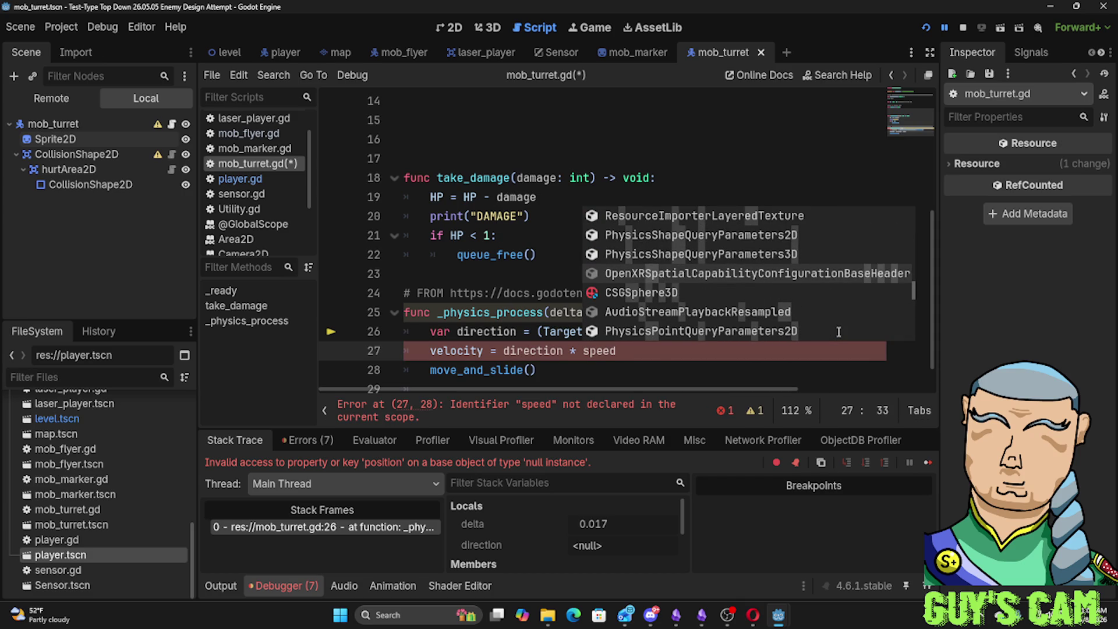
{"action": "left_click", "coordinate": [567, 114]}
{"action": "scroll", "coordinate": [583, 159], "scroll_direction": "up", "scroll_amount": 1}
{"action": "scroll", "coordinate": [587, 213], "scroll_direction": "up", "scroll_amount": 3}
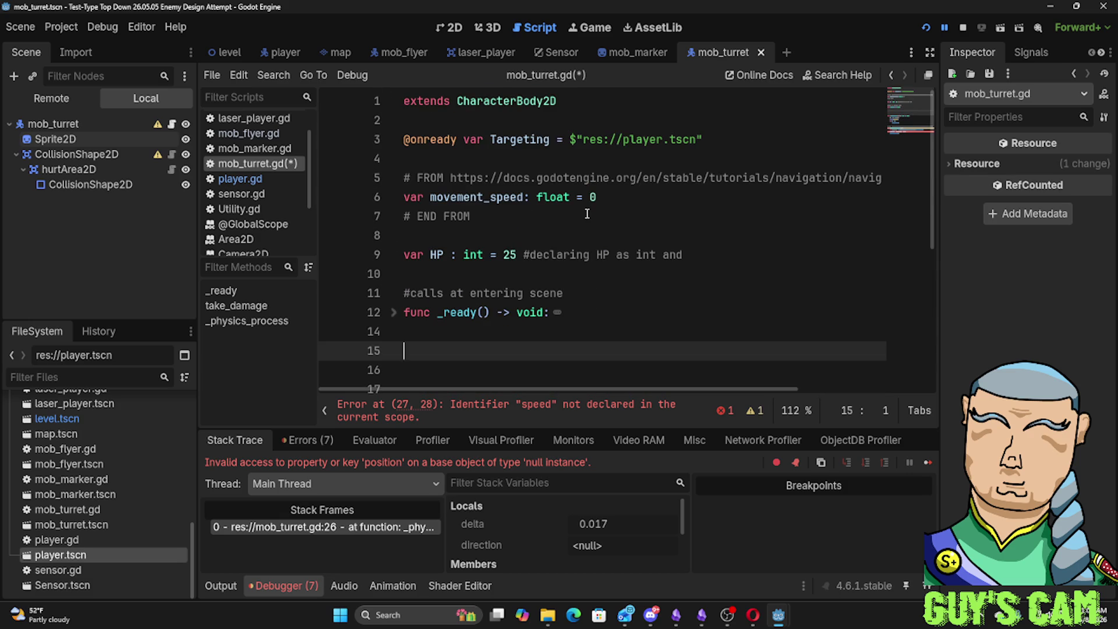
{"action": "mouse_move", "coordinate": [552, 197]}
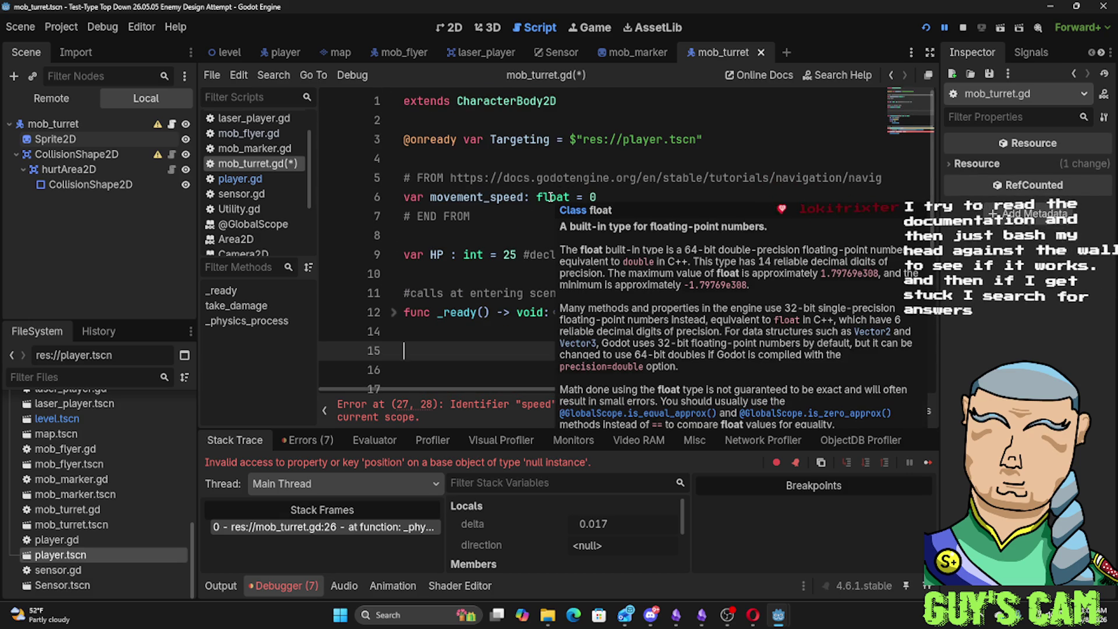
Declare var speed = 150 on line 4, unfold _ready, then save and run the game
{"action": "left_click", "coordinate": [577, 141]}
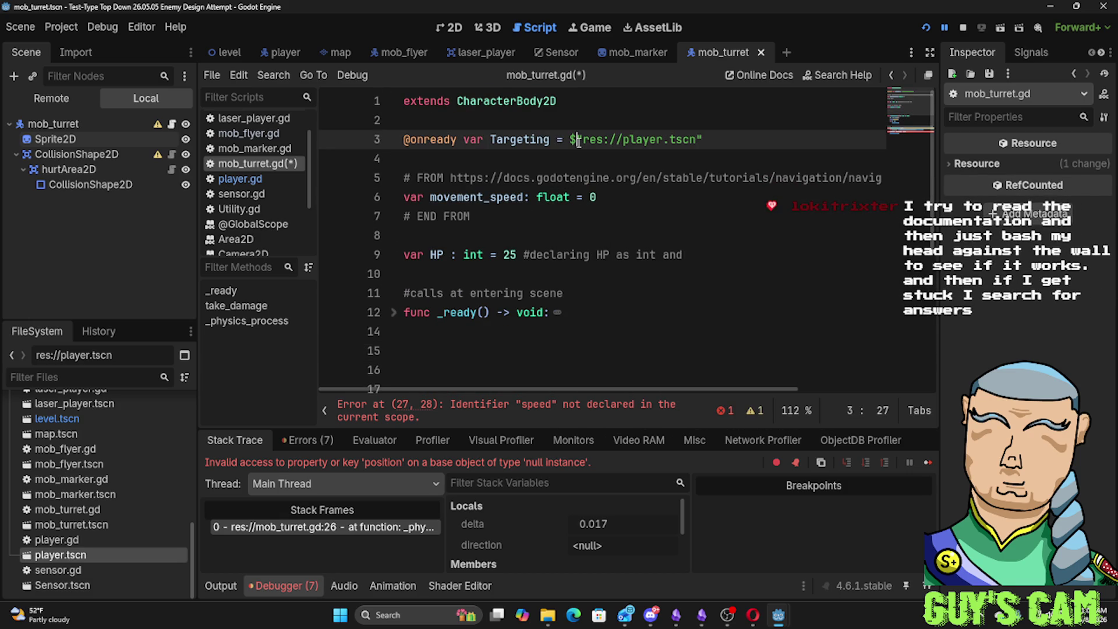
{"action": "left_click", "coordinate": [598, 167]}
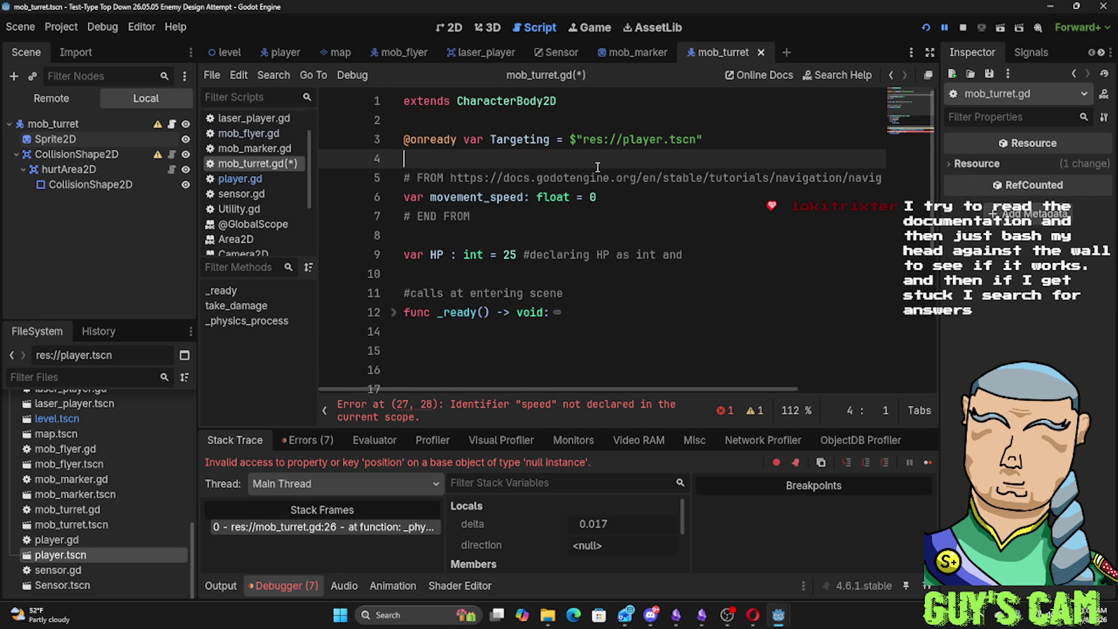
{"action": "type", "text": "var "}
{"action": "type", "text": "speed"}
{"action": "key", "text": "BackSpace"}
{"action": "key", "text": "BackSpace"}
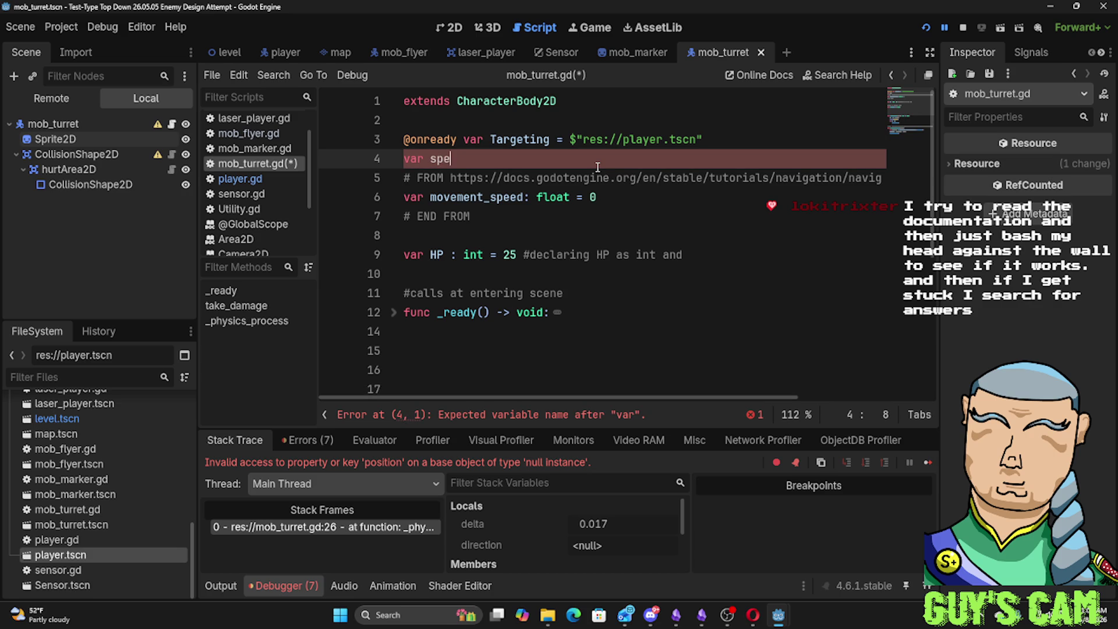
{"action": "type", "text": "ed = 150"}
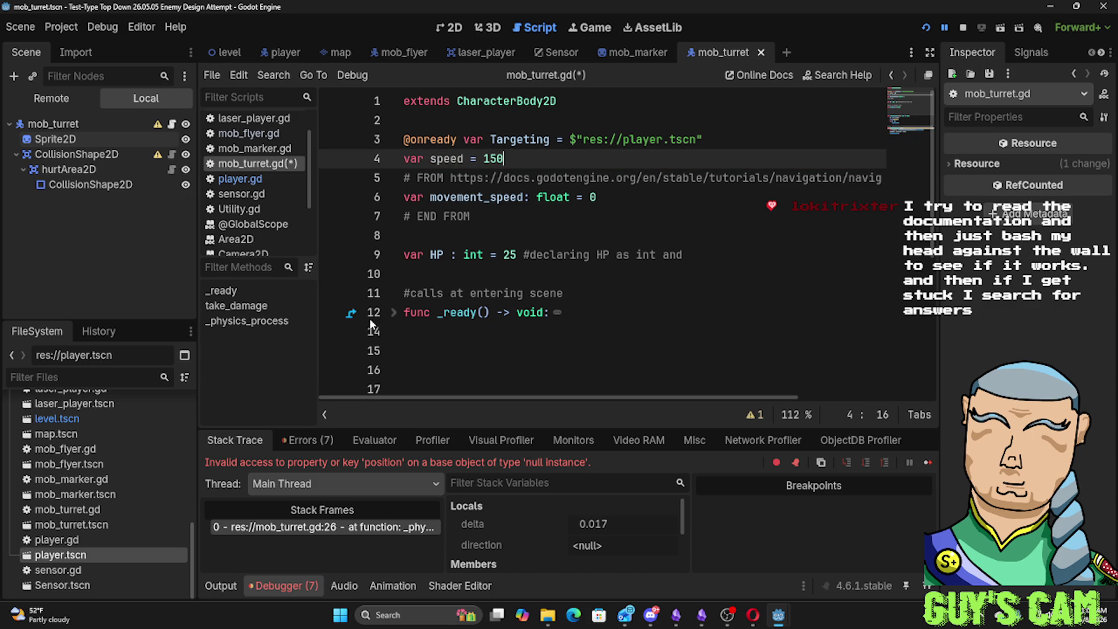
{"action": "left_click", "coordinate": [393, 313]}
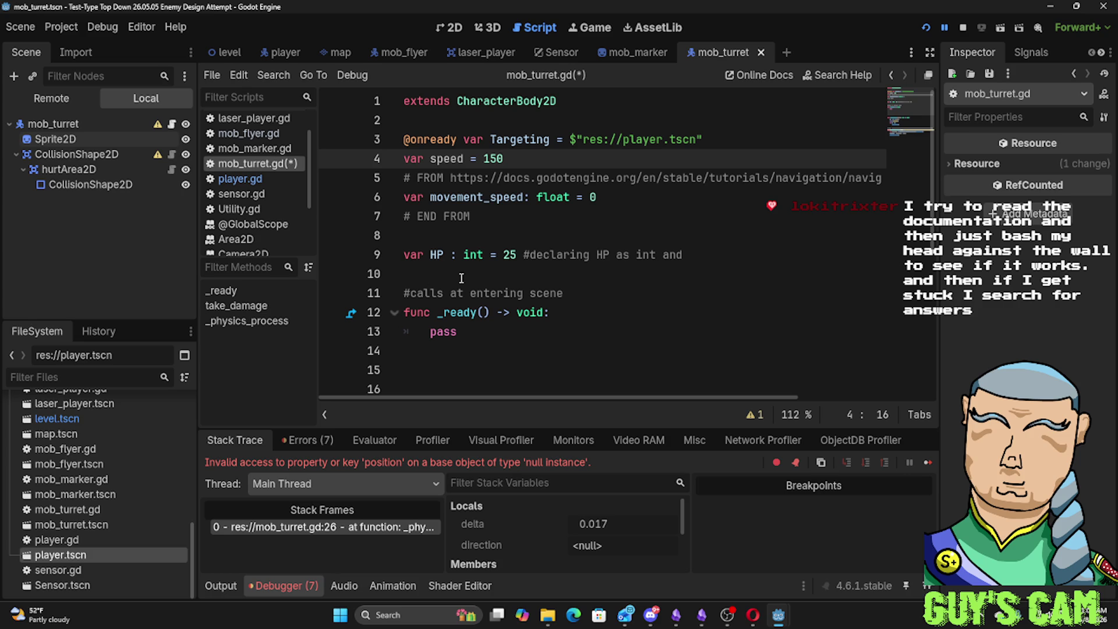
{"action": "left_click", "coordinate": [569, 280]}
{"action": "key", "text": "F5"}
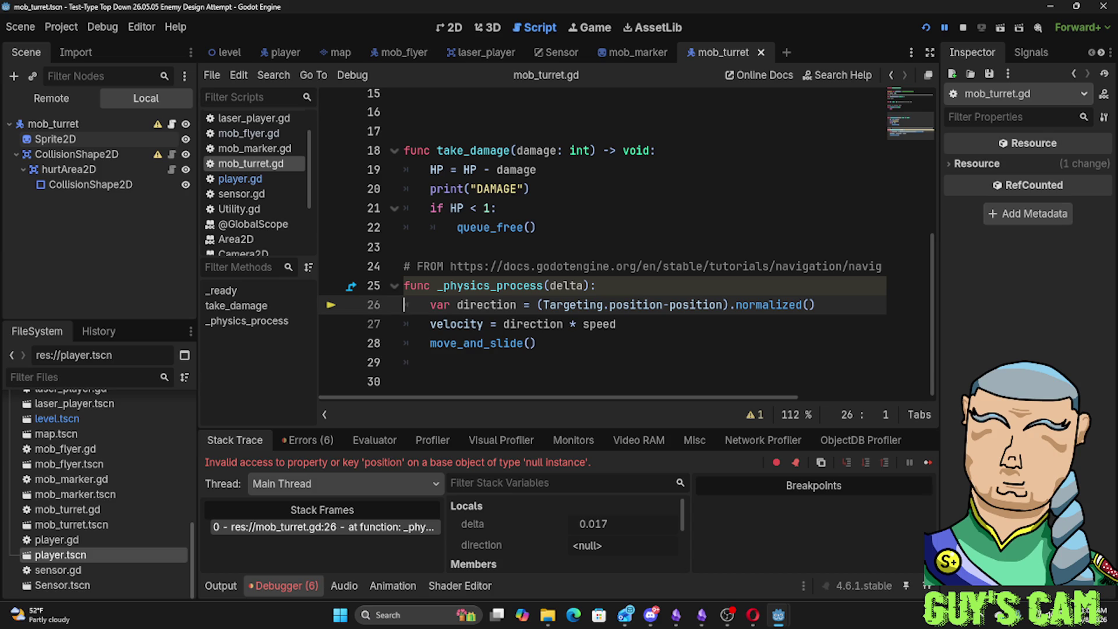
{"action": "key", "text": "alt+Tab"}
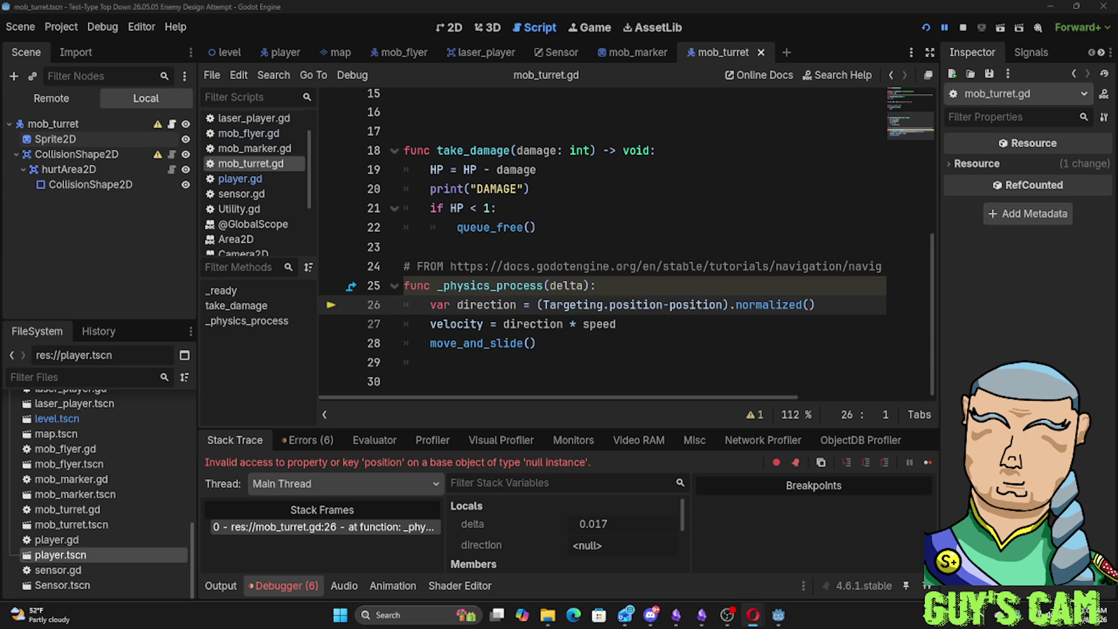
{"action": "key", "text": "super+d"}
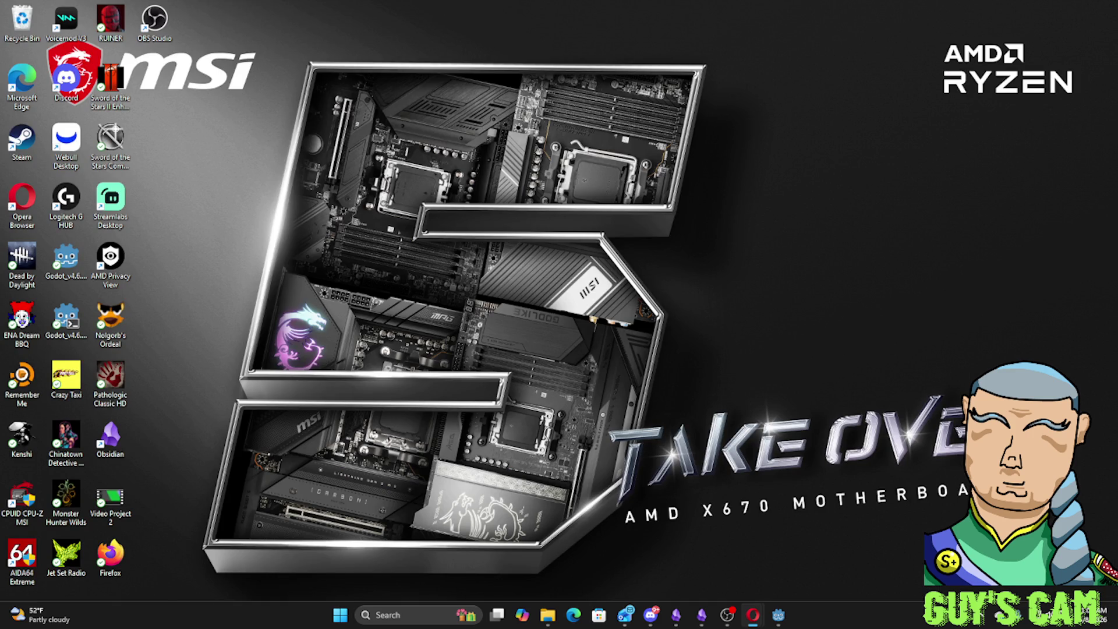
{"action": "key", "text": "super+d"}
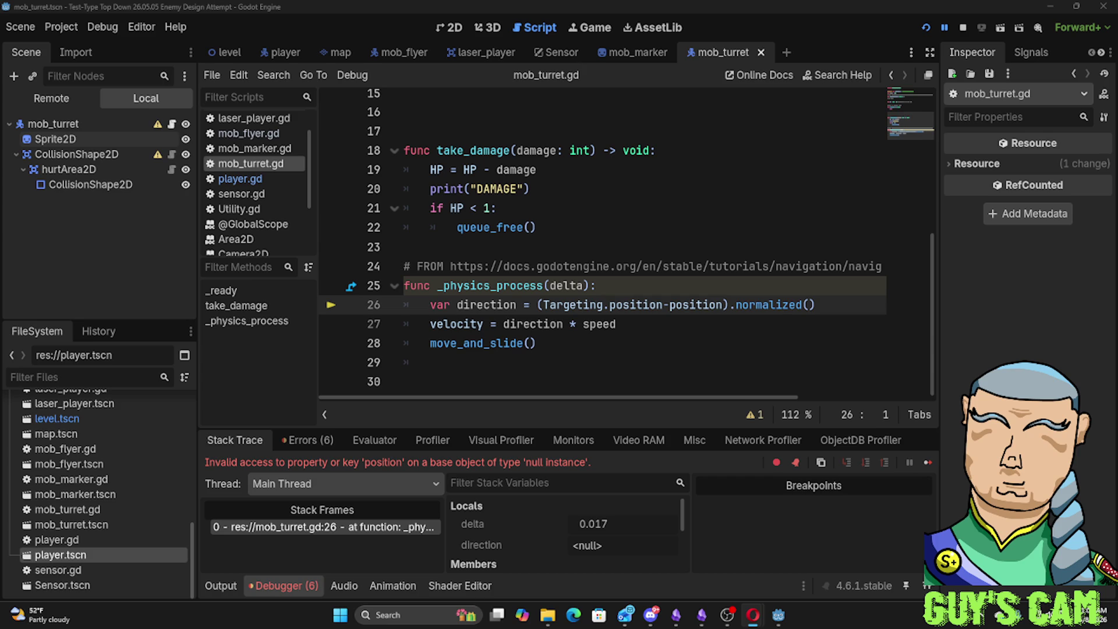
Add look_at(Targeting.position) after the velocity line, then save and run with F5
{"action": "left_click", "coordinate": [656, 323]}
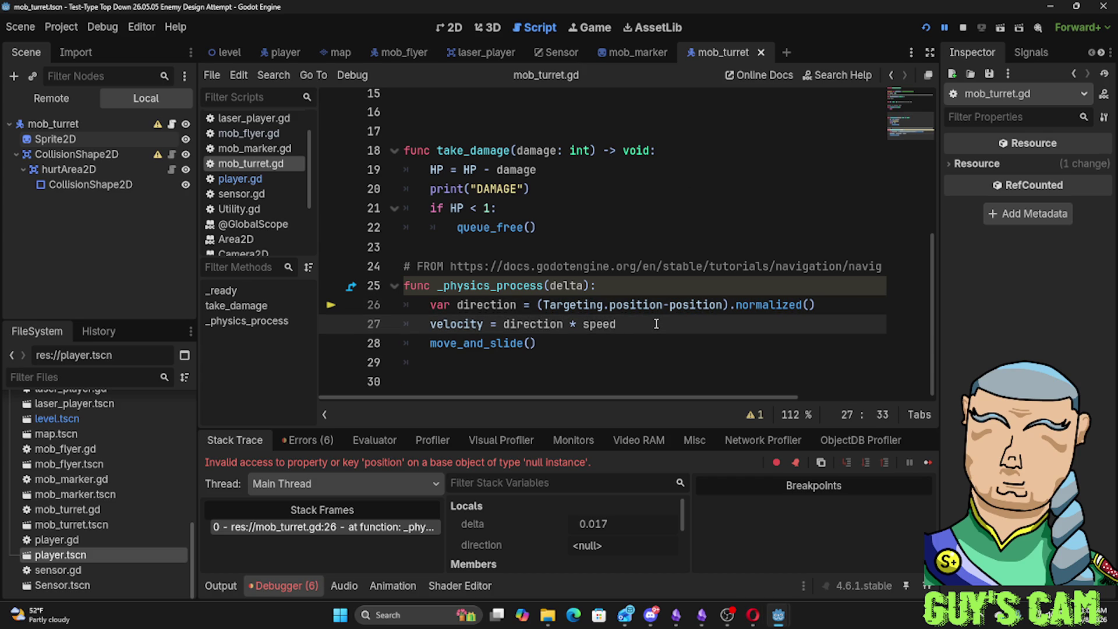
{"action": "key", "text": "Return"}
{"action": "type", "text": "look"}
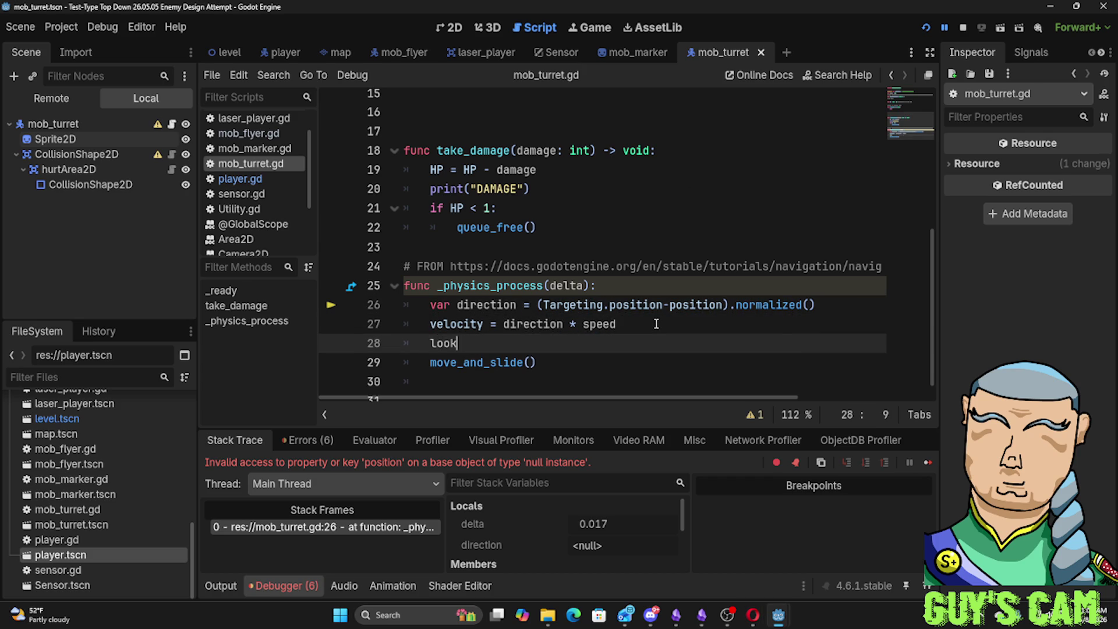
{"action": "type", "text": "_at"}
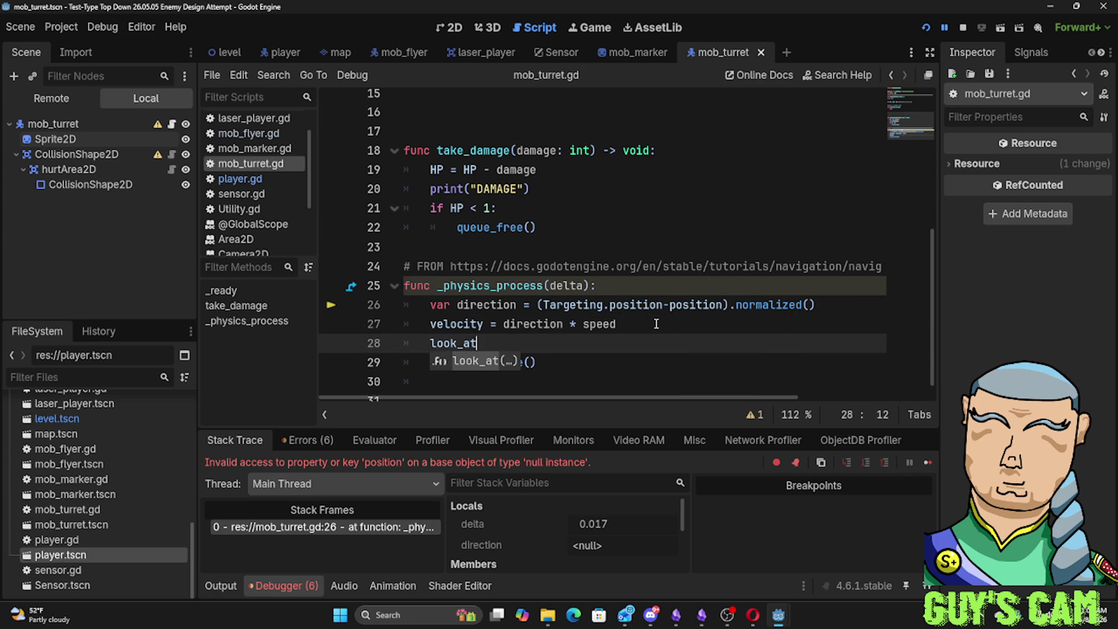
{"action": "type", "text": "(t"}
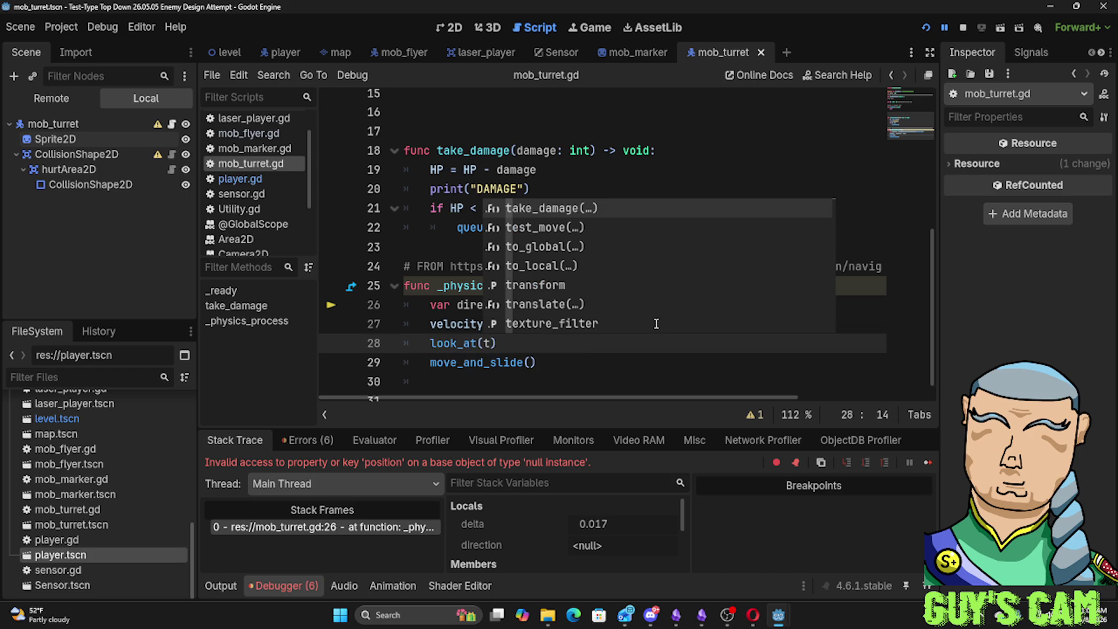
{"action": "type", "text": "a"}
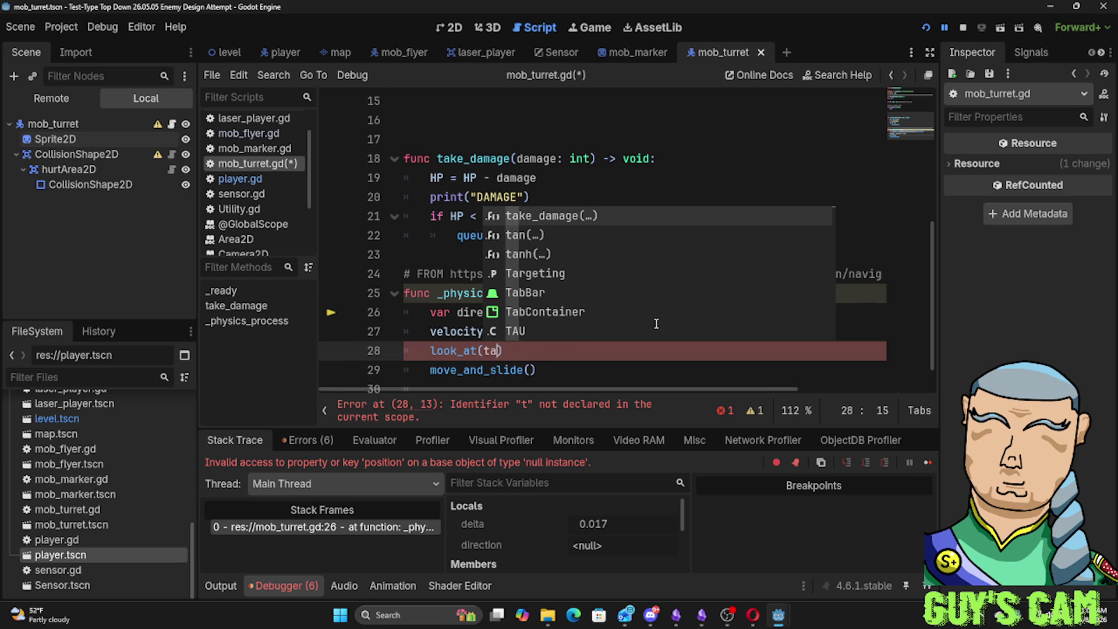
{"action": "type", "text": "re"}
{"action": "key", "text": "BackSpace"}
{"action": "key", "text": "BackSpace"}
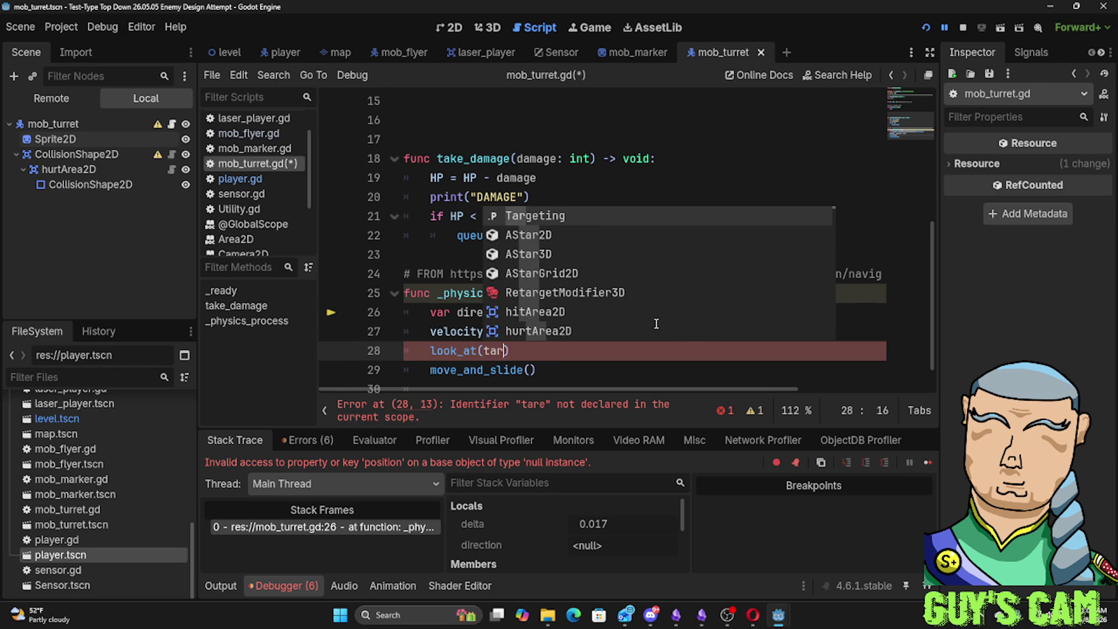
{"action": "key", "text": "Return"}
{"action": "type", "text": ".posit"}
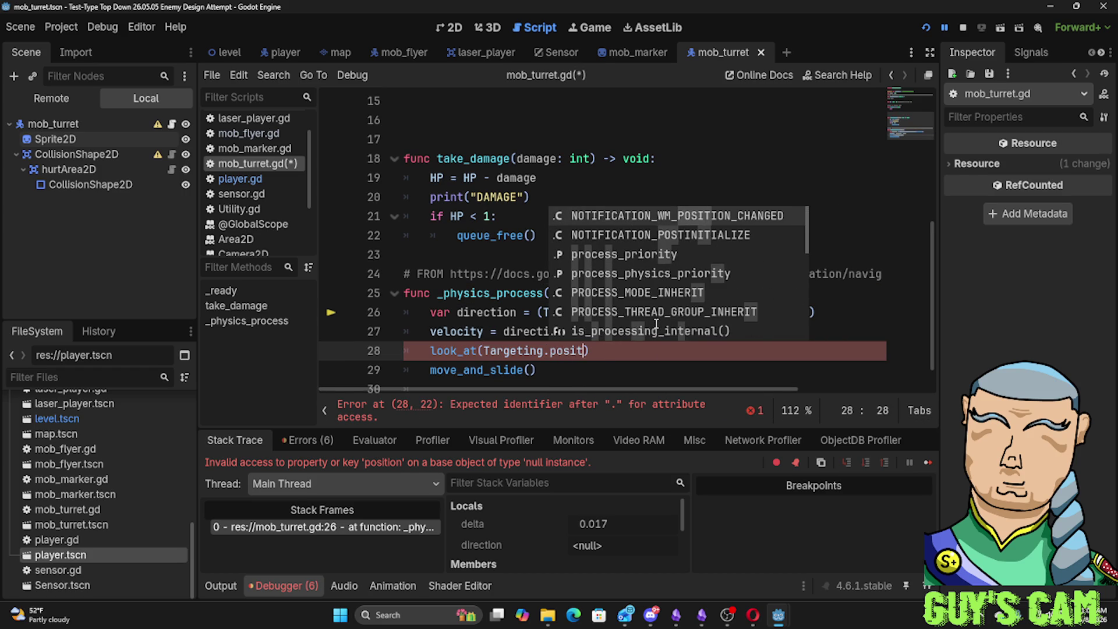
{"action": "type", "text": "ion"}
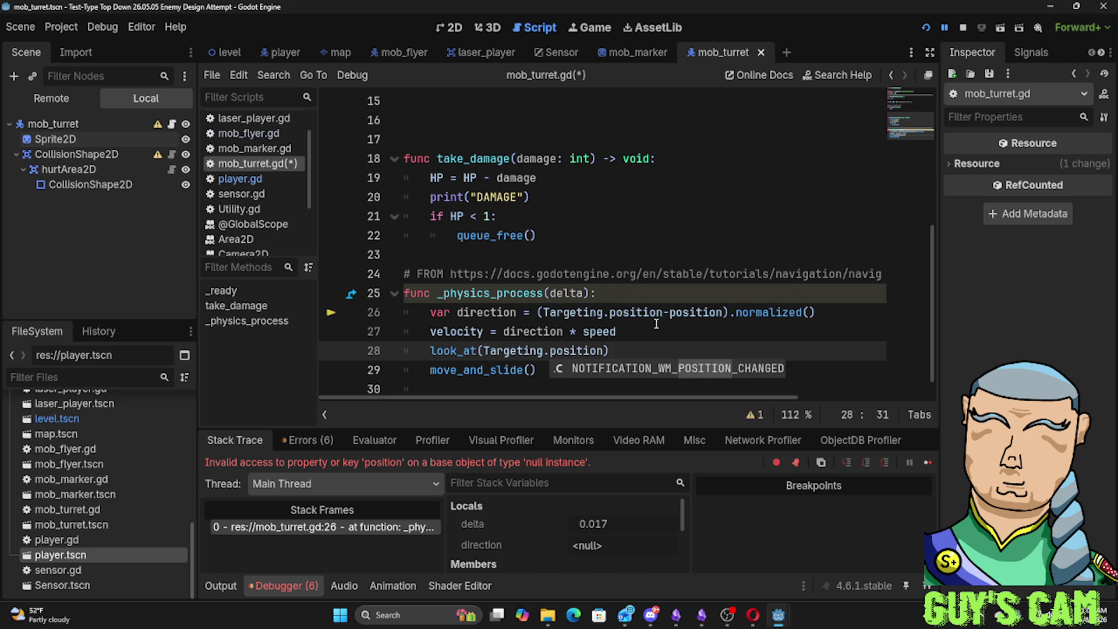
{"action": "left_click", "coordinate": [656, 324]}
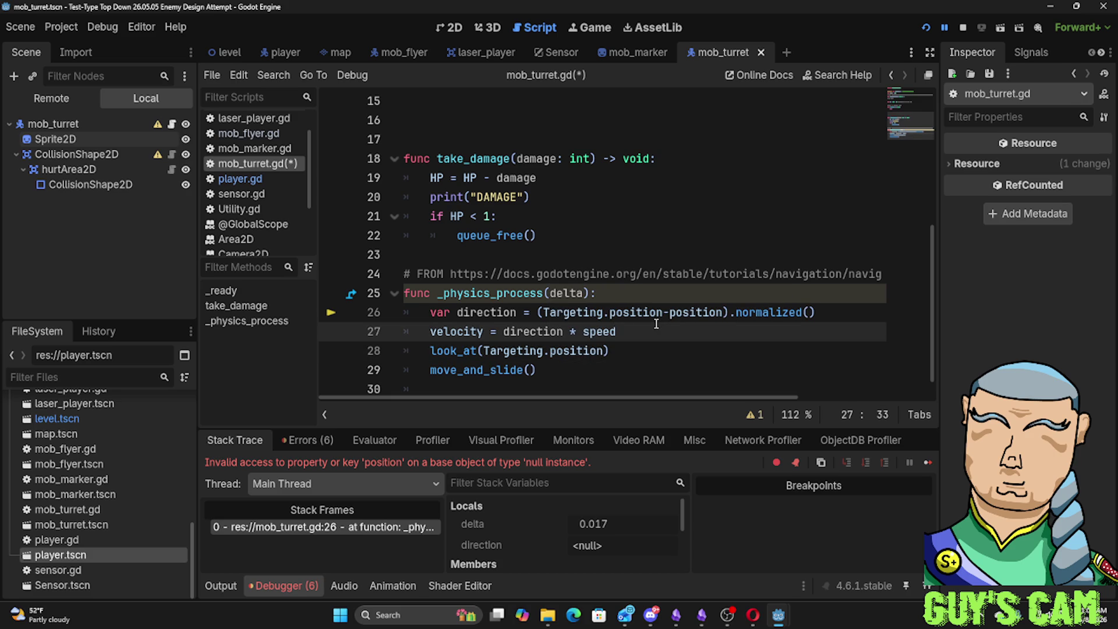
{"action": "key", "text": "F5"}
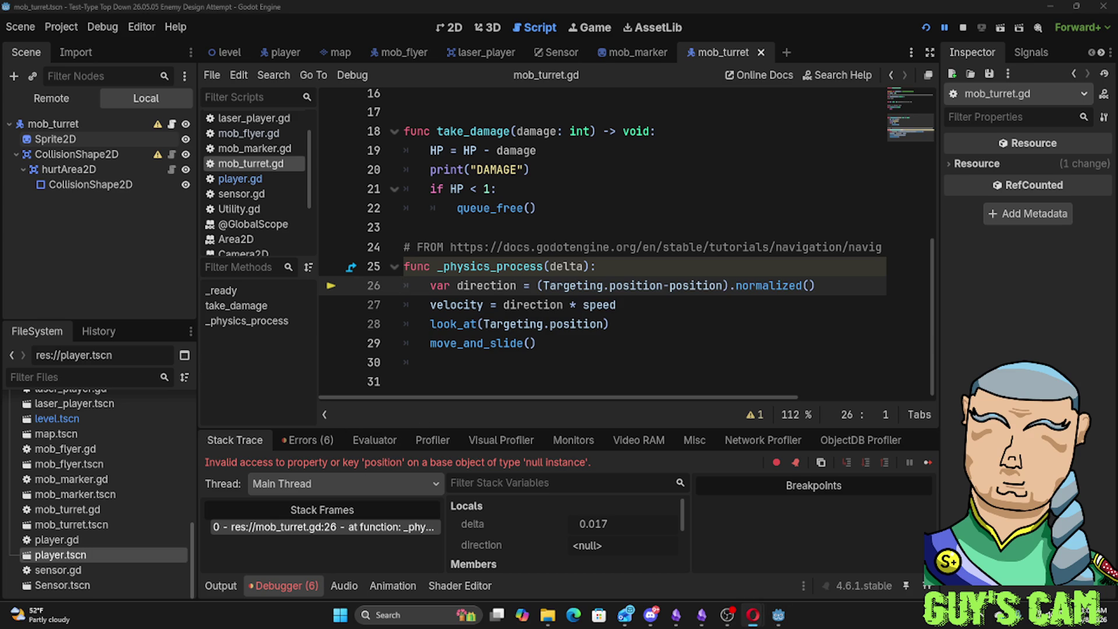
{"action": "scroll", "coordinate": [580, 219], "scroll_direction": "up", "scroll_amount": 3}
{"action": "scroll", "coordinate": [579, 210], "scroll_direction": "up", "scroll_amount": 1}
{"action": "scroll", "coordinate": [566, 206], "scroll_direction": "up", "scroll_amount": 1}
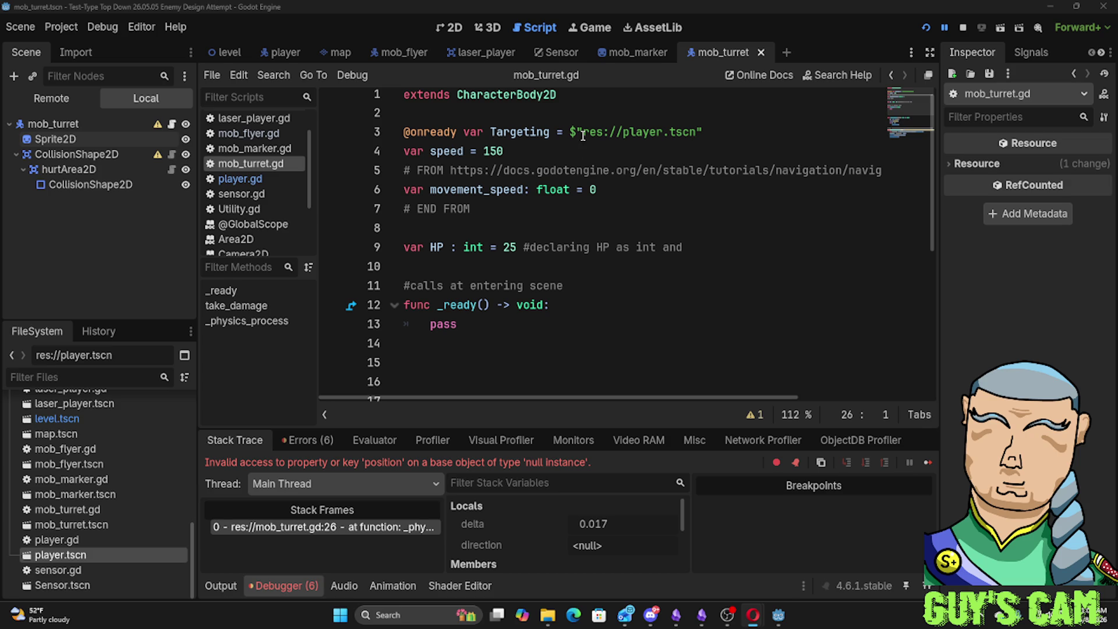
{"action": "mouse_move", "coordinate": [638, 131]}
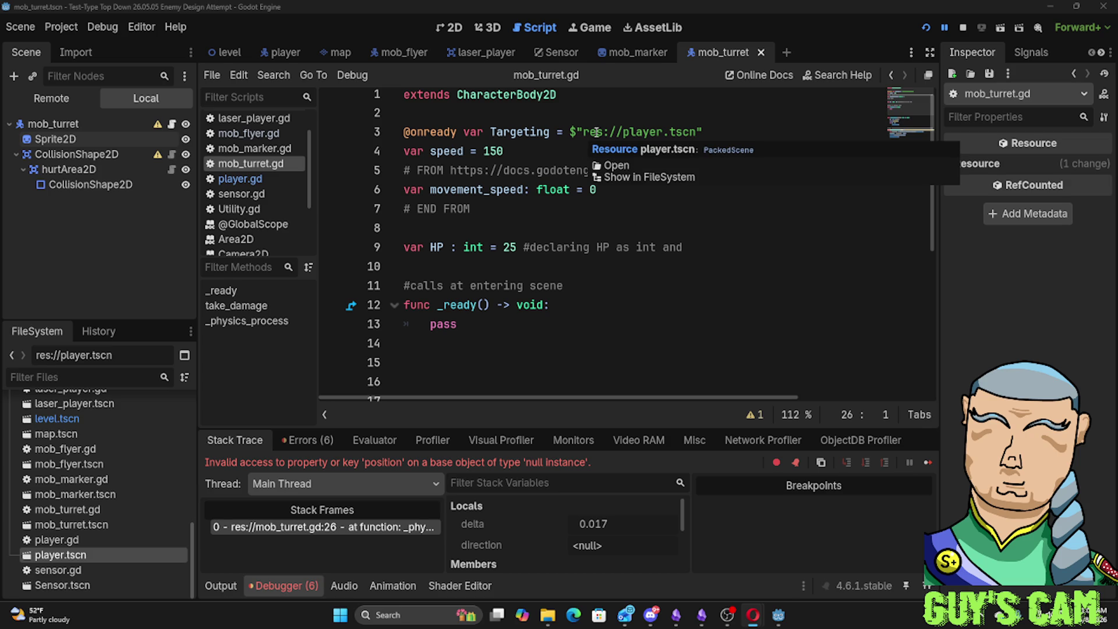
Delete the res://player.tscn path from the Targeting lookup on line 3
{"action": "left_click_drag", "start_coordinate": [696, 132], "coordinate": [584, 131]}
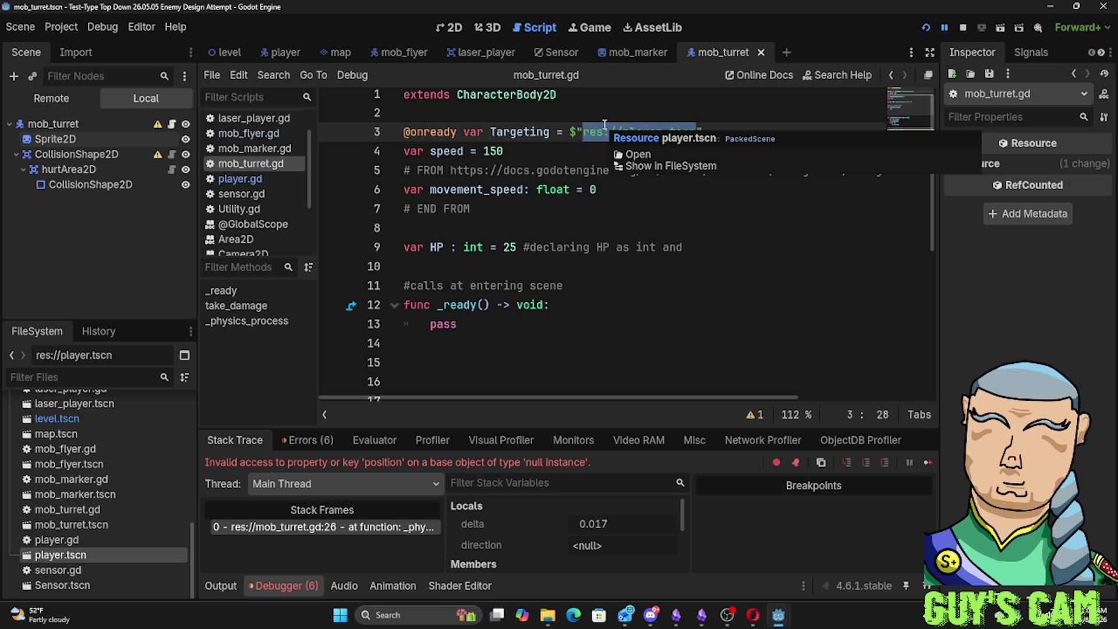
{"action": "key", "text": "BackSpace"}
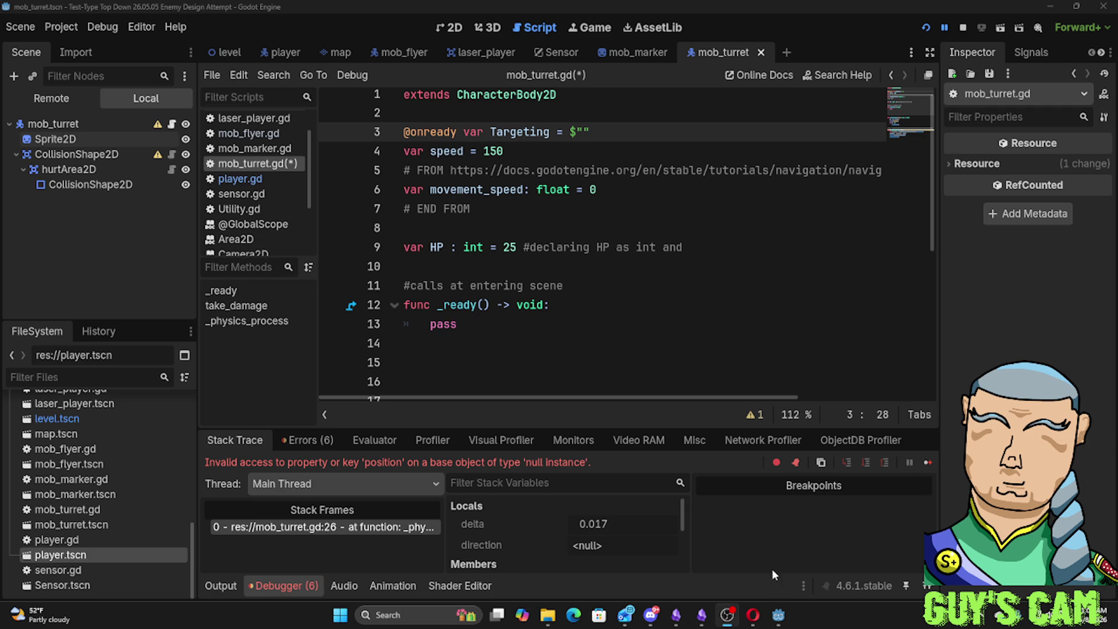
{"action": "scroll", "coordinate": [592, 279], "scroll_direction": "down", "scroll_amount": 3}
{"action": "scroll", "coordinate": [591, 278], "scroll_direction": "down", "scroll_amount": 2}
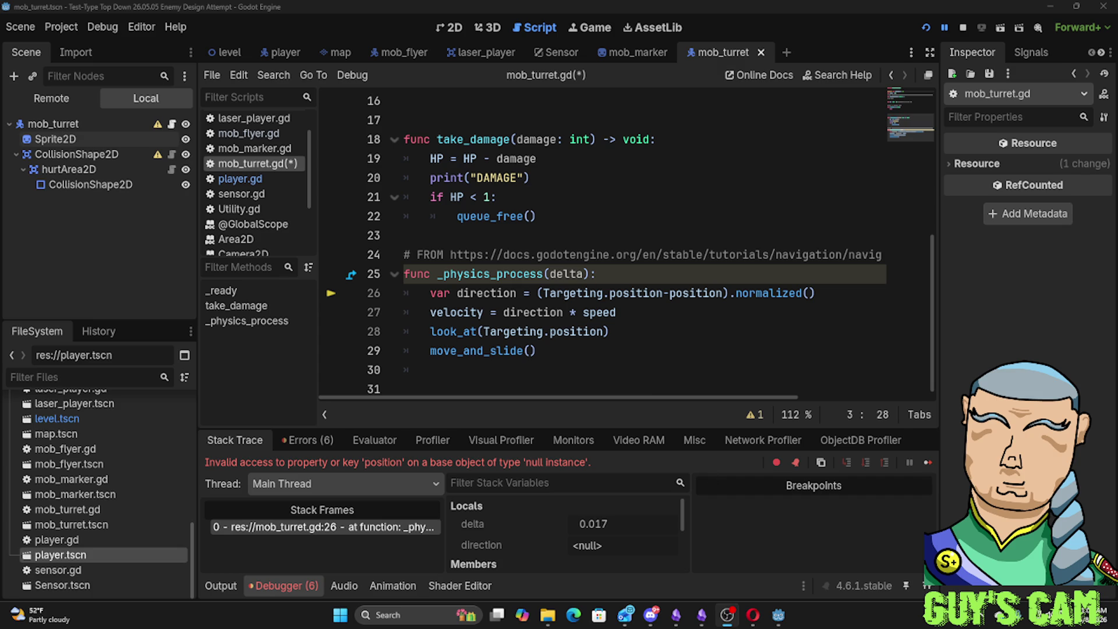
{"action": "key", "text": "super+d"}
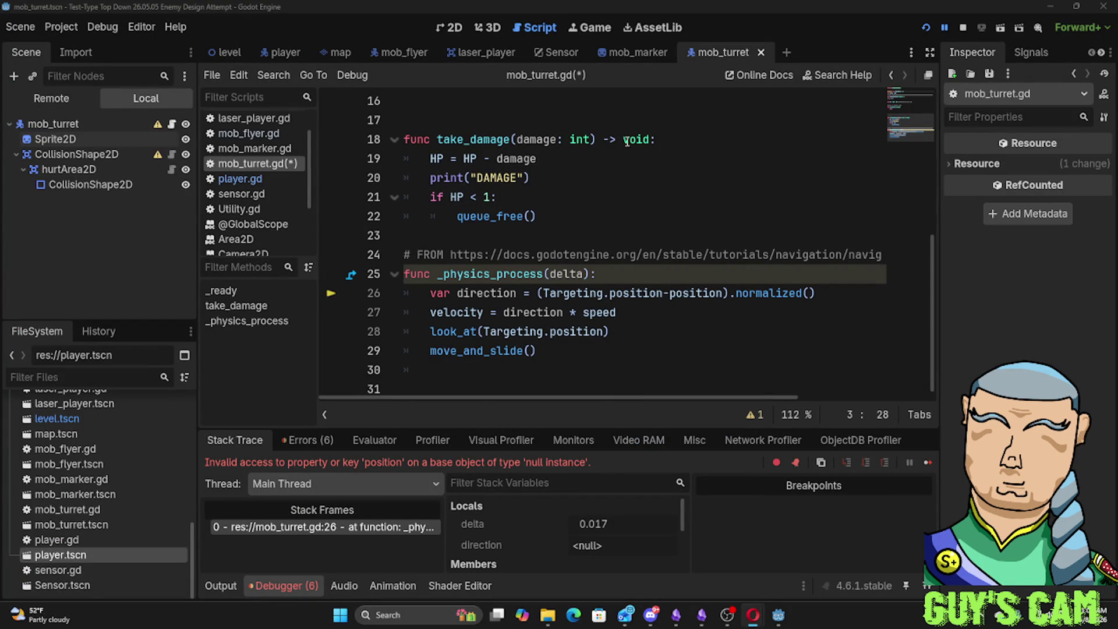
{"action": "scroll", "coordinate": [628, 162], "scroll_direction": "up", "scroll_amount": 5}
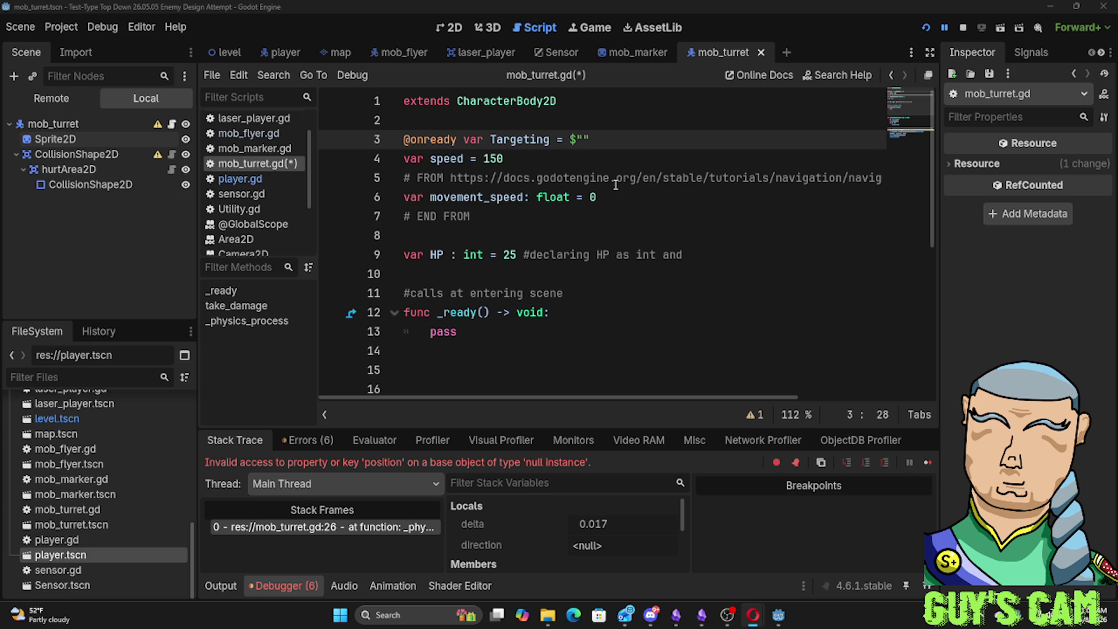
Drag the player node from the level scene into line 3 and clean it to $"../player"
{"action": "left_click", "coordinate": [224, 53]}
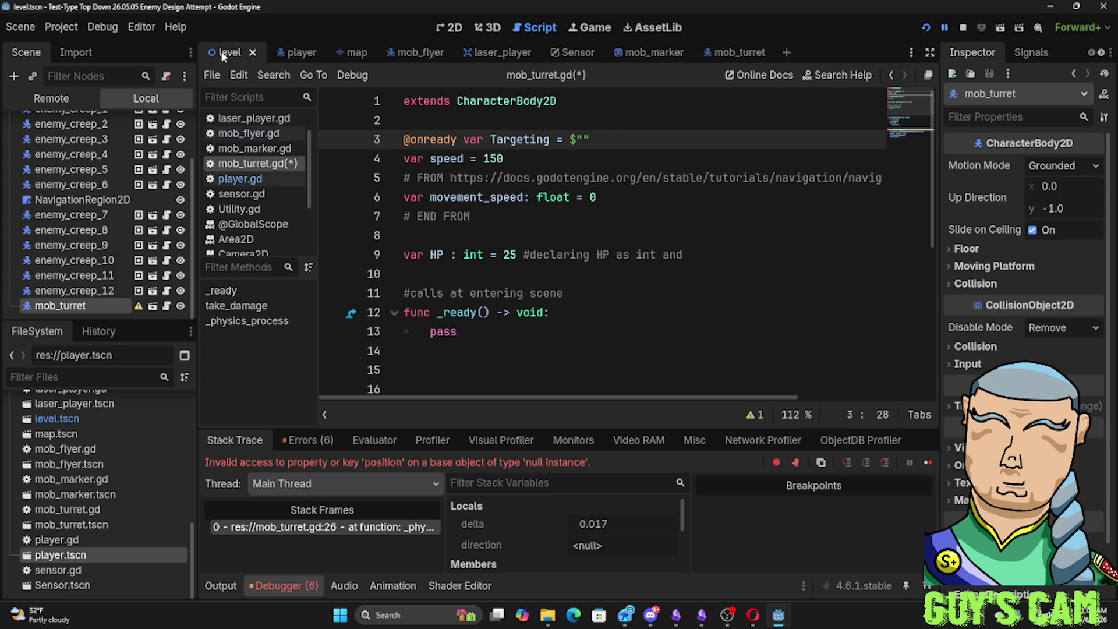
{"action": "scroll", "coordinate": [119, 210], "scroll_direction": "up", "scroll_amount": 2}
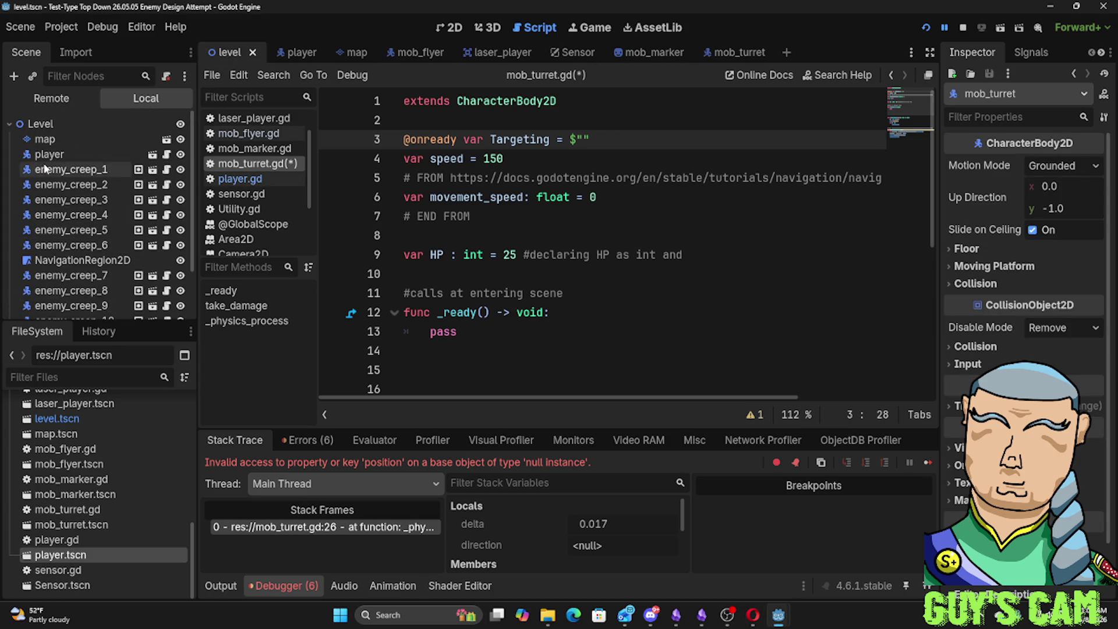
{"action": "left_click_drag", "start_coordinate": [49, 153], "coordinate": [583, 143]}
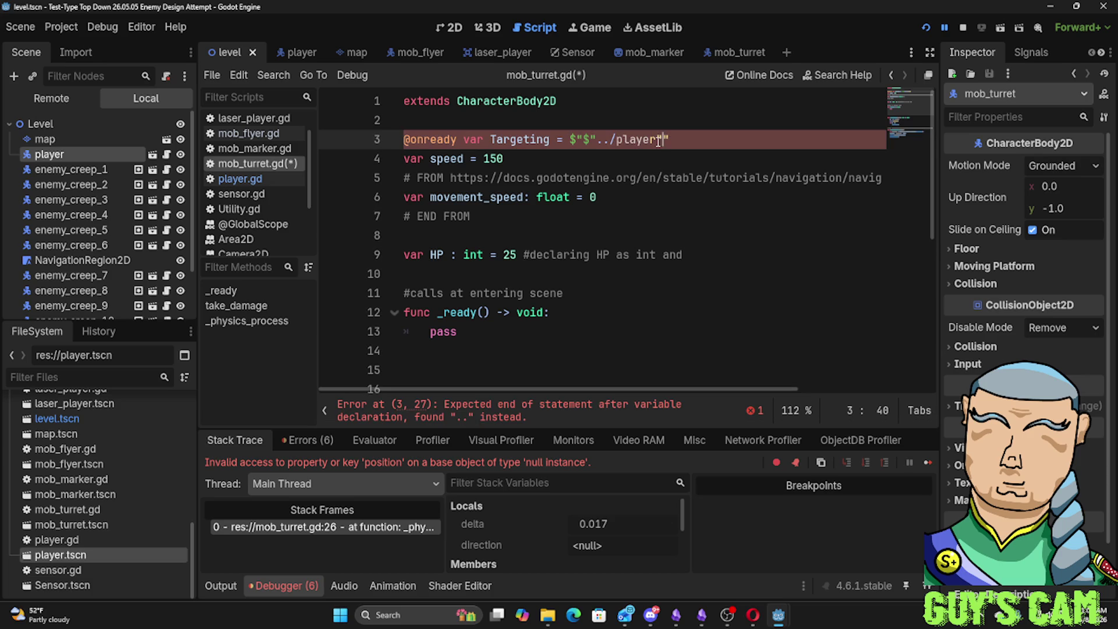
{"action": "key", "text": "Right"}
{"action": "left_click", "coordinate": [584, 140]}
{"action": "key", "text": "BackSpace"}
{"action": "key", "text": "BackSpace"}
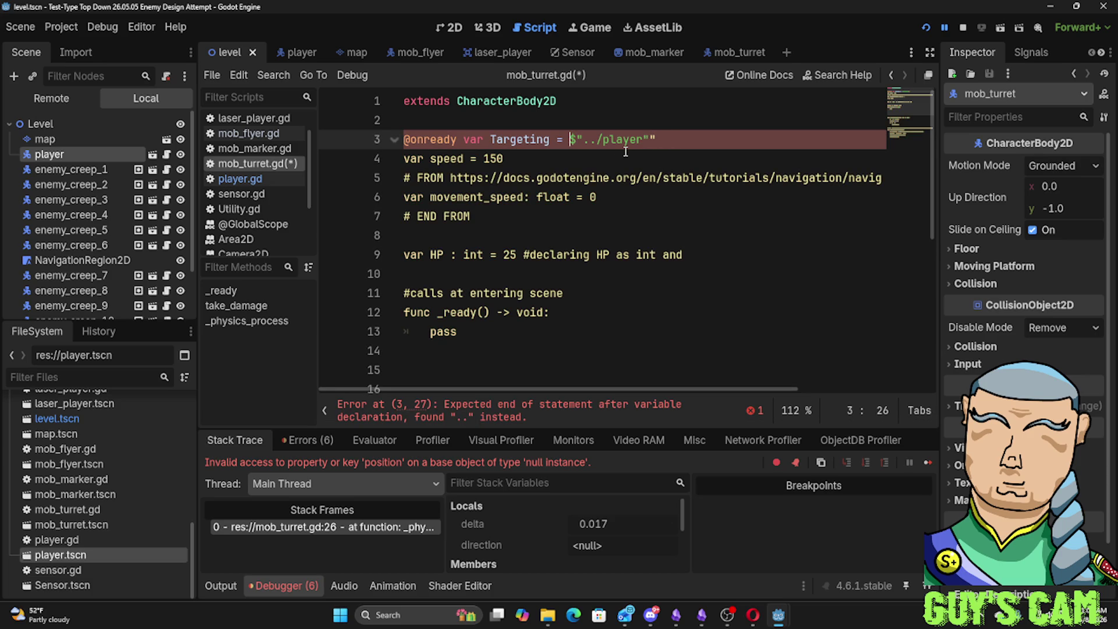
{"action": "key", "text": "End"}
{"action": "key", "text": "BackSpace"}
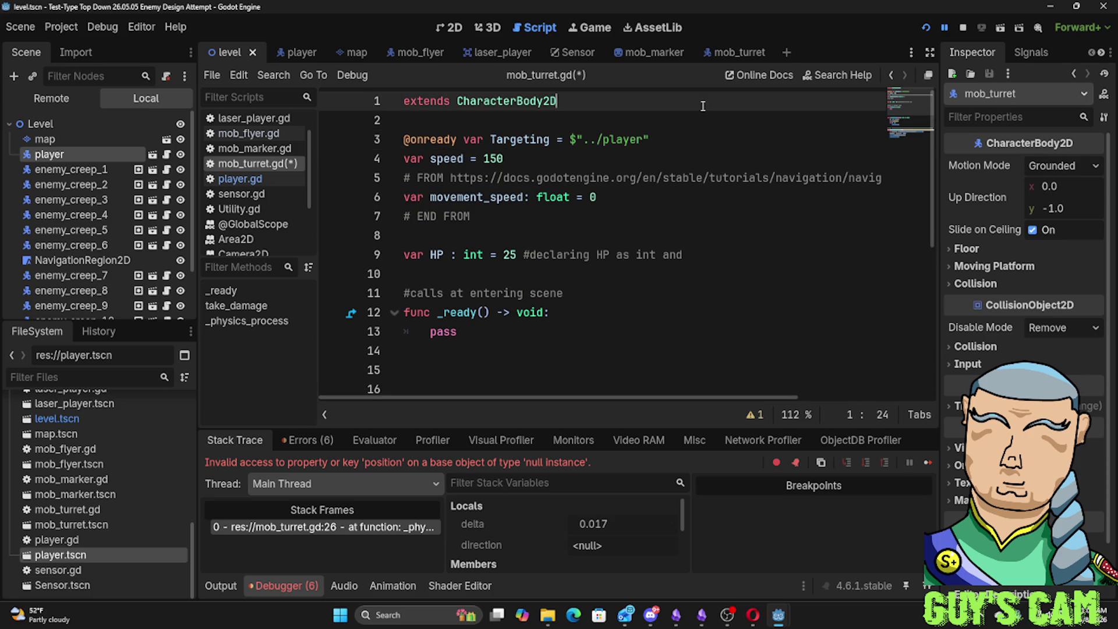
Run the game, drive the player around with WASD, fire two shots, then stop the run
{"action": "key", "text": "F5"}
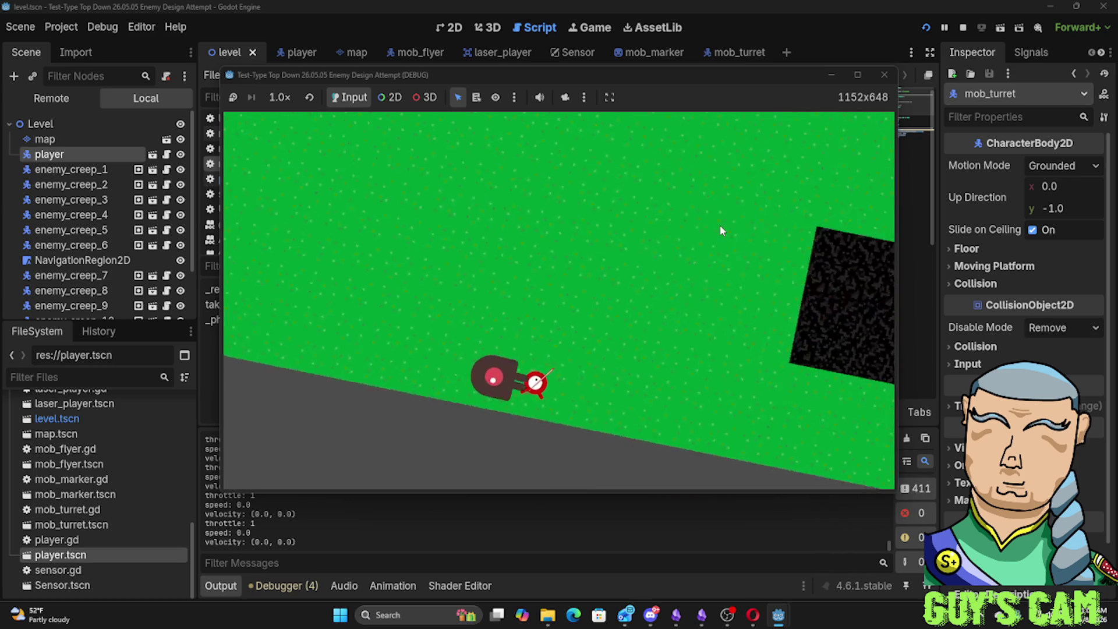
{"action": "key", "text": "d"}
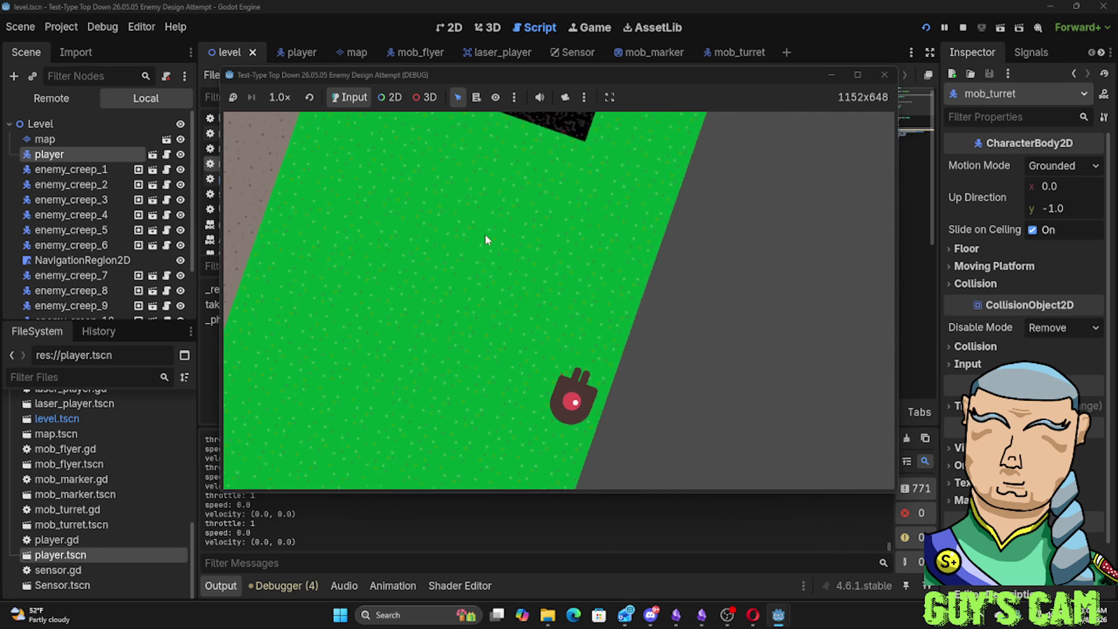
{"action": "key", "text": "a"}
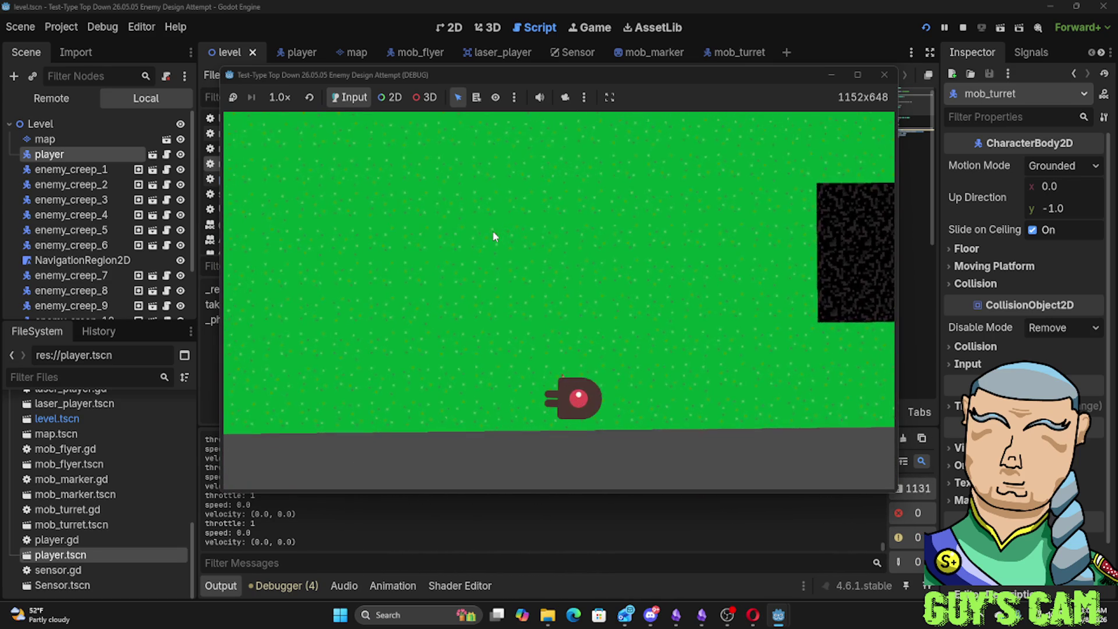
{"action": "key", "text": "a"}
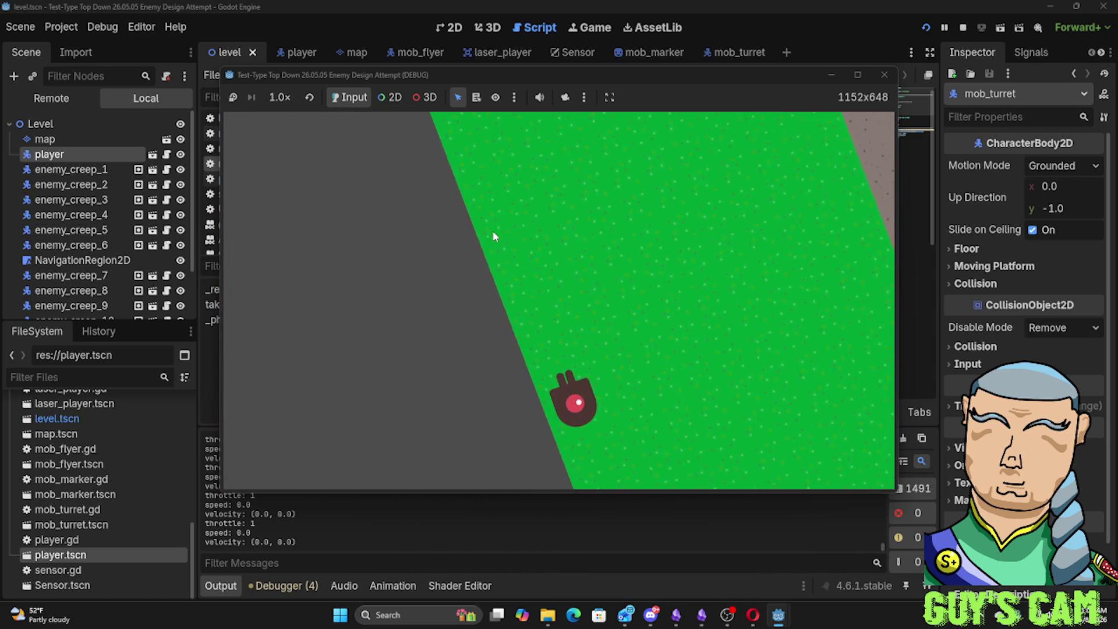
{"action": "key", "text": "w"}
{"action": "key", "text": "d"}
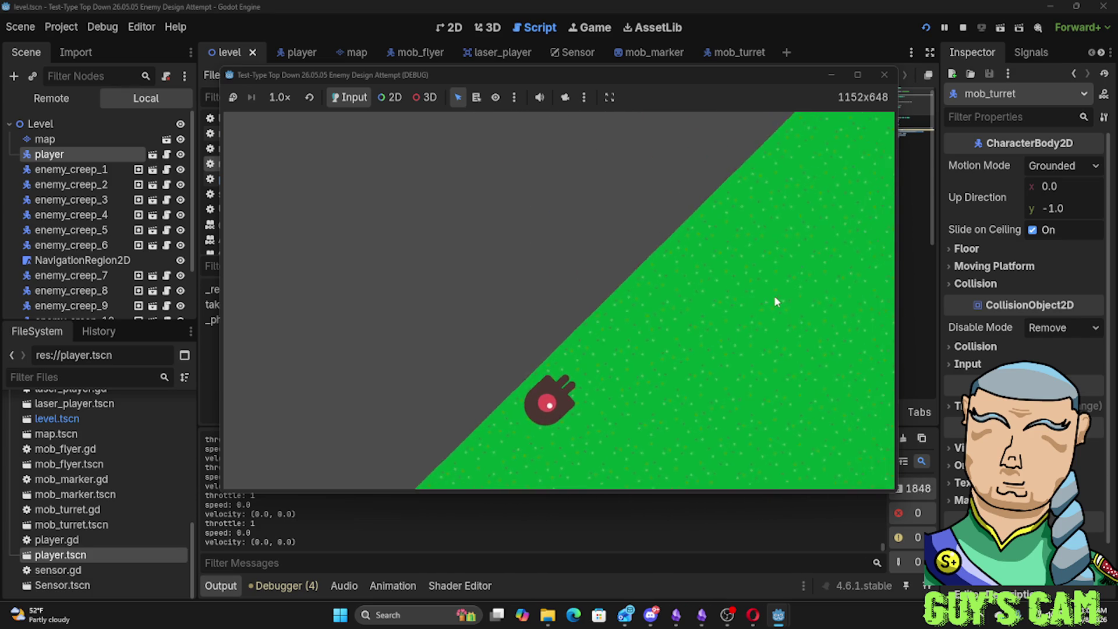
{"action": "key", "text": "d"}
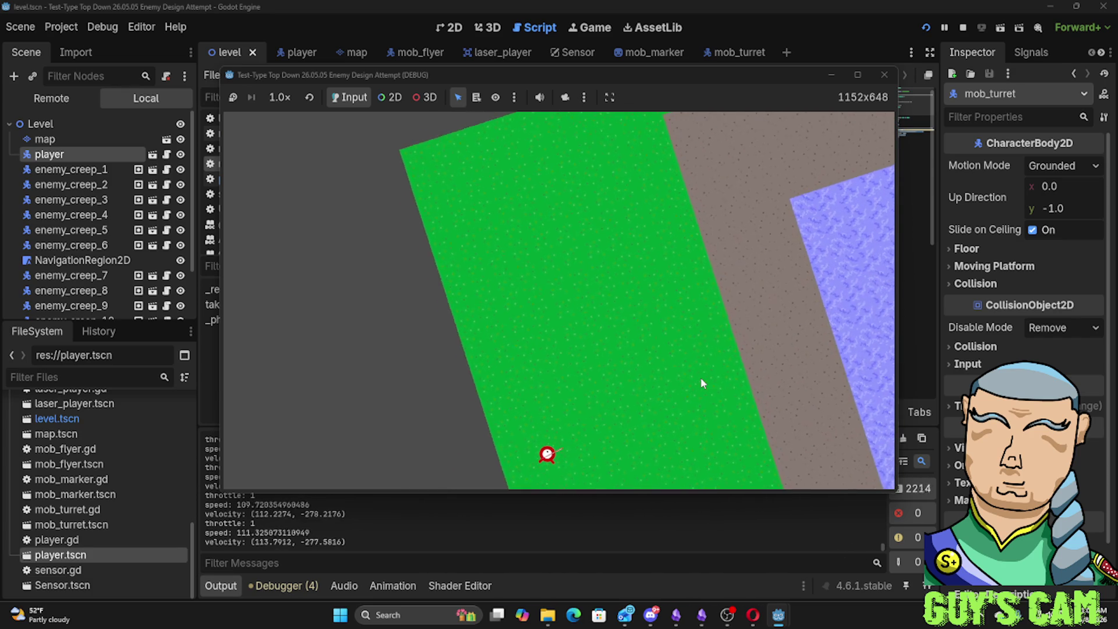
{"action": "key", "text": "d"}
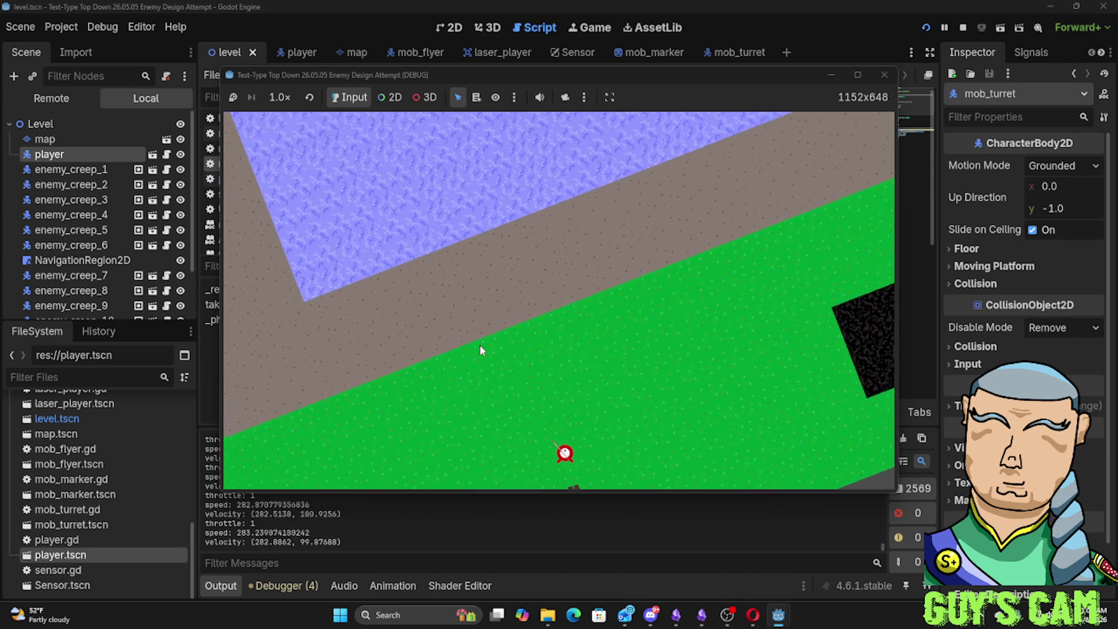
{"action": "key", "text": "d"}
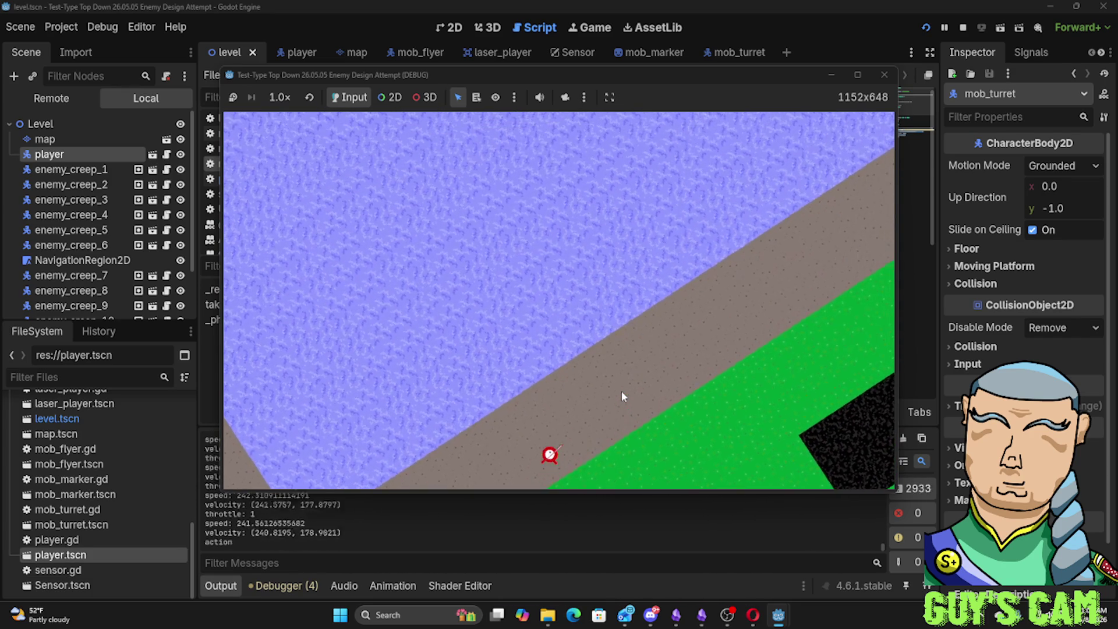
{"action": "key", "text": "d"}
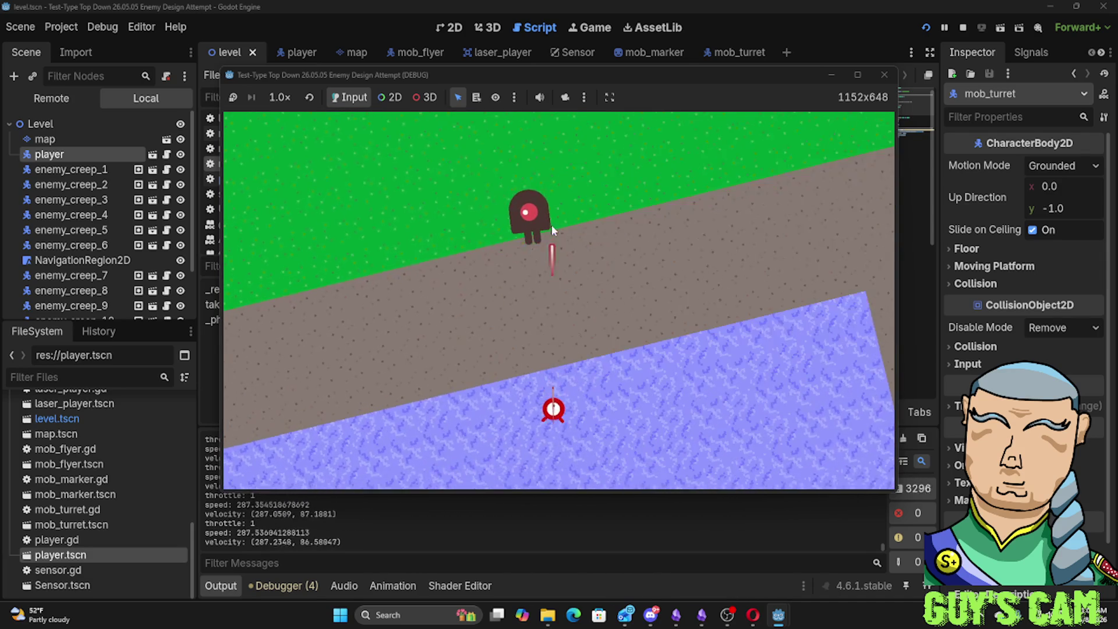
{"action": "left_click", "coordinate": [671, 221]}
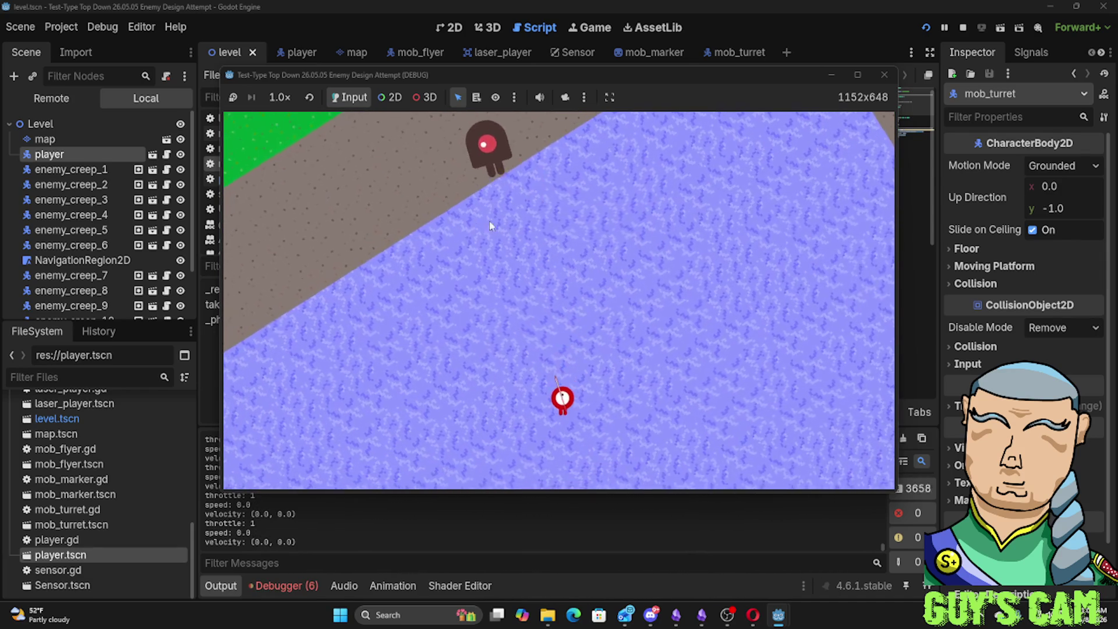
{"action": "left_click", "coordinate": [474, 231]}
{"action": "key", "text": "w"}
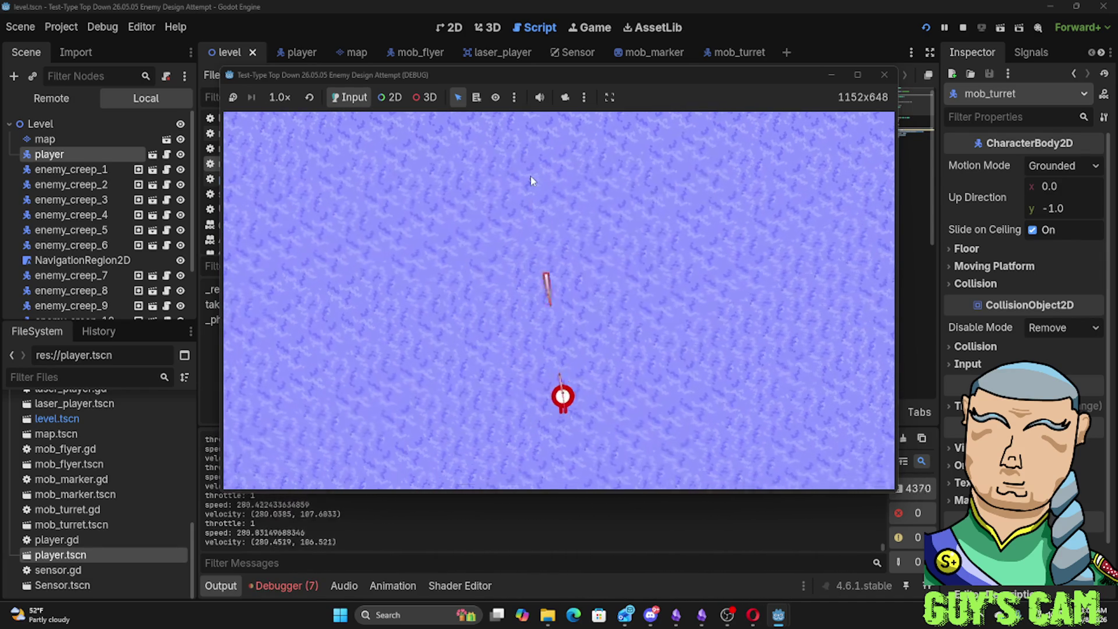
{"action": "key", "text": "d"}
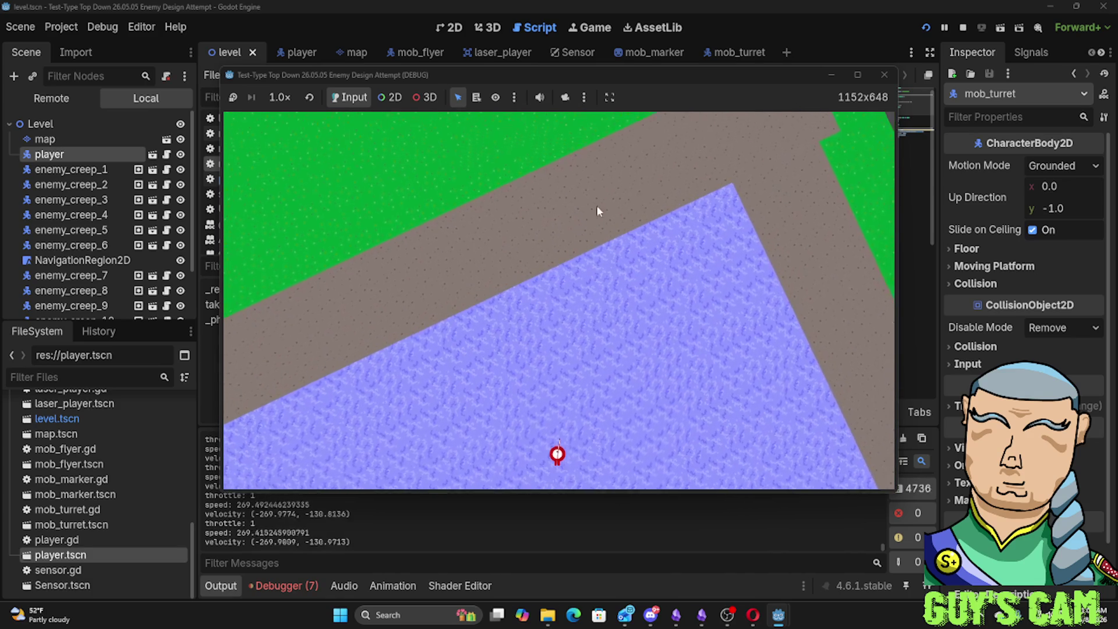
{"action": "left_click", "coordinate": [885, 75]}
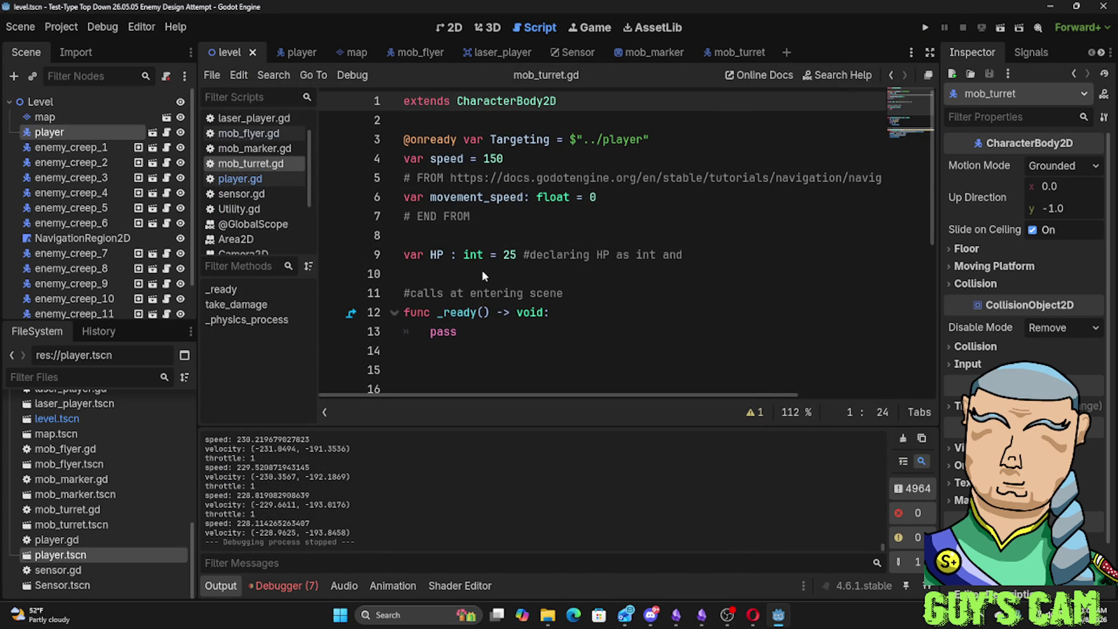
{"action": "scroll", "coordinate": [375, 300], "scroll_direction": "down", "scroll_amount": 5}
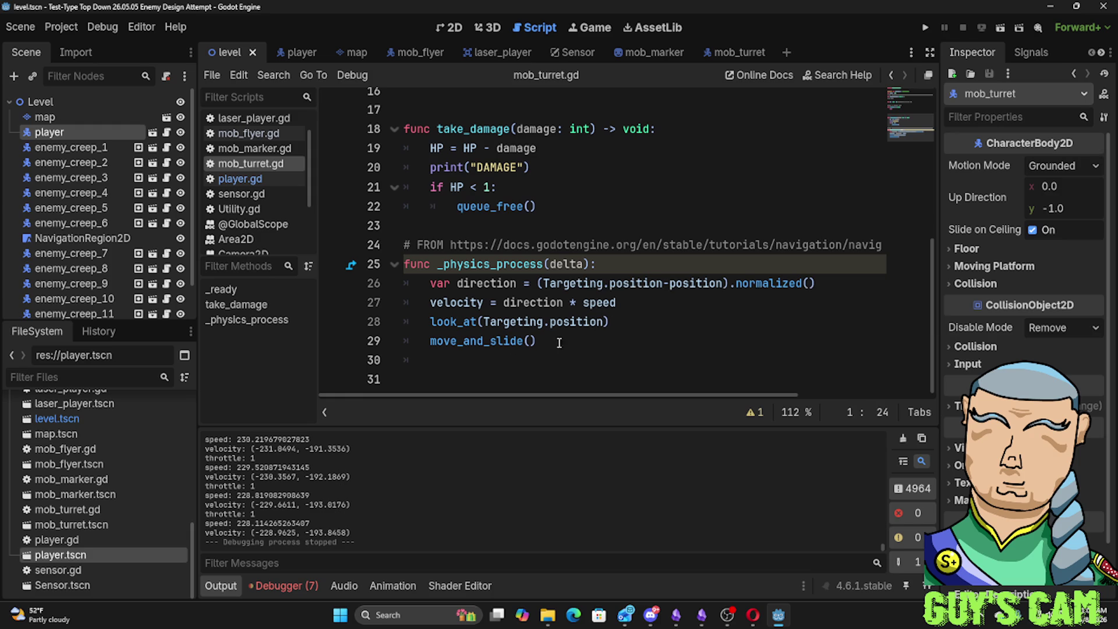
{"action": "left_click", "coordinate": [498, 340]}
{"action": "mouse_move", "coordinate": [483, 341]}
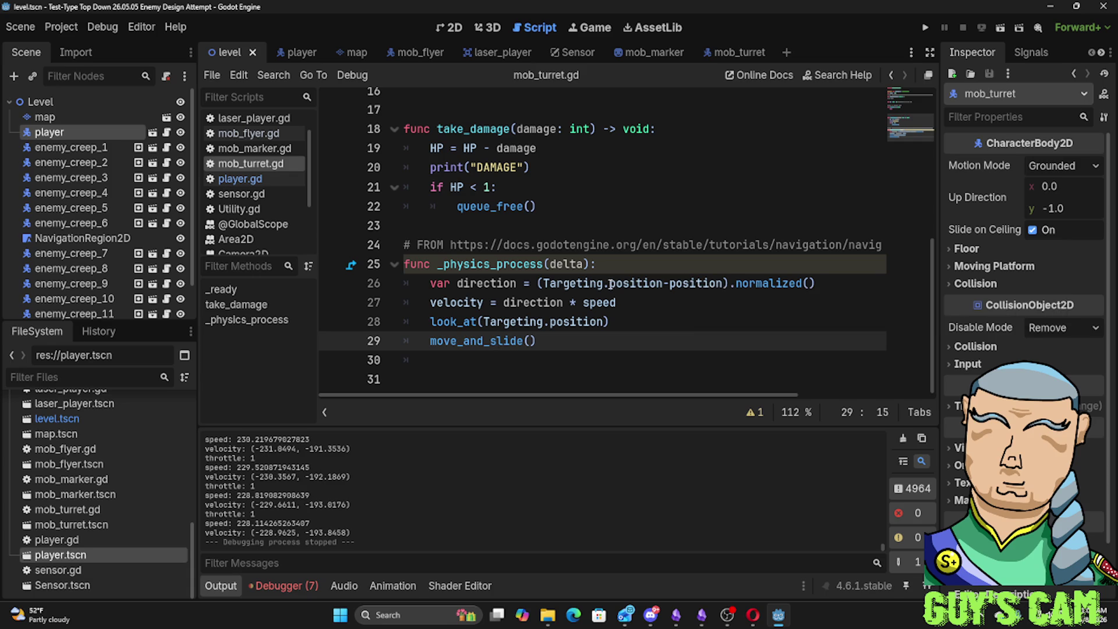
{"action": "left_click_drag", "start_coordinate": [610, 283], "coordinate": [719, 283]}
{"action": "left_click", "coordinate": [638, 213]}
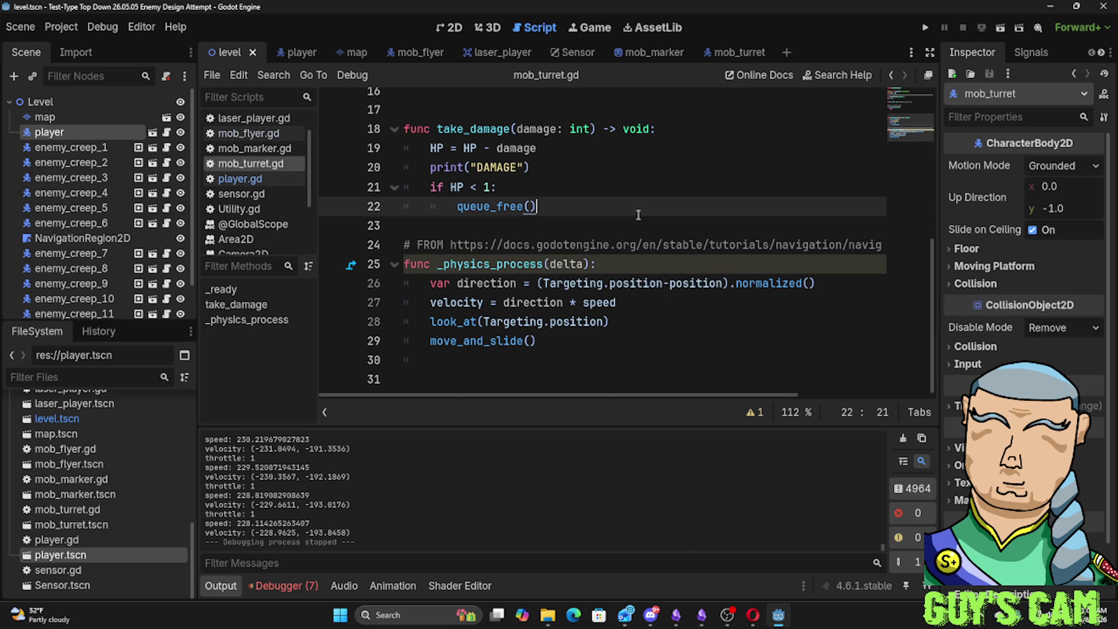
{"action": "scroll", "coordinate": [637, 215], "scroll_direction": "up", "scroll_amount": 4}
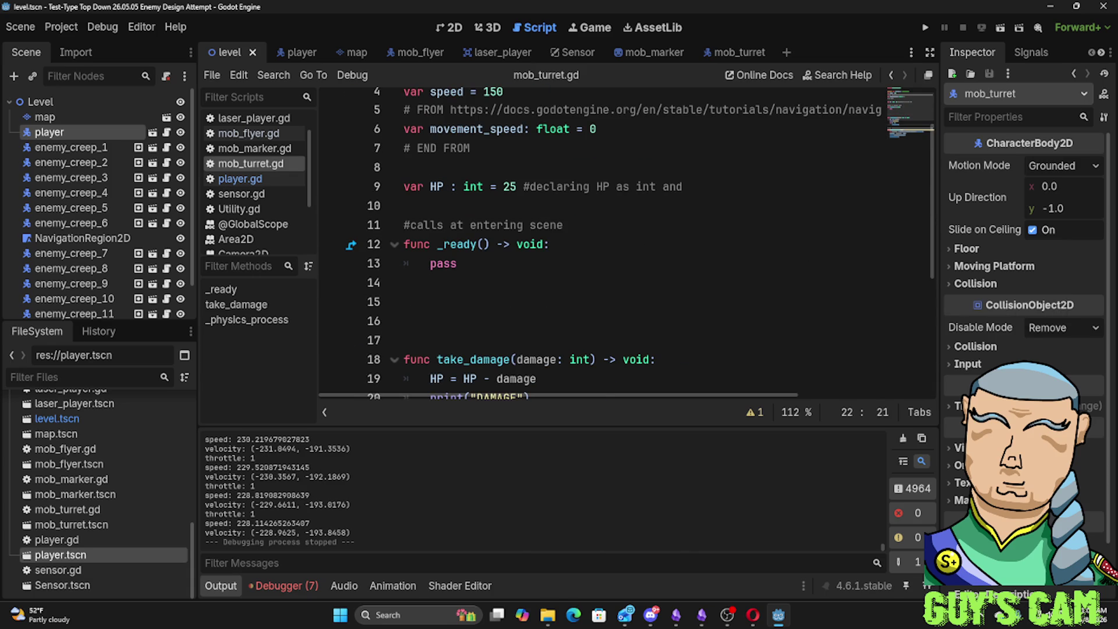
{"action": "key", "text": "super+d"}
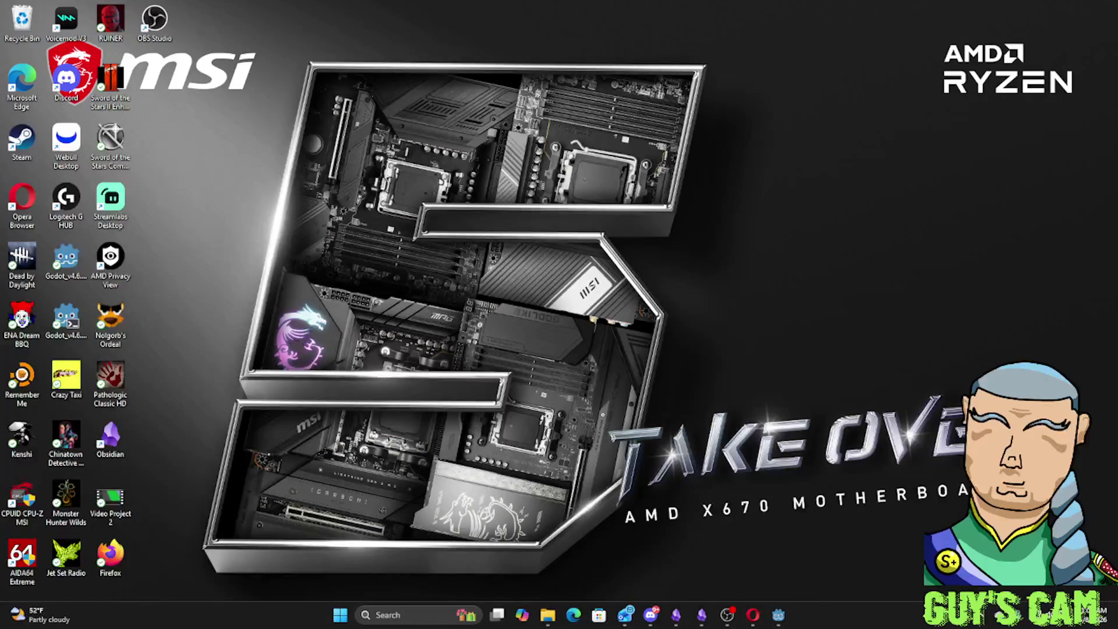
{"action": "left_click", "coordinate": [752, 614]}
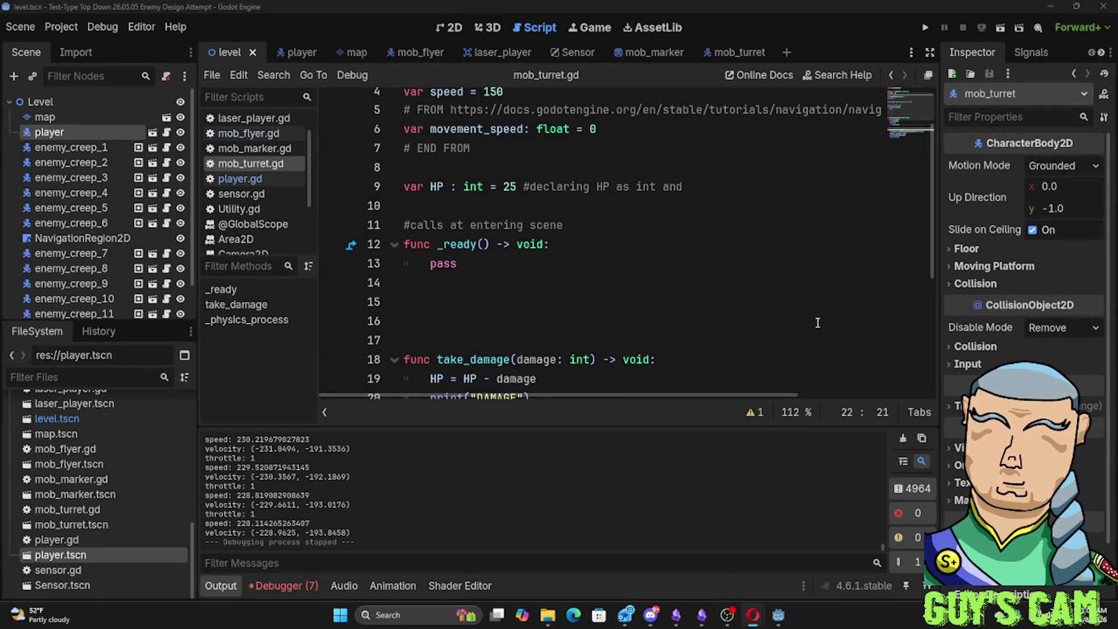
Change the turret speed from 150 to 0 and run the project
{"action": "left_click", "coordinate": [629, 262]}
{"action": "scroll", "coordinate": [628, 262], "scroll_direction": "down", "scroll_amount": 4}
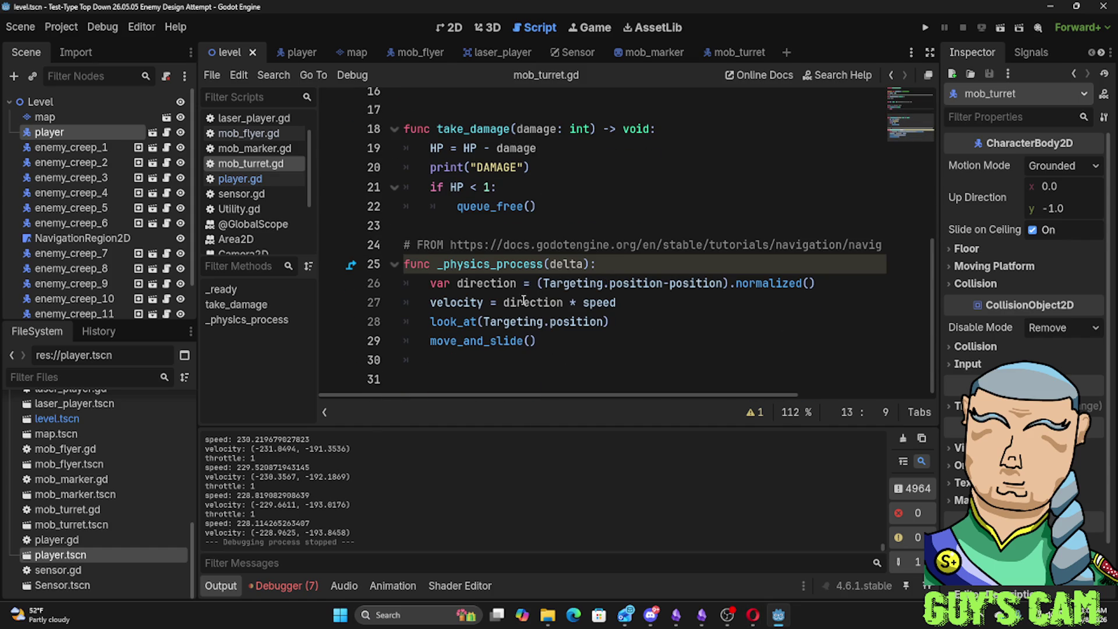
{"action": "left_click_drag", "start_coordinate": [645, 303], "coordinate": [582, 291]}
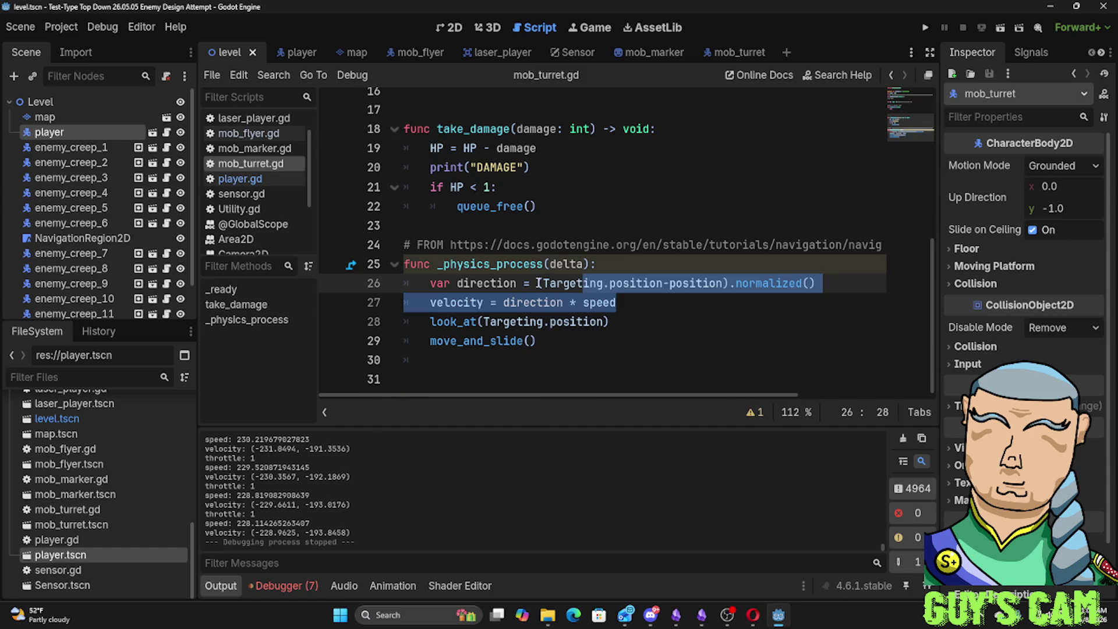
{"action": "scroll", "coordinate": [539, 283], "scroll_direction": "up", "scroll_amount": 5}
{"action": "left_click_drag", "start_coordinate": [505, 158], "coordinate": [485, 157]}
{"action": "type", "text": "0"}
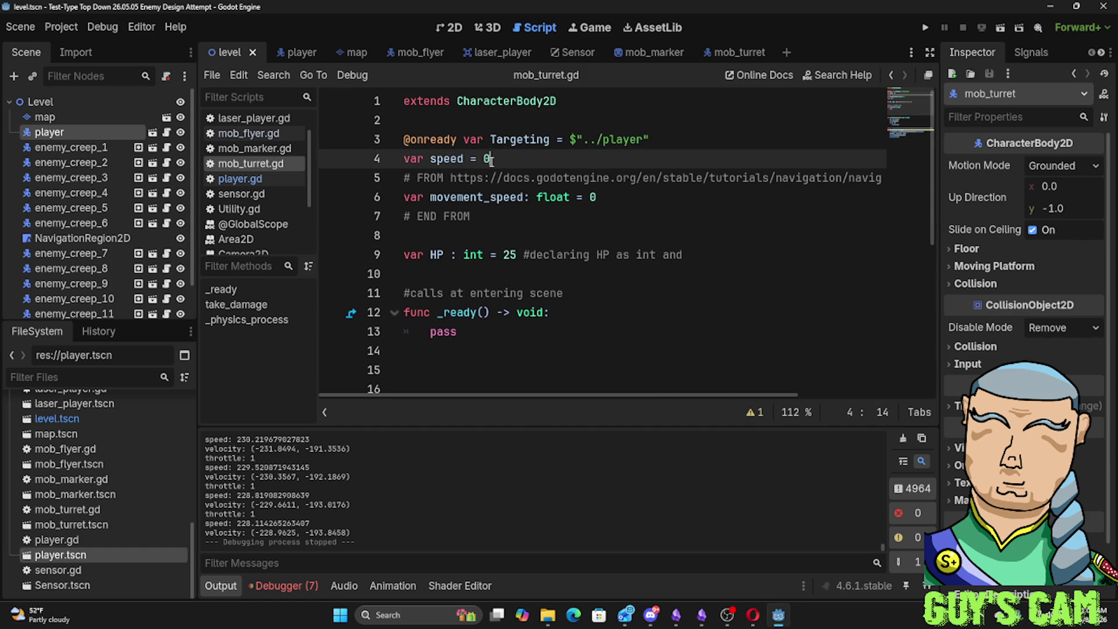
{"action": "left_click", "coordinate": [605, 225]}
{"action": "key", "text": "F5"}
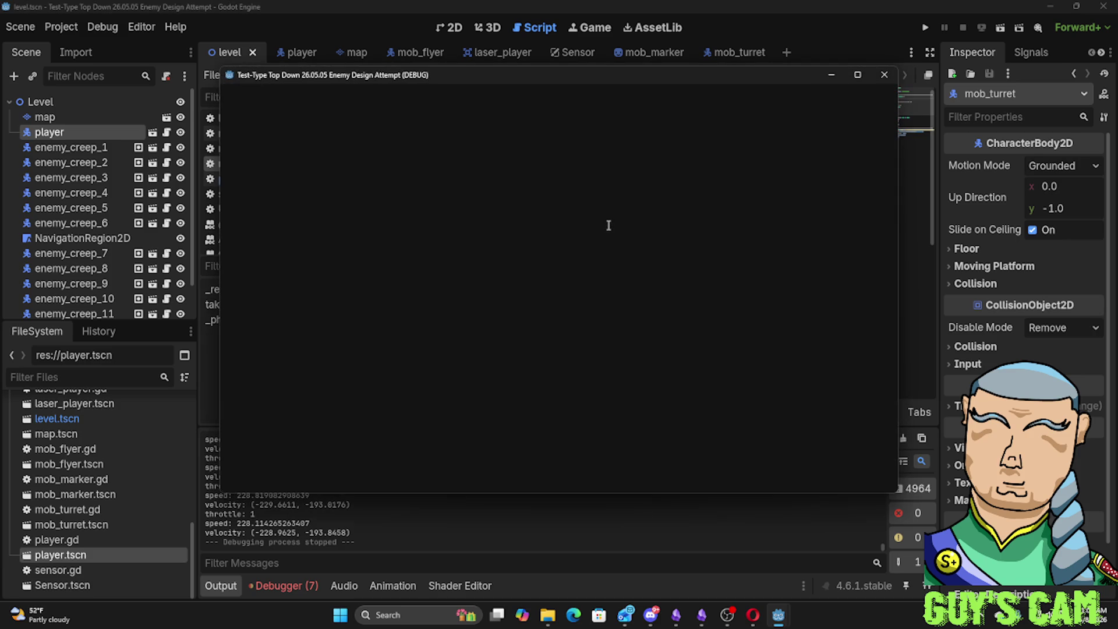
Move the player briefly in the zero-speed turret run, then stop the game
{"action": "key", "text": "w"}
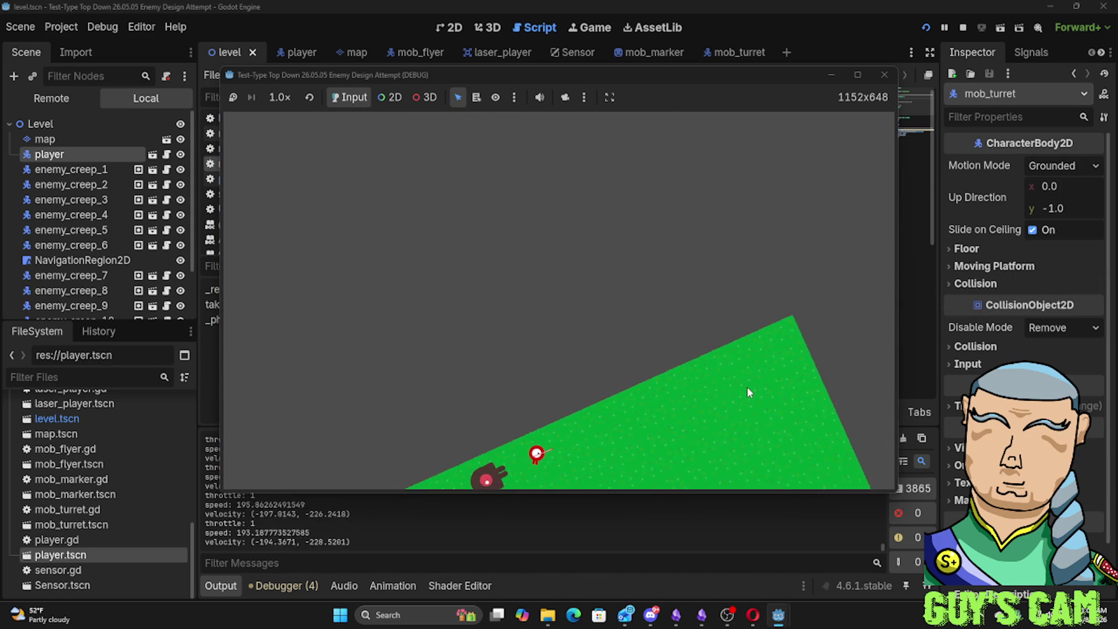
{"action": "left_click", "coordinate": [884, 74]}
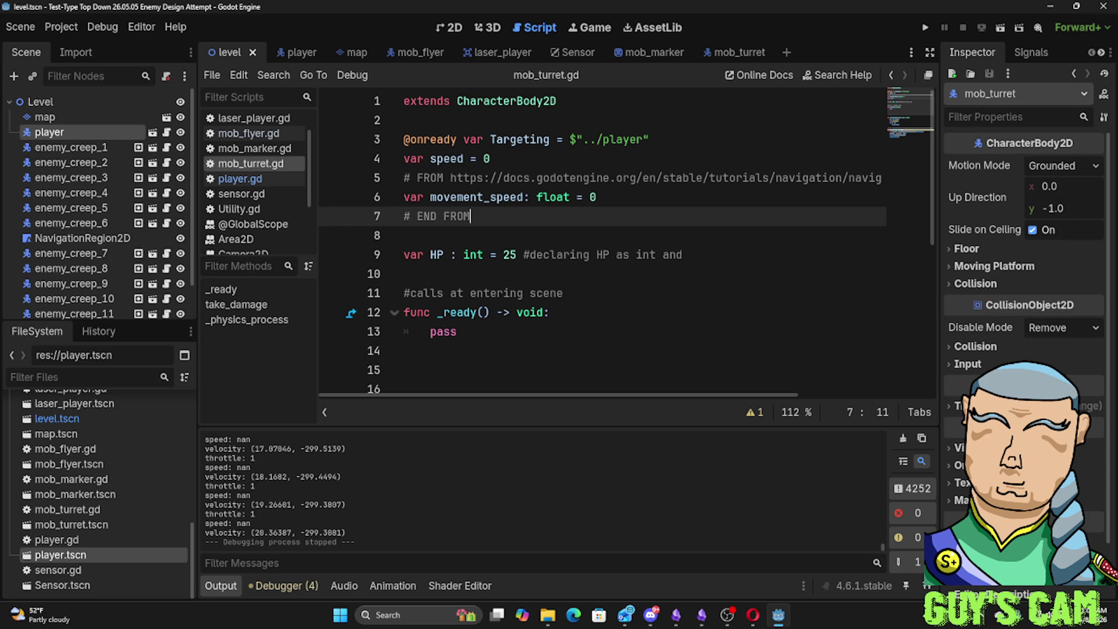
{"action": "key", "text": "alt+Tab"}
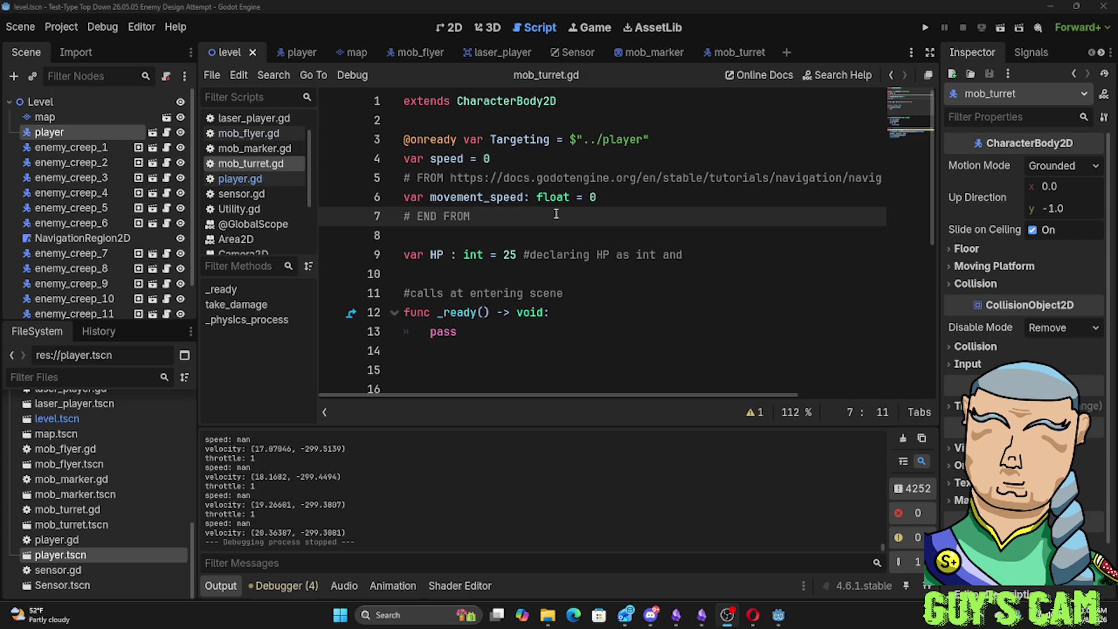
{"action": "scroll", "coordinate": [556, 213], "scroll_direction": "down", "scroll_amount": 3}
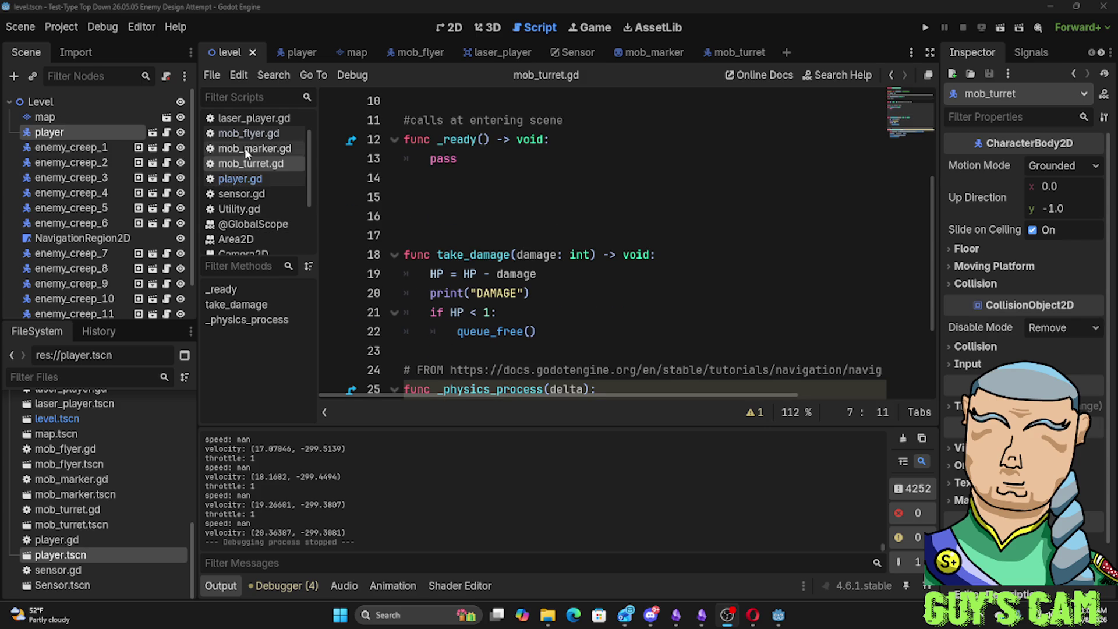
{"action": "scroll", "coordinate": [563, 300], "scroll_direction": "down", "scroll_amount": 3}
{"action": "scroll", "coordinate": [559, 280], "scroll_direction": "up", "scroll_amount": 5}
{"action": "scroll", "coordinate": [553, 253], "scroll_direction": "up", "scroll_amount": 1}
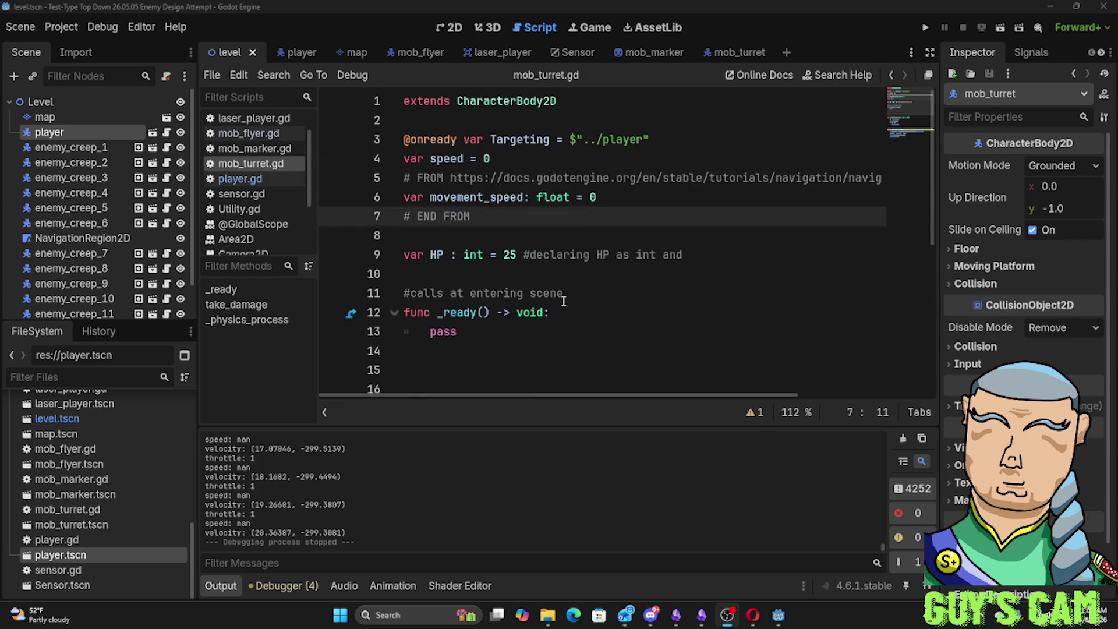
{"action": "scroll", "coordinate": [536, 192], "scroll_direction": "down", "scroll_amount": 1}
{"action": "scroll", "coordinate": [533, 219], "scroll_direction": "down", "scroll_amount": 4}
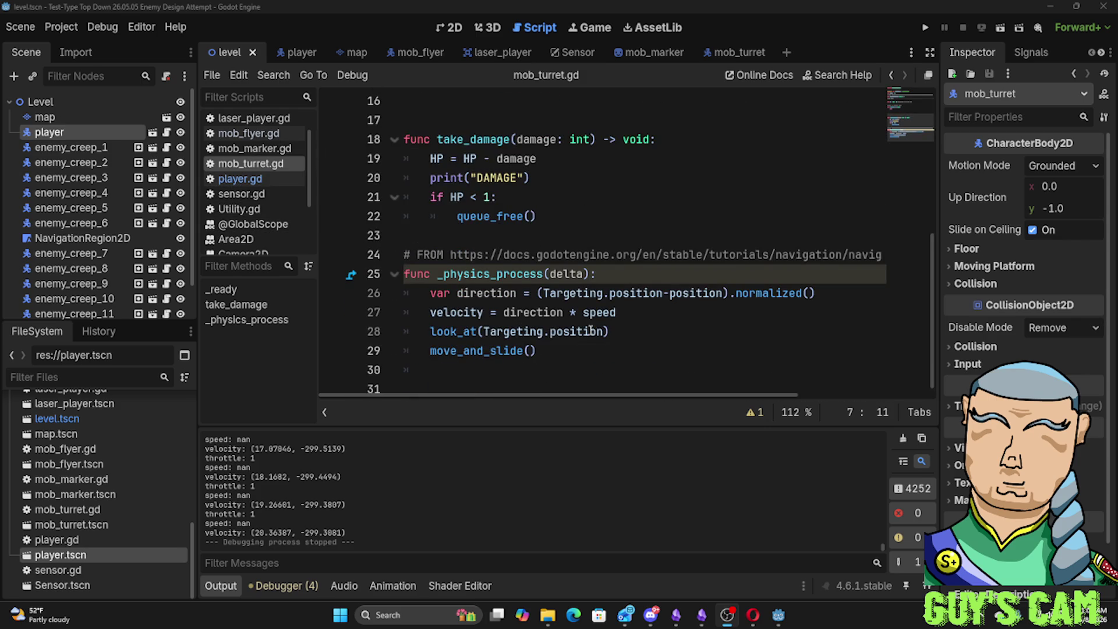
{"action": "scroll", "coordinate": [577, 296], "scroll_direction": "up", "scroll_amount": 5}
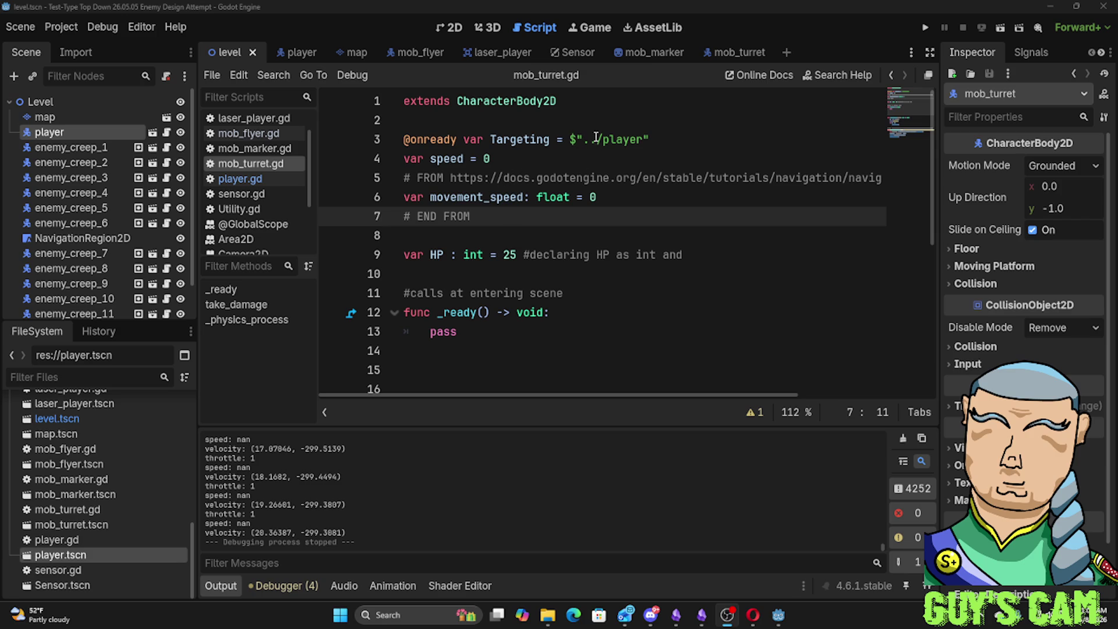
{"action": "scroll", "coordinate": [597, 139], "scroll_direction": "down", "scroll_amount": 2}
{"action": "scroll", "coordinate": [597, 144], "scroll_direction": "down", "scroll_amount": 2}
{"action": "scroll", "coordinate": [596, 156], "scroll_direction": "down", "scroll_amount": 1}
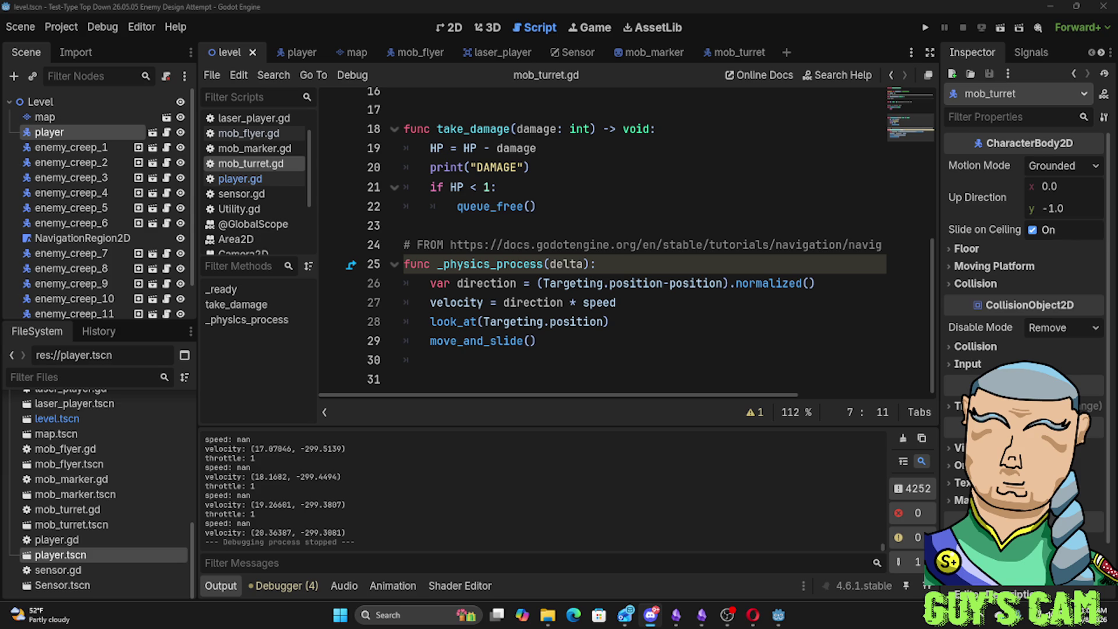
{"action": "key", "text": "alt+Tab"}
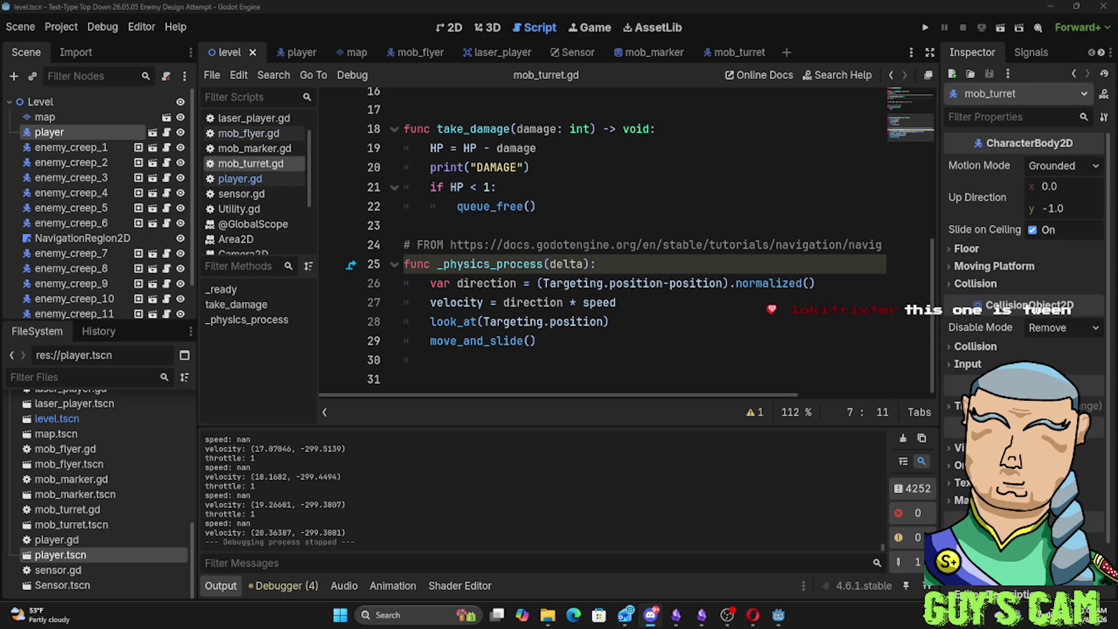
Maximize Discord and replay the shared #game-design clip from the start in full screen
{"action": "left_click", "coordinate": [650, 615]}
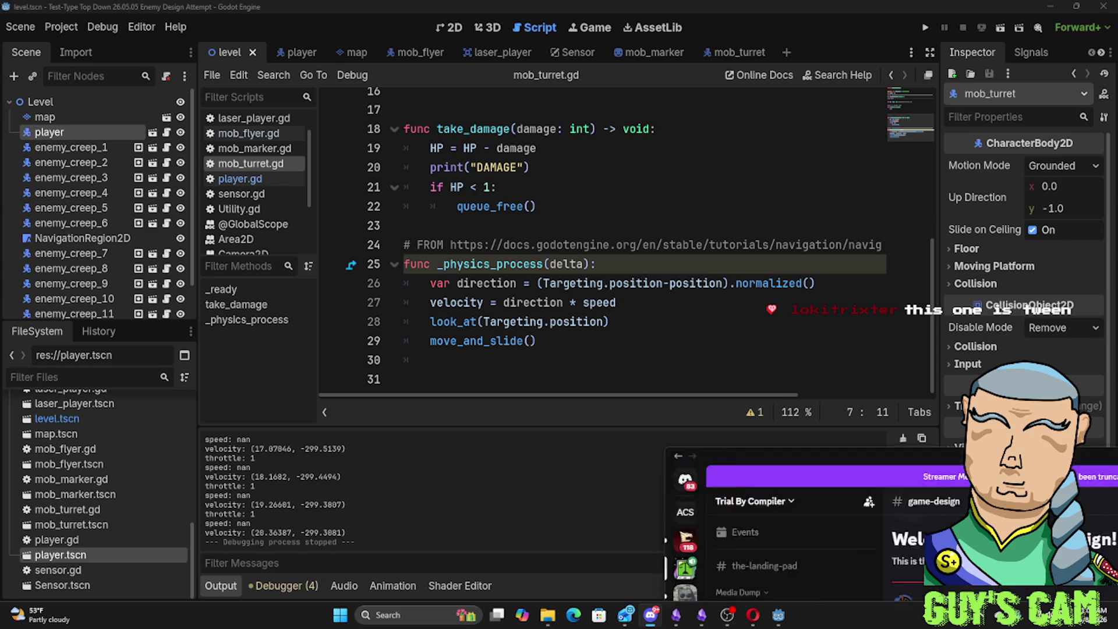
{"action": "double_click", "coordinate": [799, 16]}
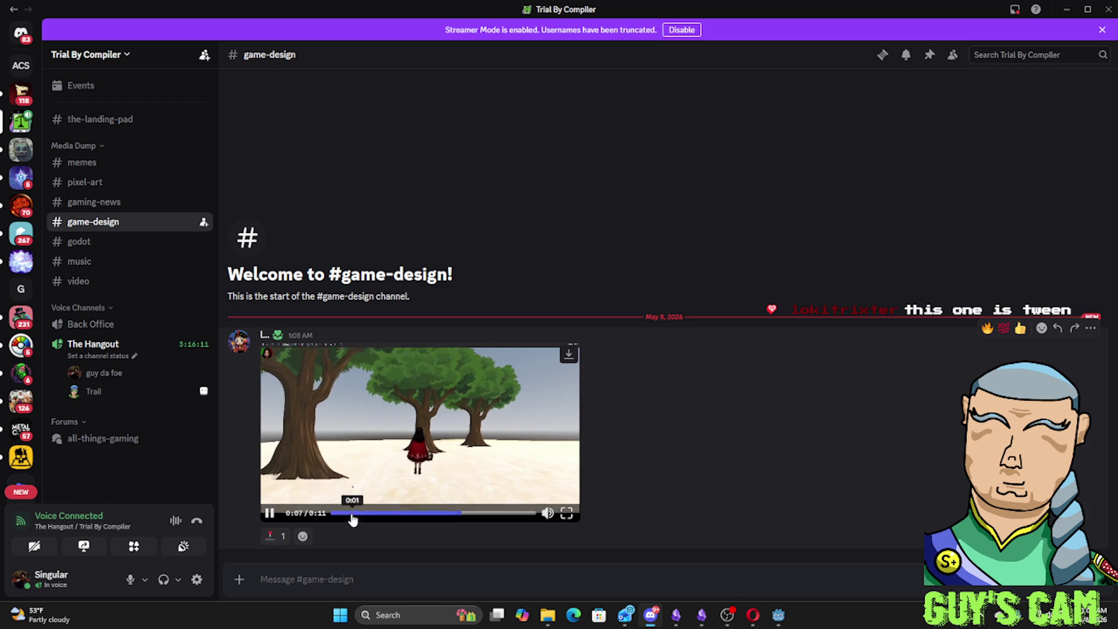
{"action": "left_click", "coordinate": [345, 513]}
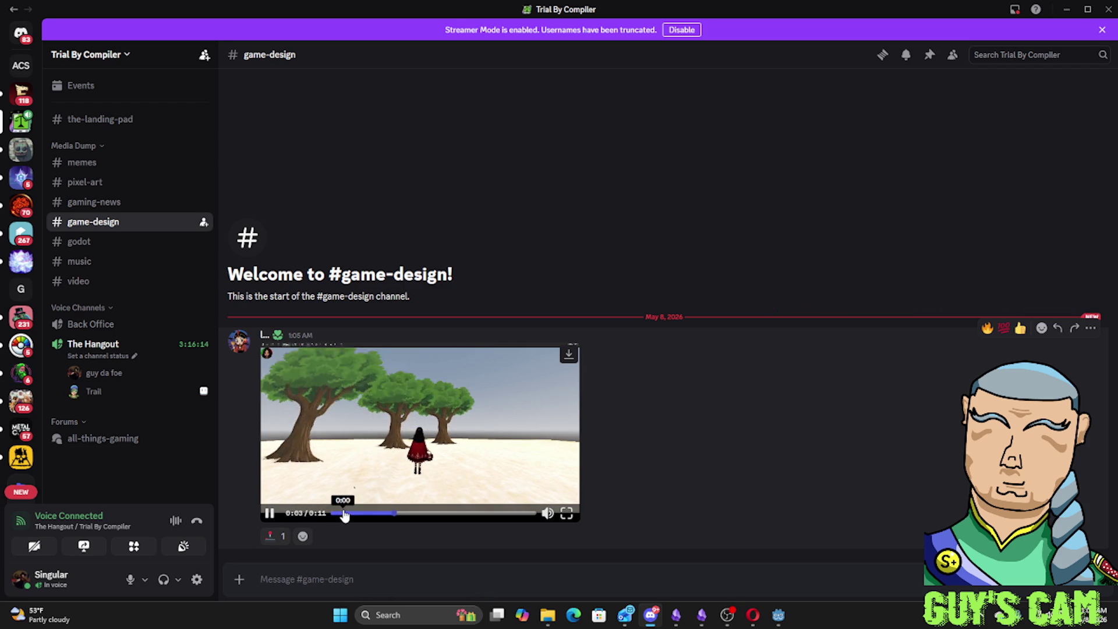
{"action": "left_click", "coordinate": [461, 400]}
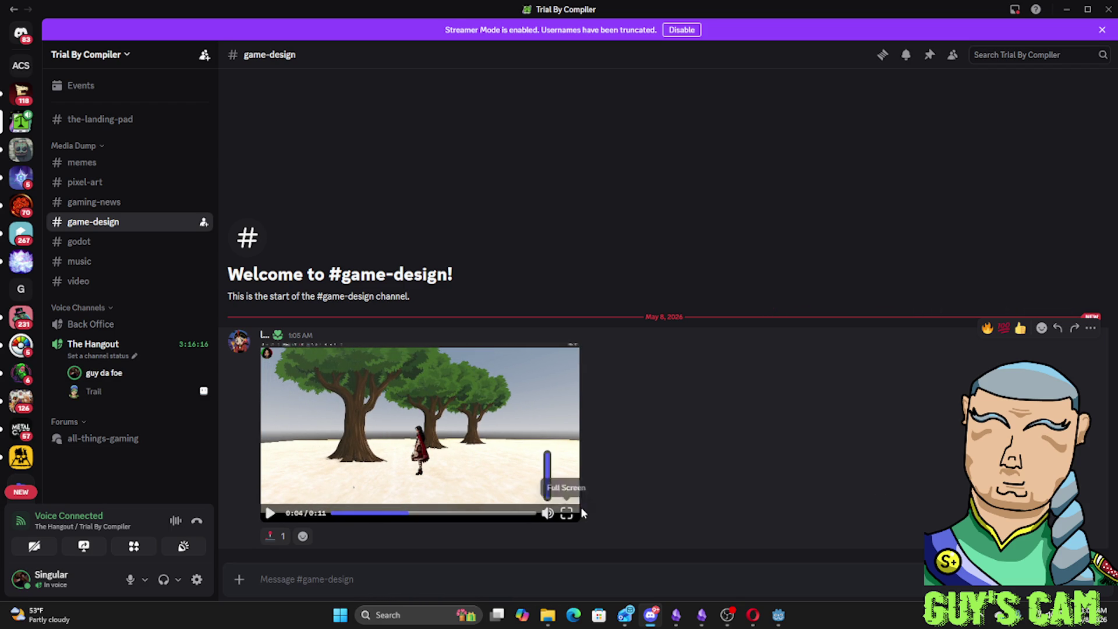
{"action": "left_click", "coordinate": [567, 513]}
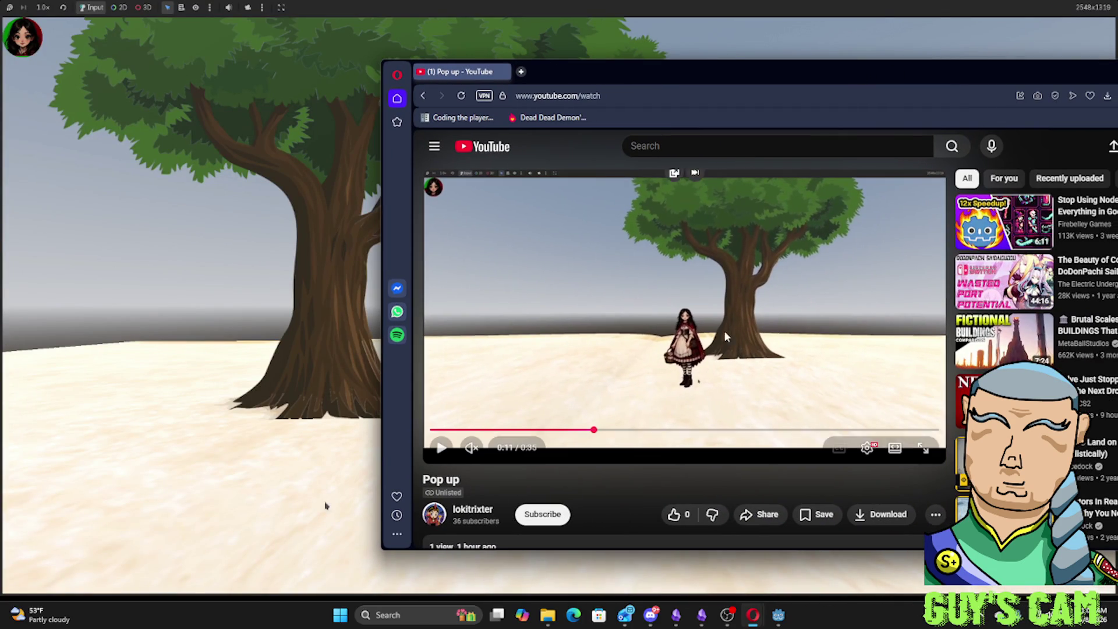
Rewind and play the YouTube Pop up video, then pause the full-screen game clip
{"action": "left_click", "coordinate": [644, 392]}
{"action": "left_click", "coordinate": [515, 422]}
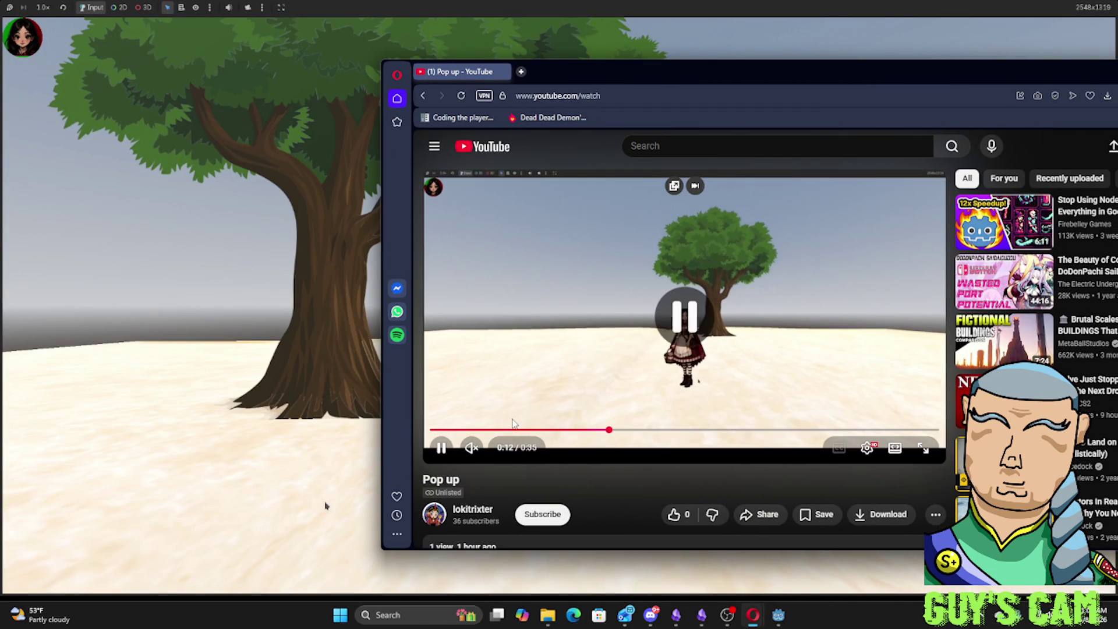
{"action": "left_click", "coordinate": [473, 429]}
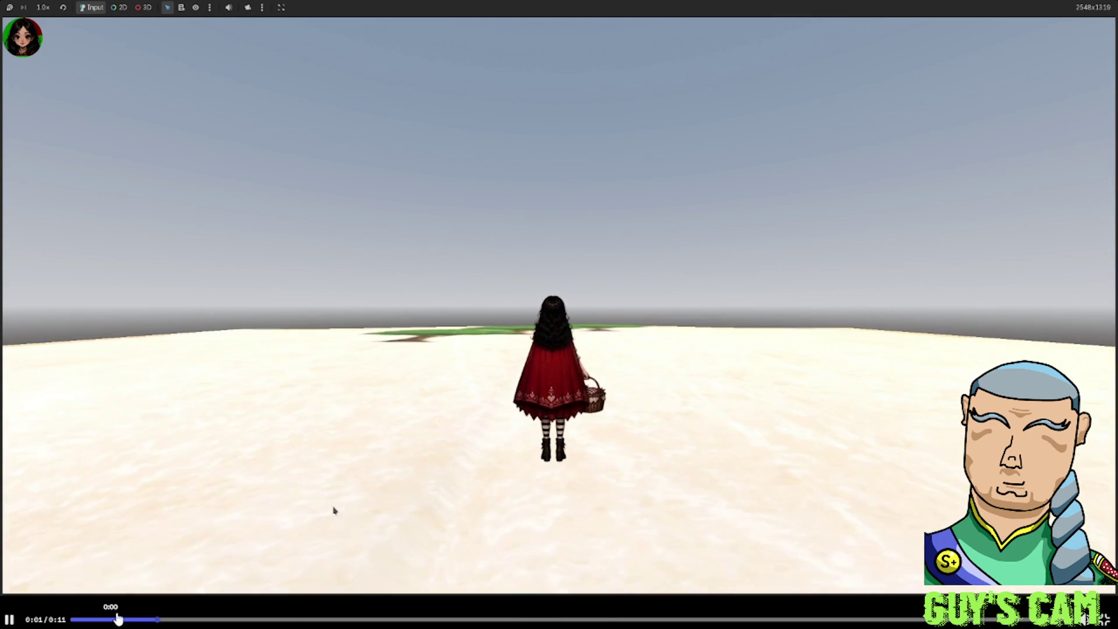
{"action": "left_click", "coordinate": [809, 233]}
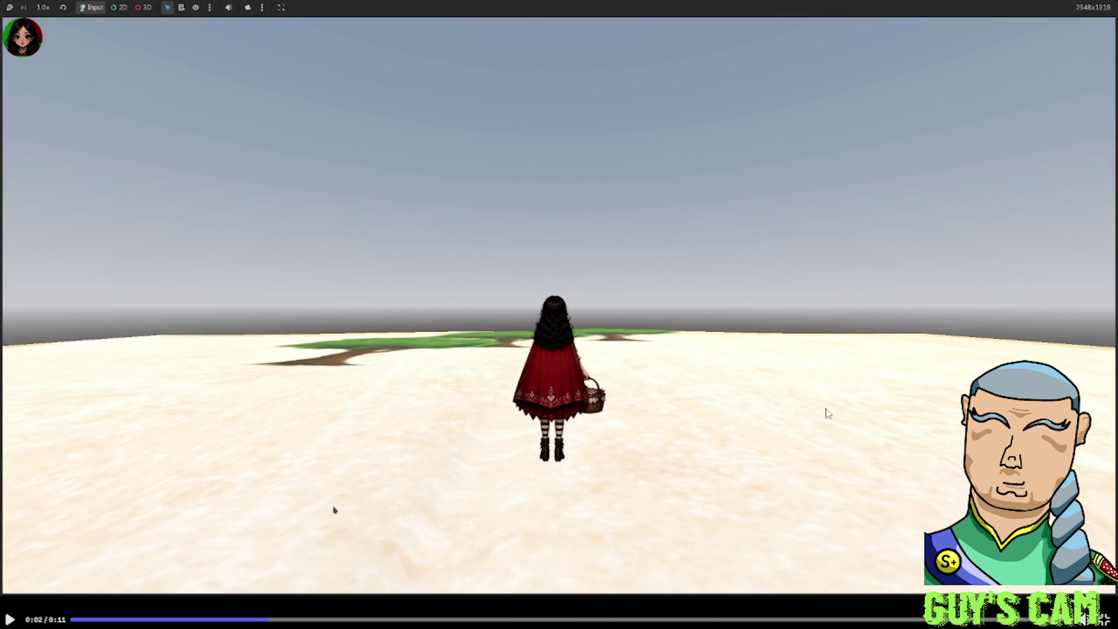
{"action": "key", "text": "alt+Tab"}
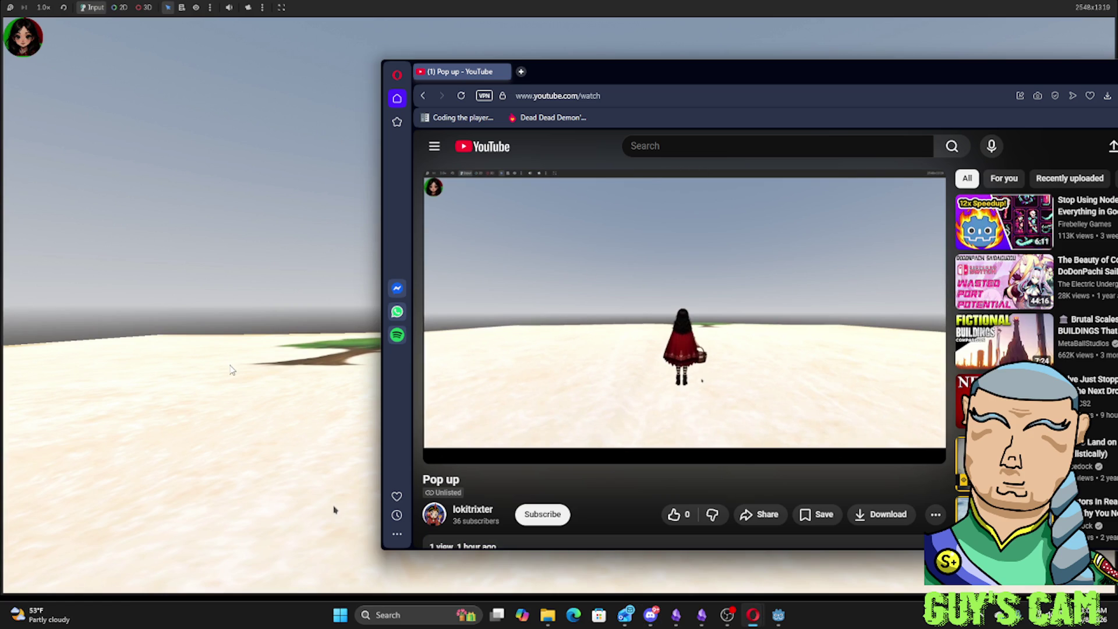
Restart the game clip from the beginning and leave full-screen playback
{"action": "key", "text": "f"}
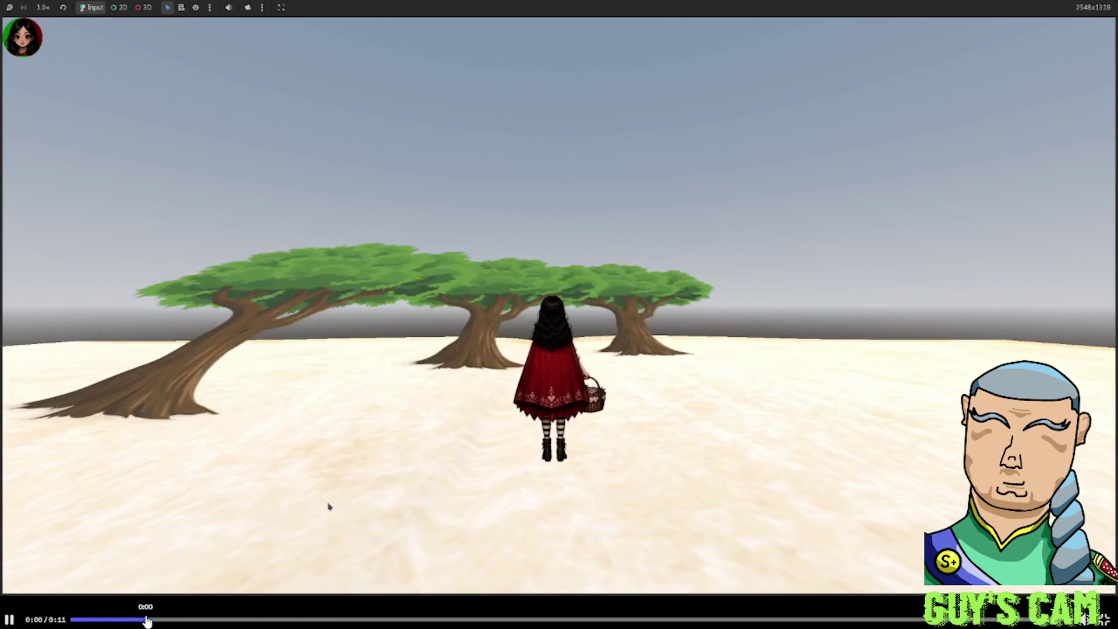
{"action": "key", "text": "k"}
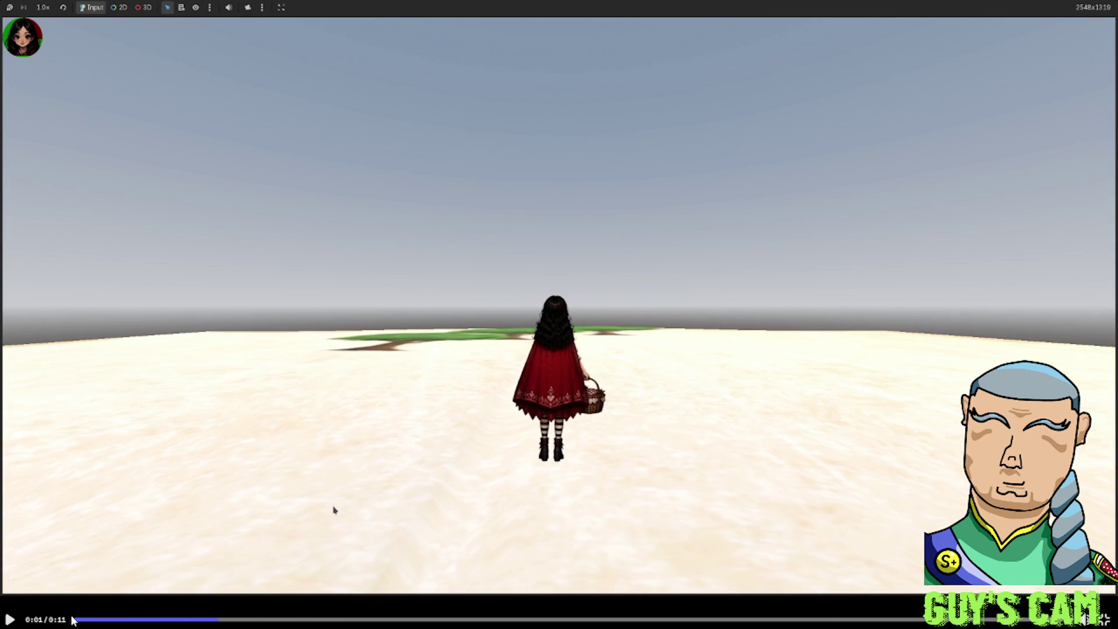
{"action": "left_click", "coordinate": [75, 619]}
{"action": "key", "text": "k"}
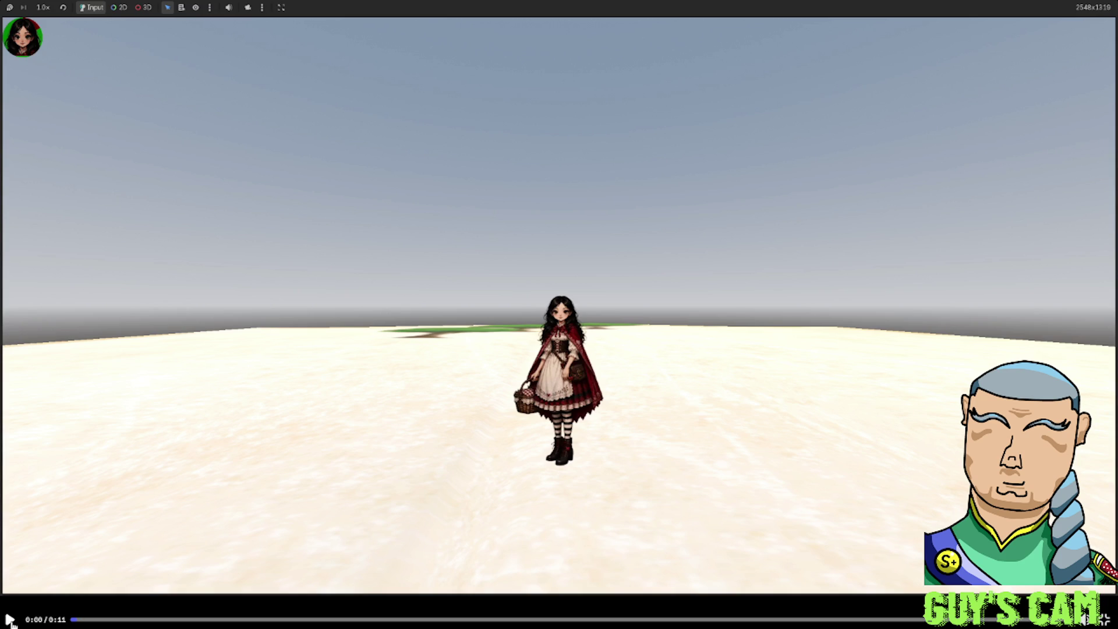
{"action": "key", "text": "Escape"}
{"action": "key", "text": "k"}
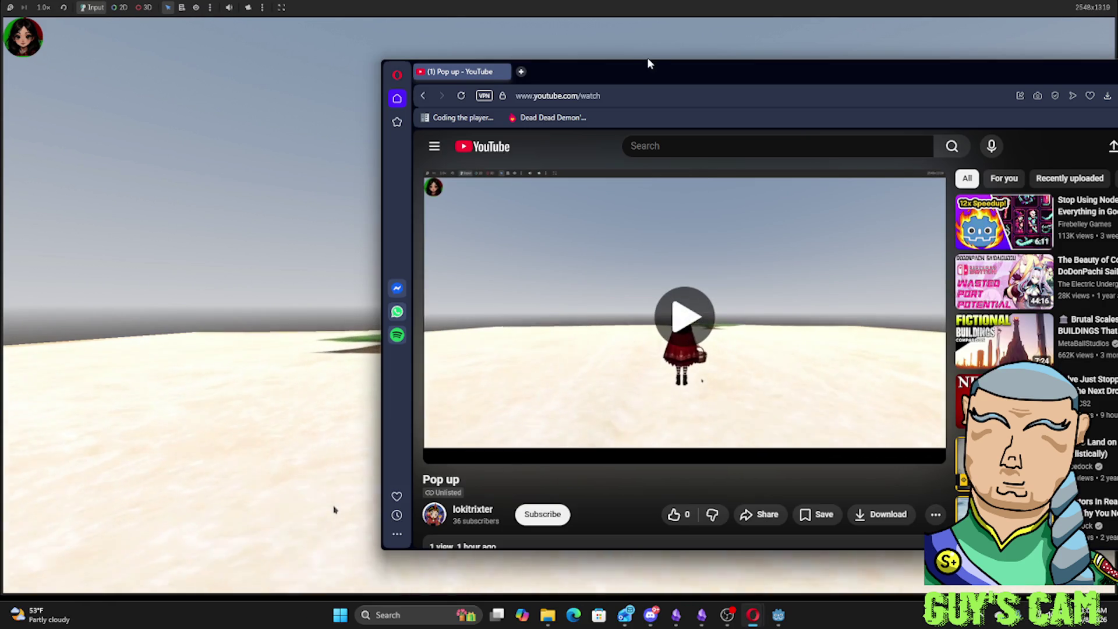
Snap the Opera browser to the right half and minimize OBS to reveal the game clip
{"action": "mouse_move", "coordinate": [647, 60]}
{"action": "left_mouse_down"}
{"action": "mouse_move", "coordinate": [967, 40]}
{"action": "mouse_move", "coordinate": [934, 49]}
{"action": "left_mouse_up"}
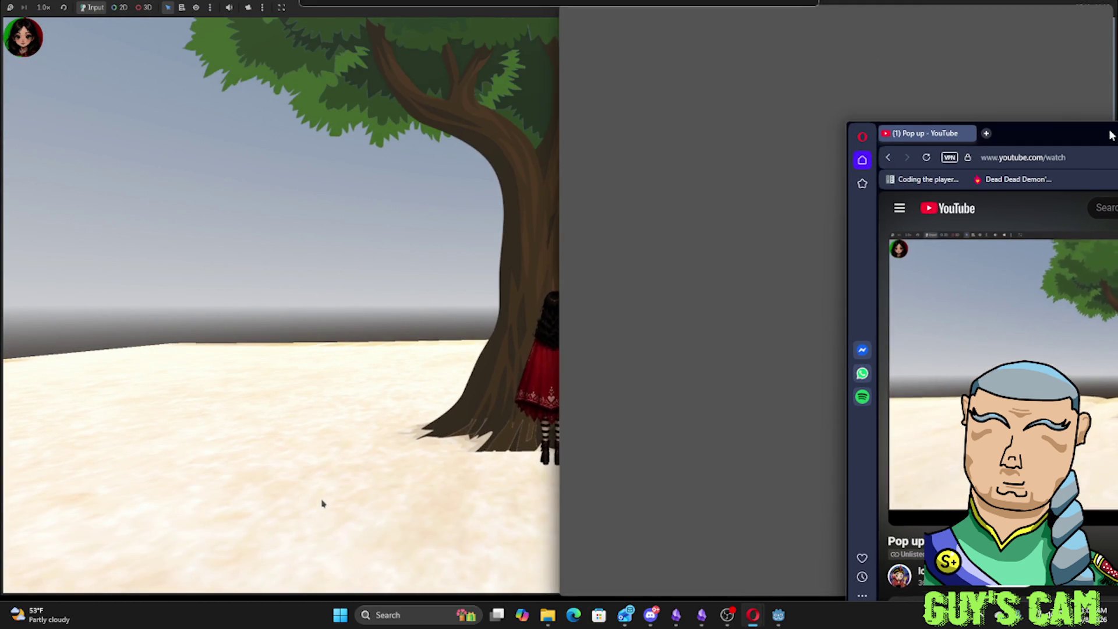
{"action": "left_click_drag", "start_coordinate": [933, 48], "coordinate": [1117, 128]}
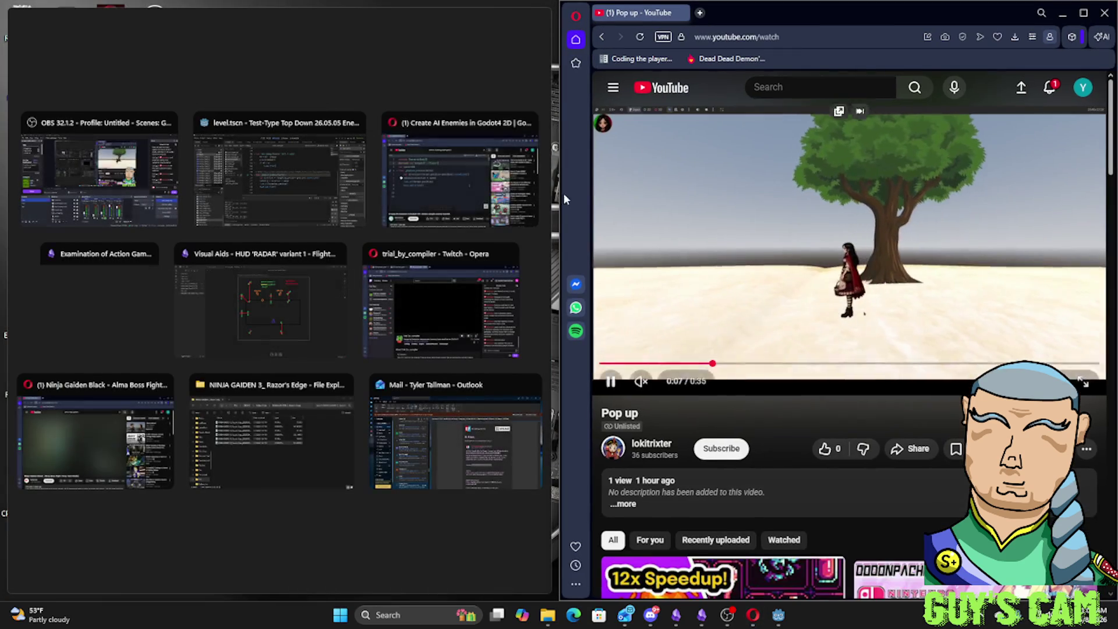
{"action": "left_click", "coordinate": [119, 175]}
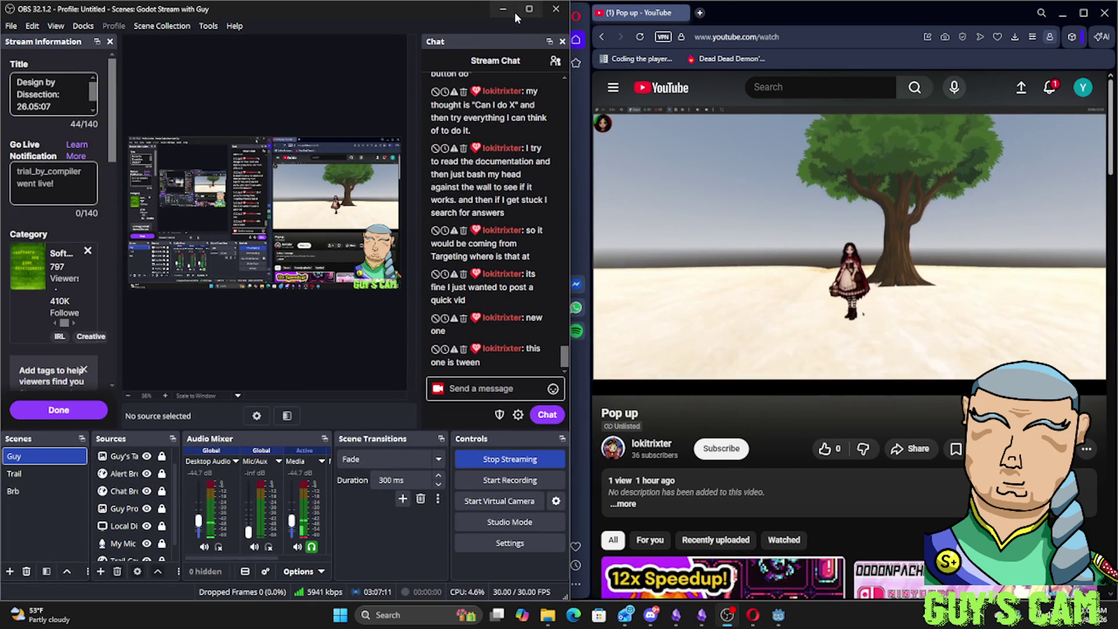
{"action": "left_click", "coordinate": [511, 11]}
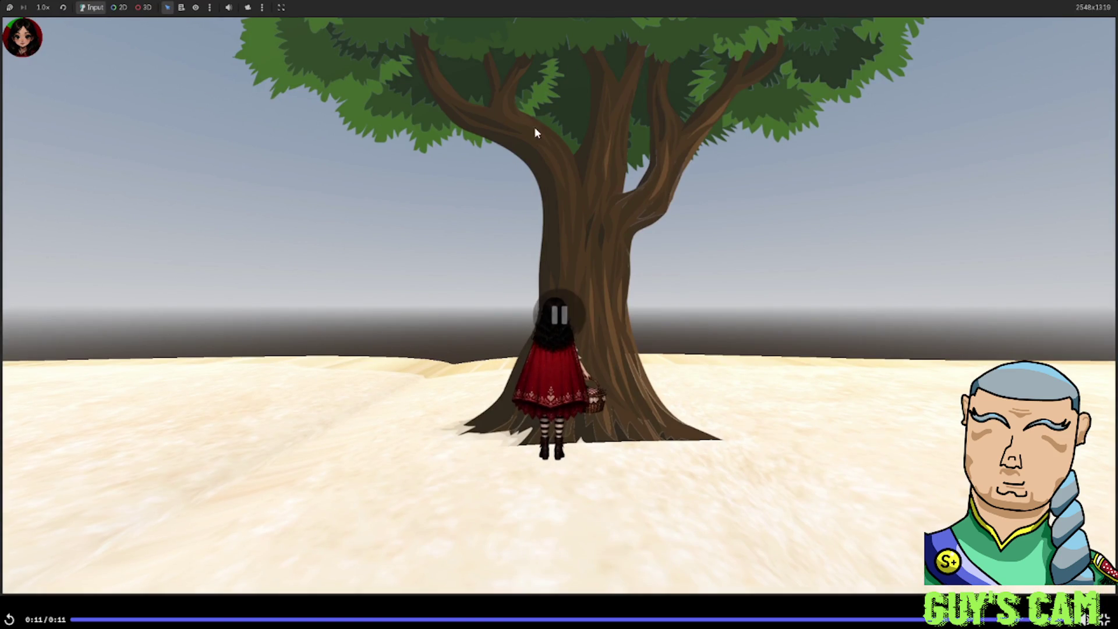
Replay the clip beside the Pop up video at three seconds, widen the clip side, return to the channel
{"action": "left_click", "coordinate": [386, 248]}
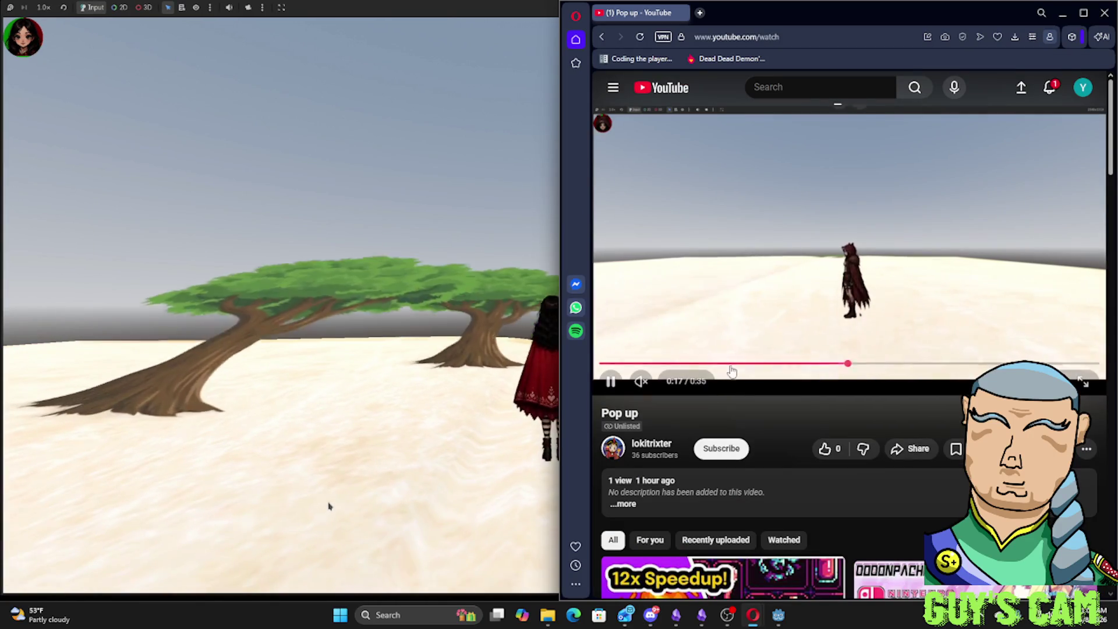
{"action": "left_click", "coordinate": [635, 362]}
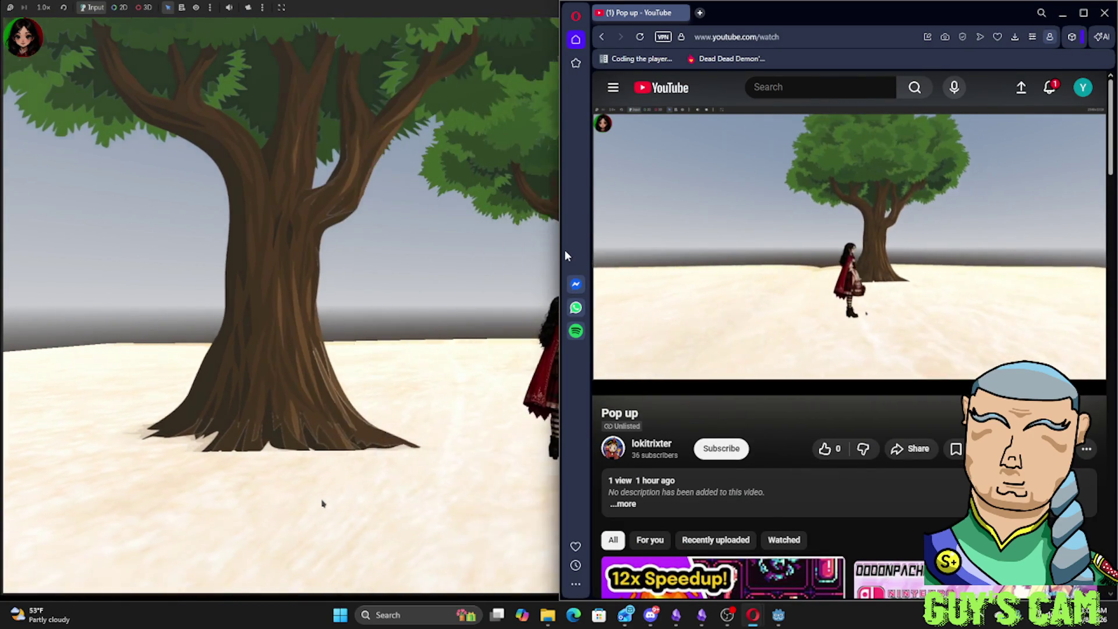
{"action": "left_click_drag", "start_coordinate": [558, 251], "coordinate": [733, 251]}
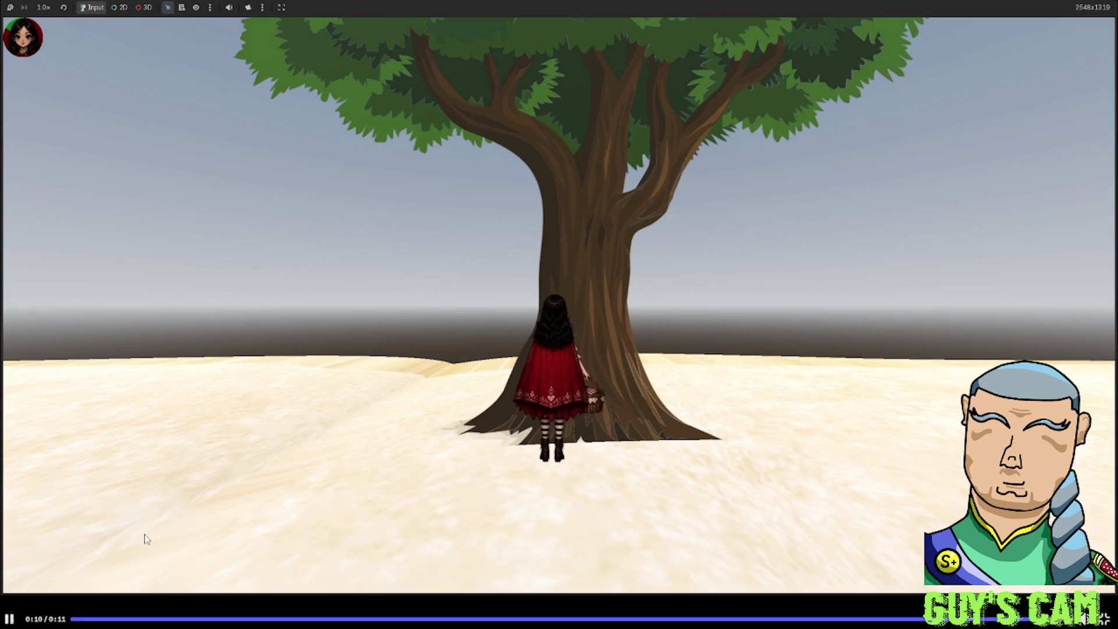
{"action": "left_click", "coordinate": [1107, 618]}
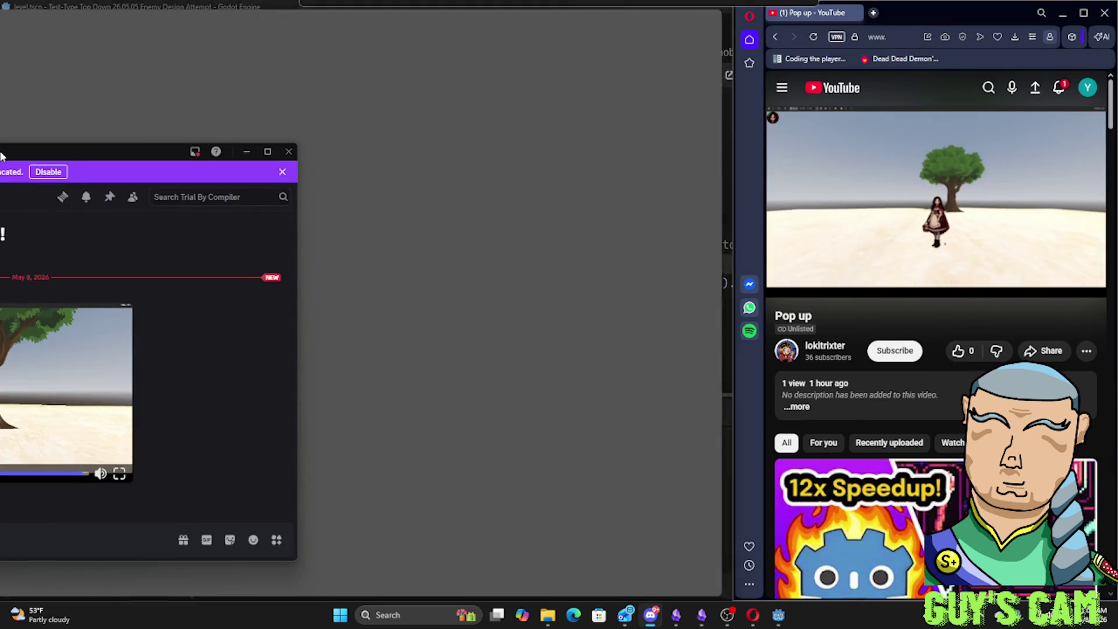
Snap Discord to the left half and briefly play the embedded clip full screen
{"action": "left_click_drag", "start_coordinate": [829, 6], "coordinate": [2, 148]}
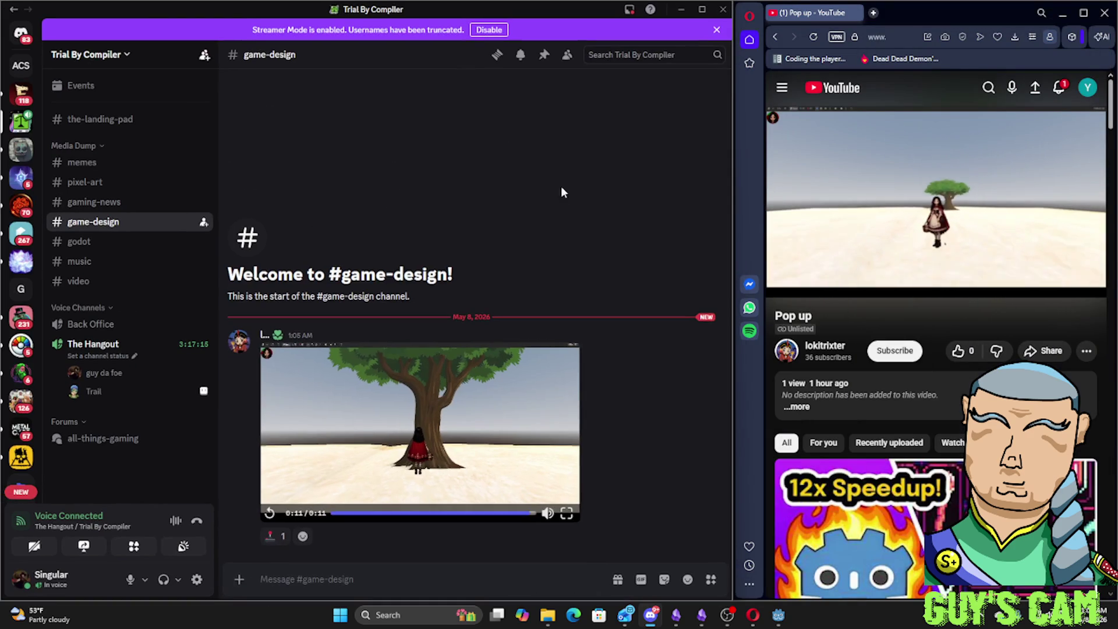
{"action": "left_click", "coordinate": [566, 515]}
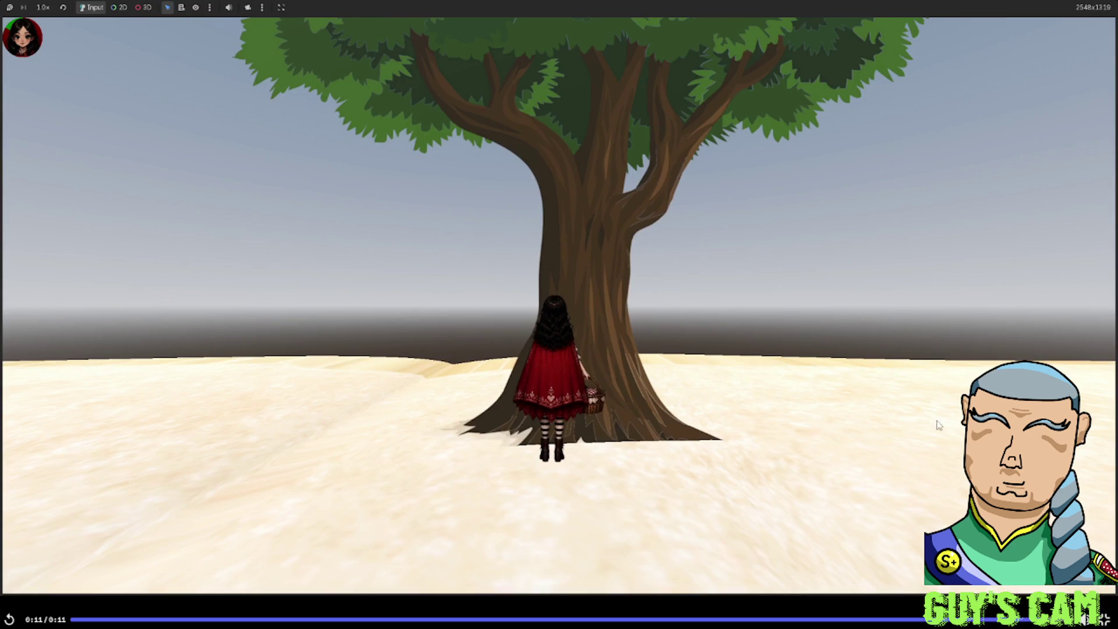
{"action": "left_click", "coordinate": [1106, 618]}
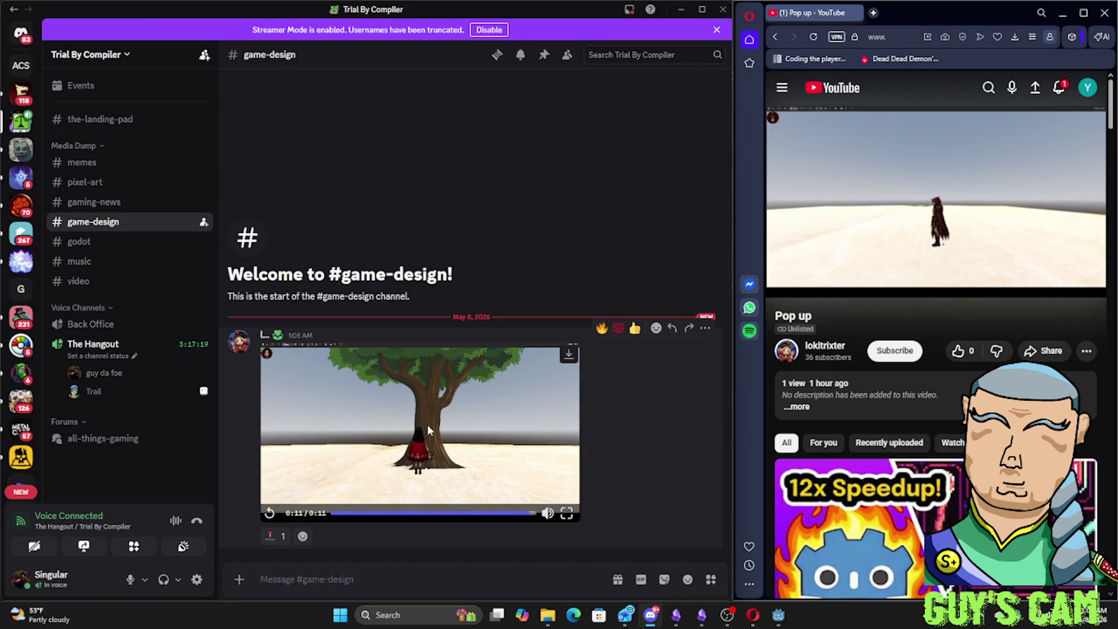
Resume the Pop up video, subscribe to its channel, and replay the shared tree clip
{"action": "left_click", "coordinate": [903, 206]}
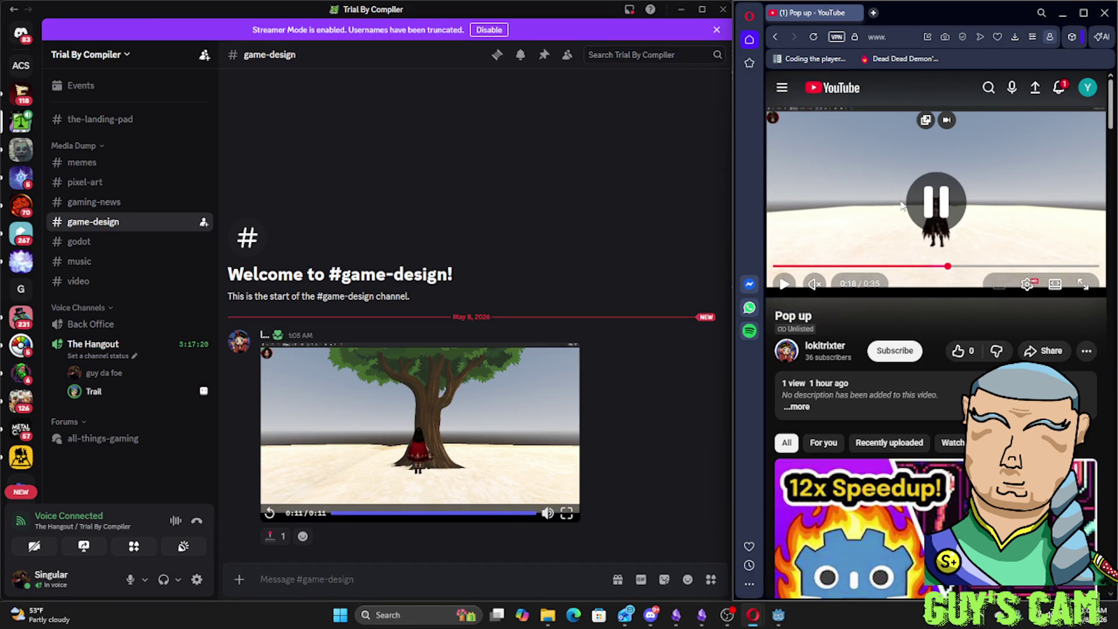
{"action": "left_click", "coordinate": [902, 206]}
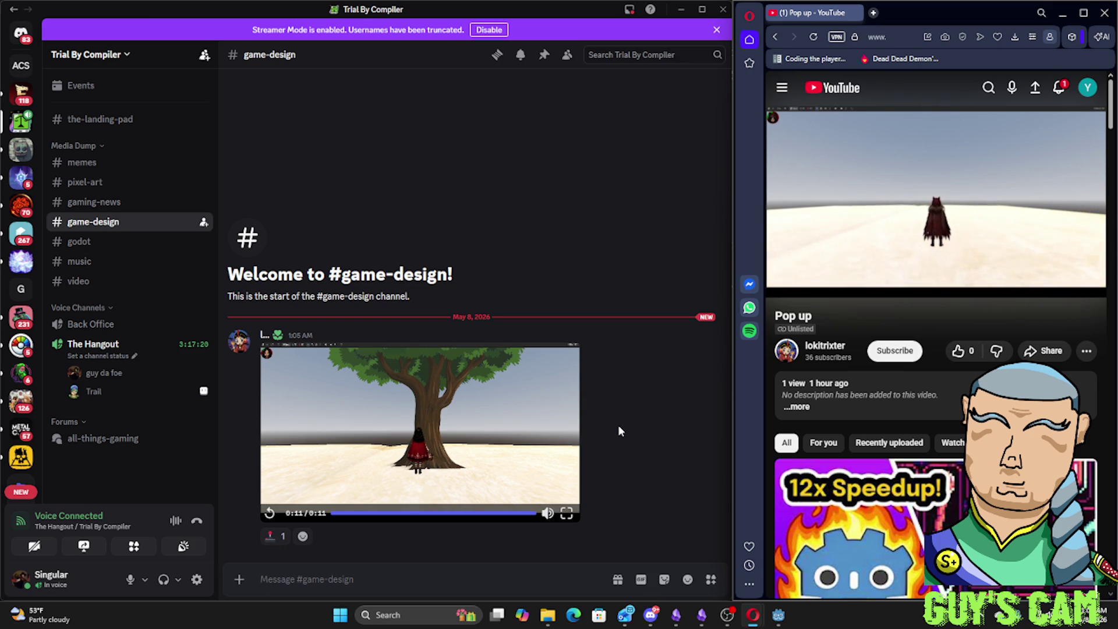
{"action": "left_click", "coordinate": [893, 354]}
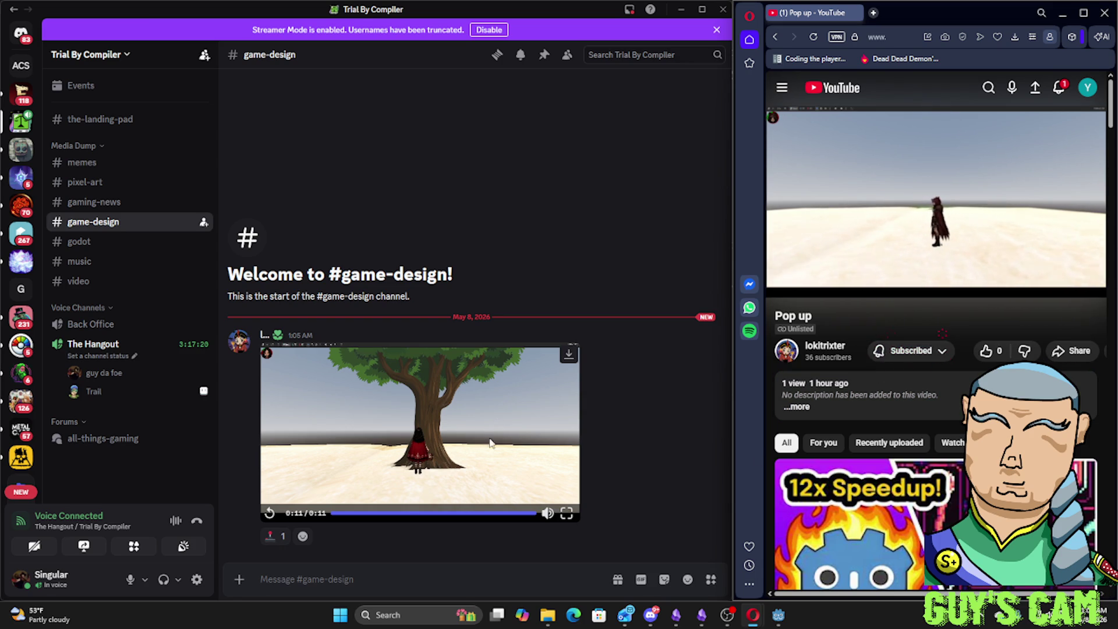
{"action": "left_click", "coordinate": [333, 497]}
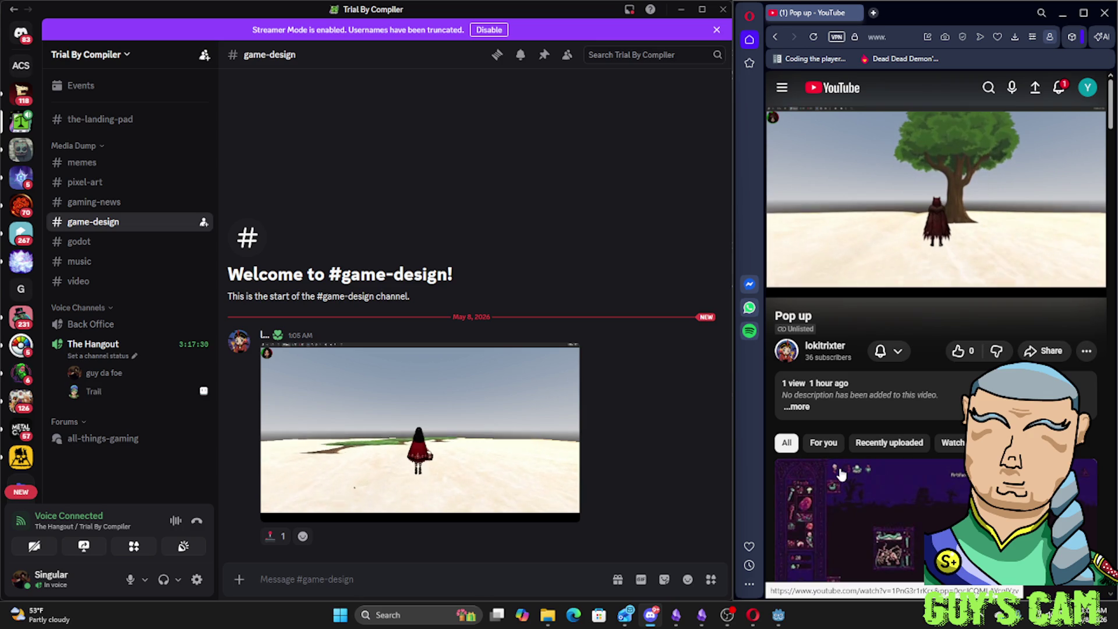
{"action": "mouse_move", "coordinate": [861, 515]}
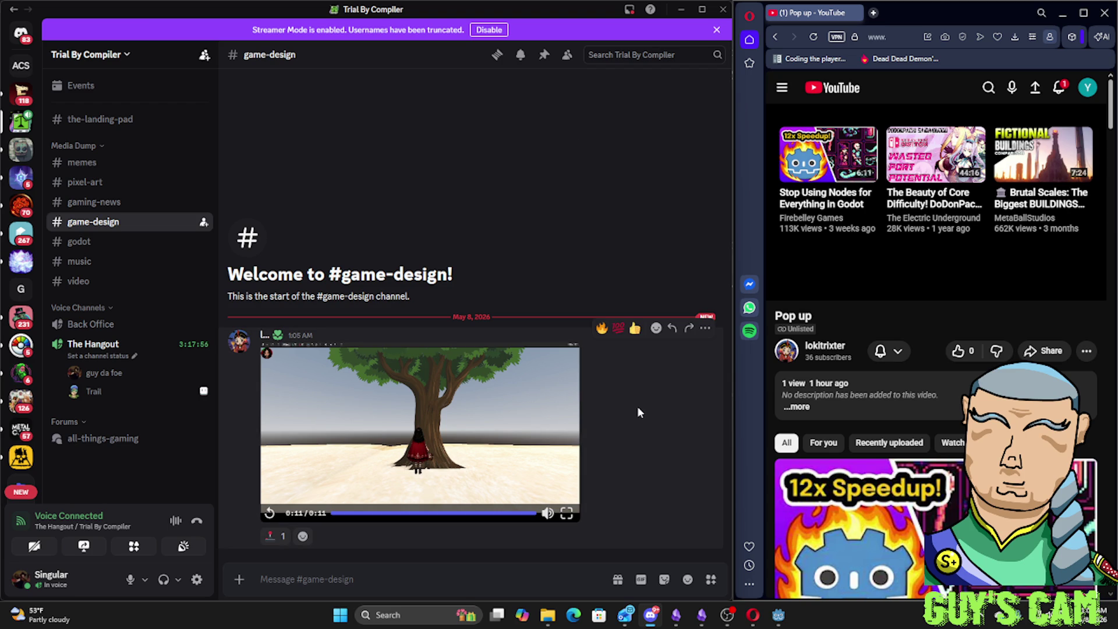
{"action": "mouse_move", "coordinate": [936, 201]}
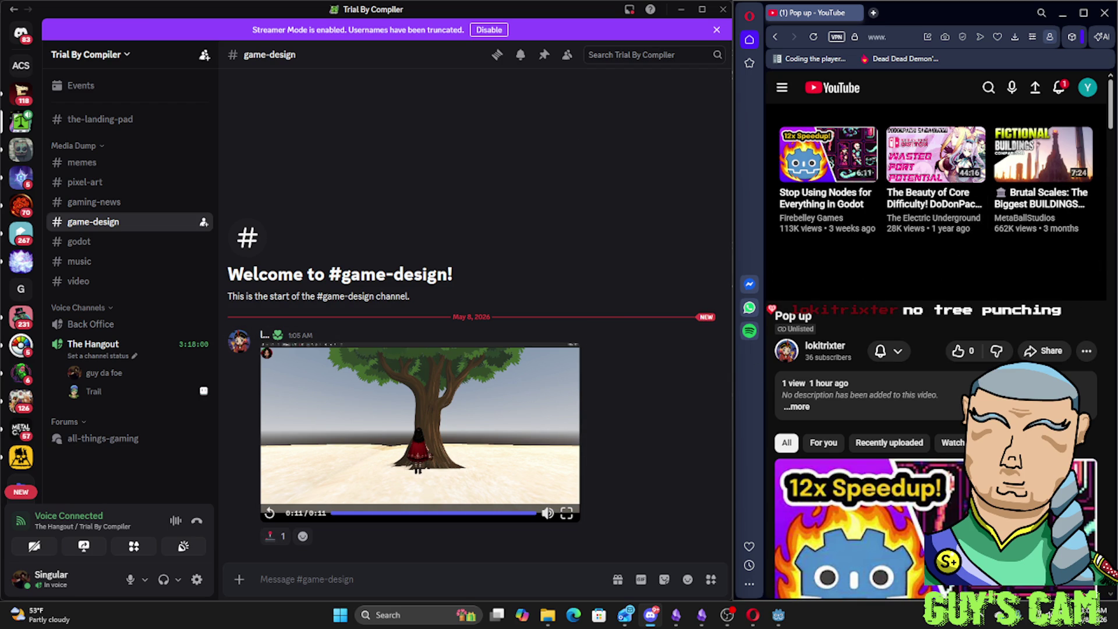
Show OBS Studio's Stream Chat, then bring the Godot editor with the running game forward
{"action": "key", "text": "alt+Tab"}
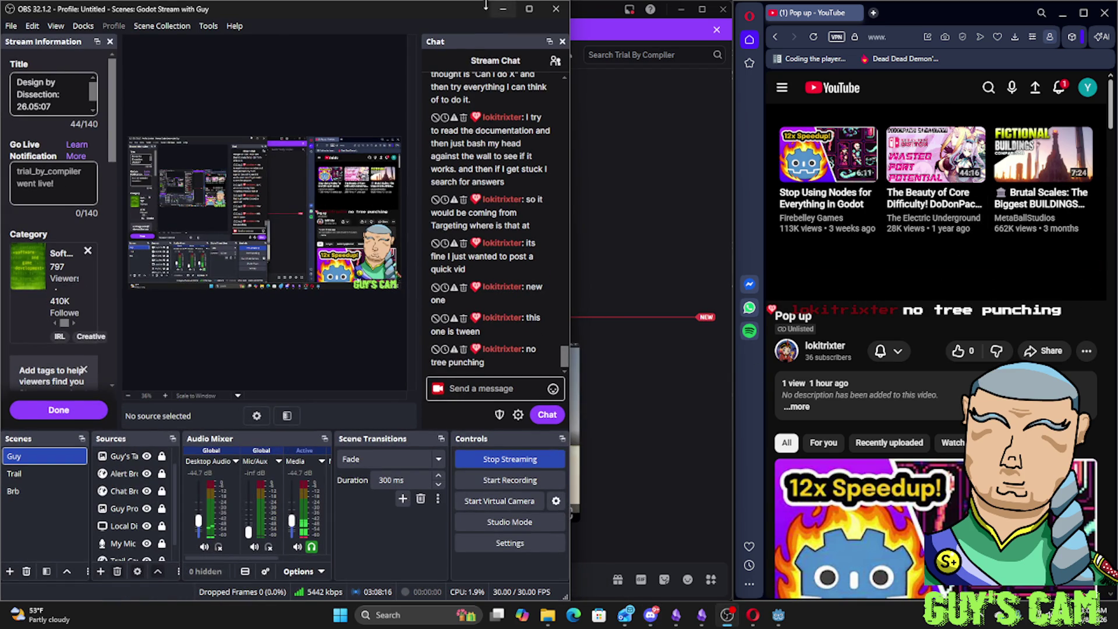
{"action": "key", "text": "super+Down"}
{"action": "key", "text": "super+Down"}
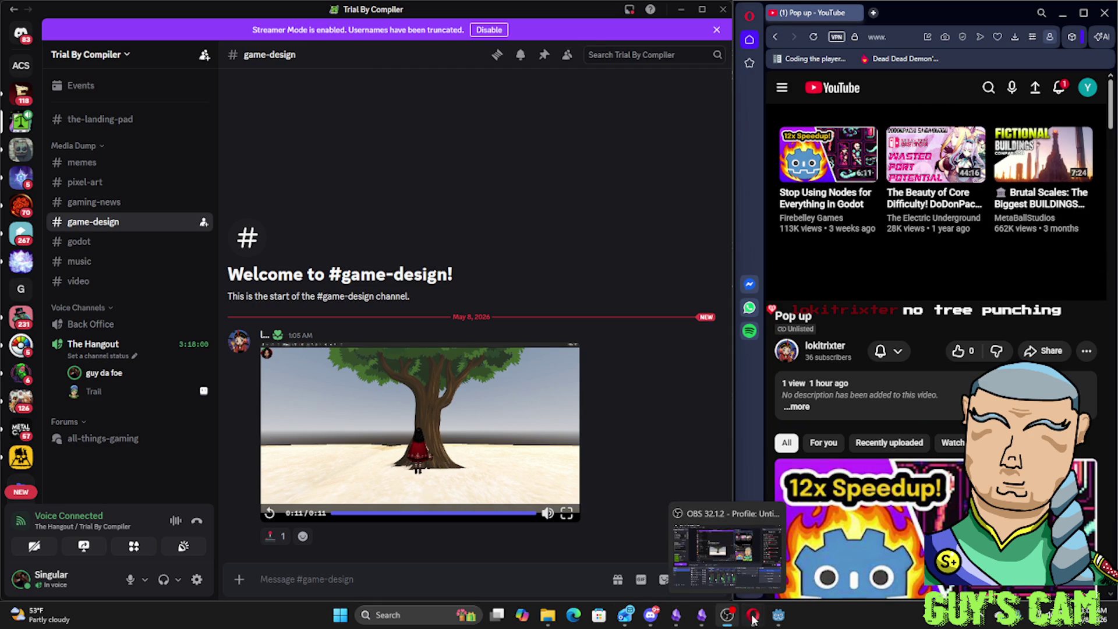
{"action": "mouse_move", "coordinate": [727, 616]}
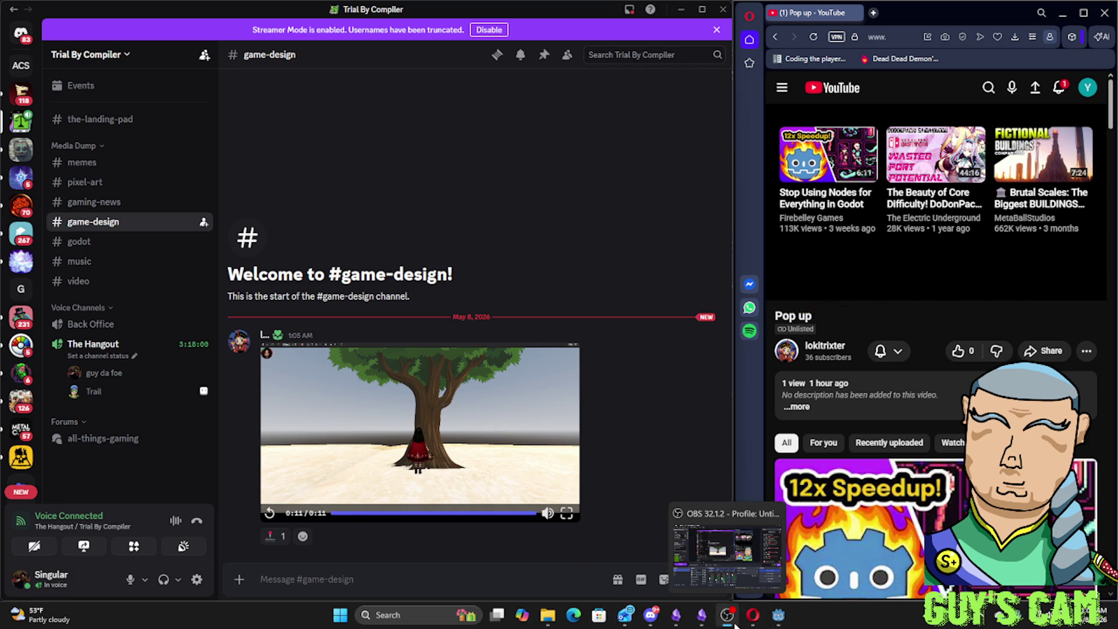
{"action": "left_click", "coordinate": [778, 616]}
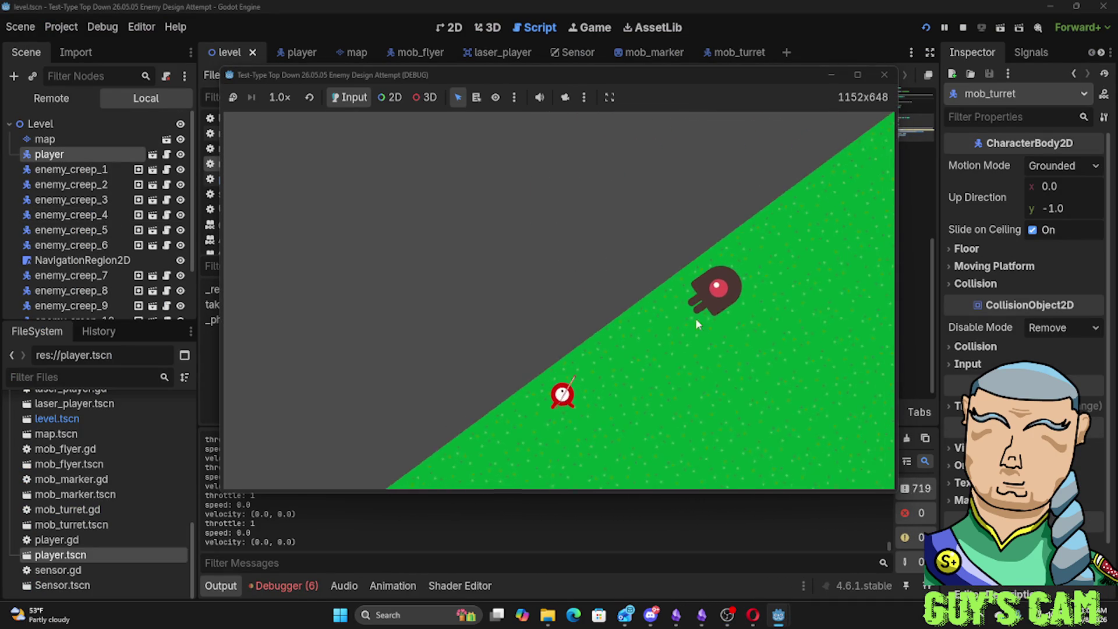
Fly the player ship forward past the turret, then stop the running game
{"action": "key", "text": "w"}
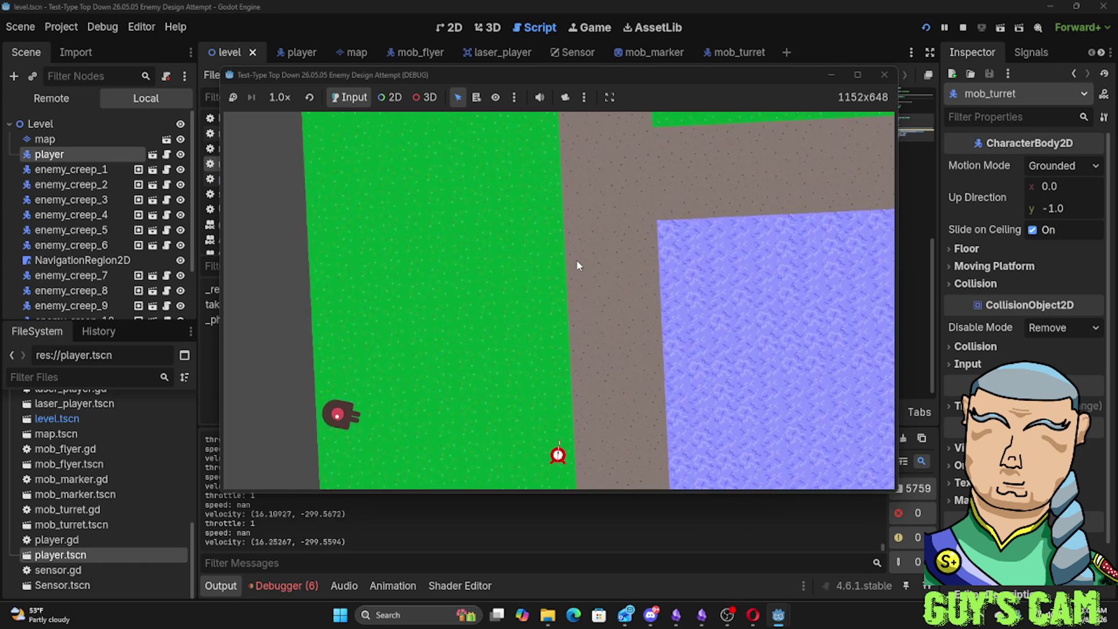
{"action": "left_click", "coordinate": [883, 77]}
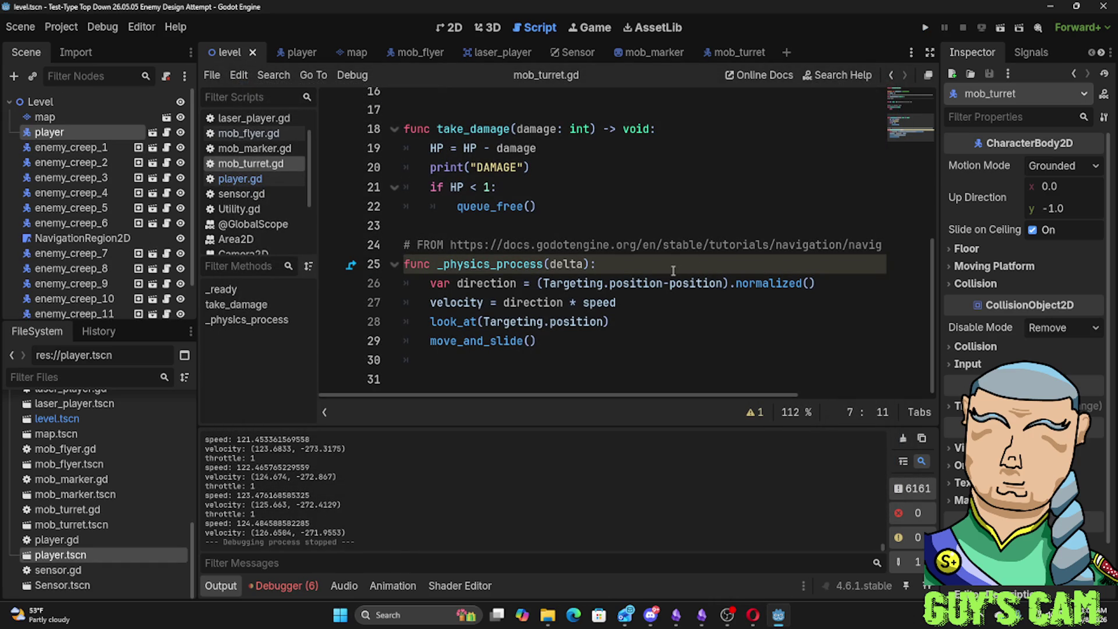
Set a breakpoint on mob_turret.gd's line 26 direction calculation
{"action": "left_click", "coordinate": [642, 303]}
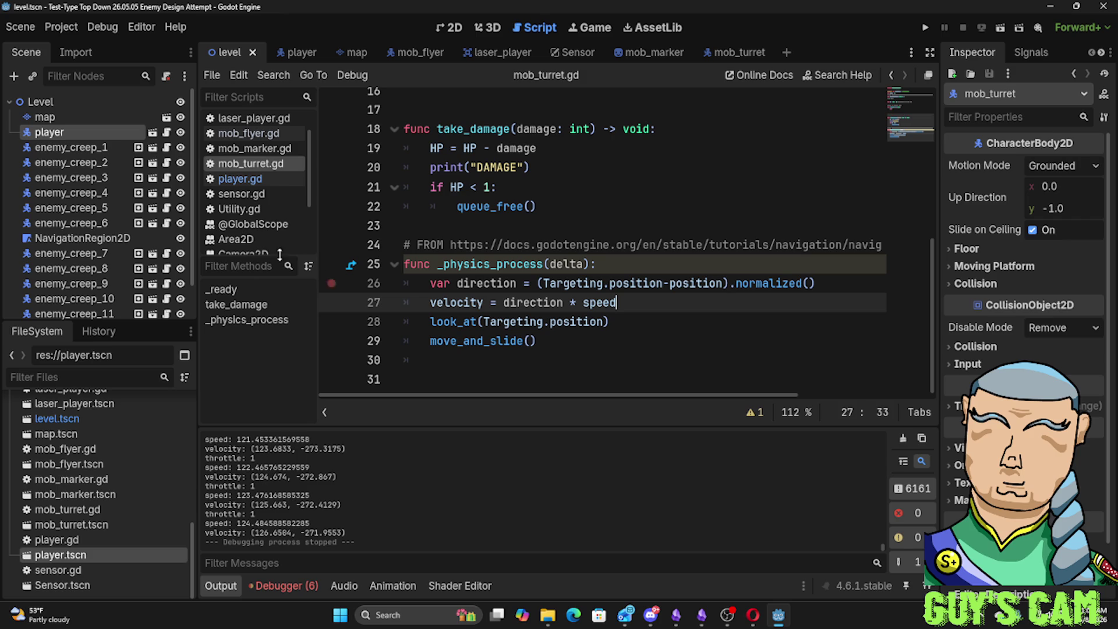
Switch to the player scene and load player.gd at its rotation input and shoot_bullet code
{"action": "left_click", "coordinate": [297, 53]}
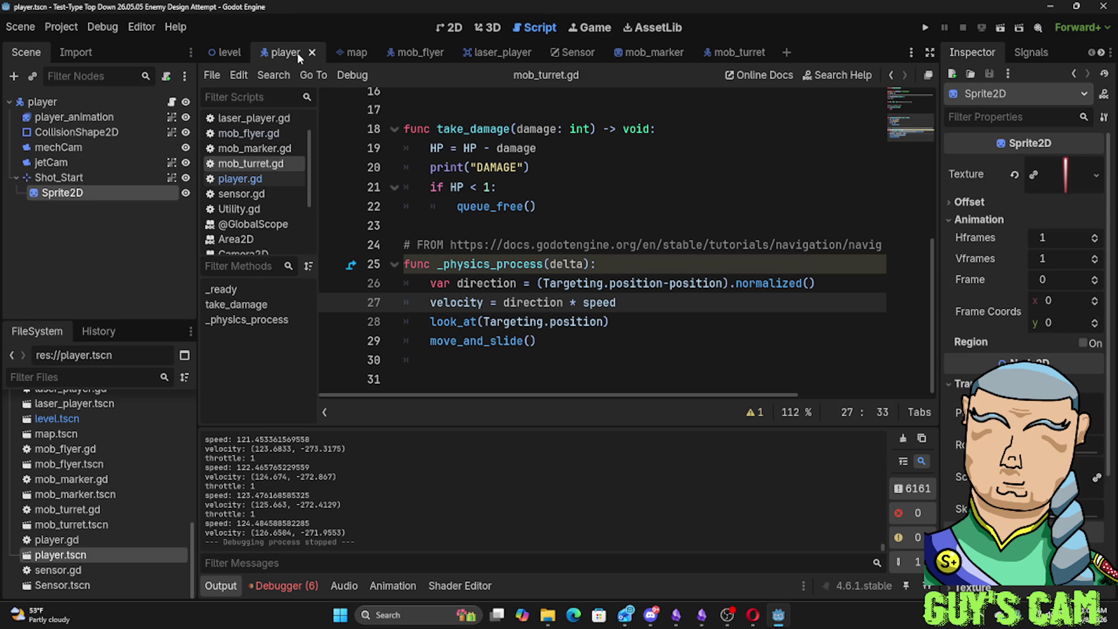
{"action": "left_click", "coordinate": [234, 178]}
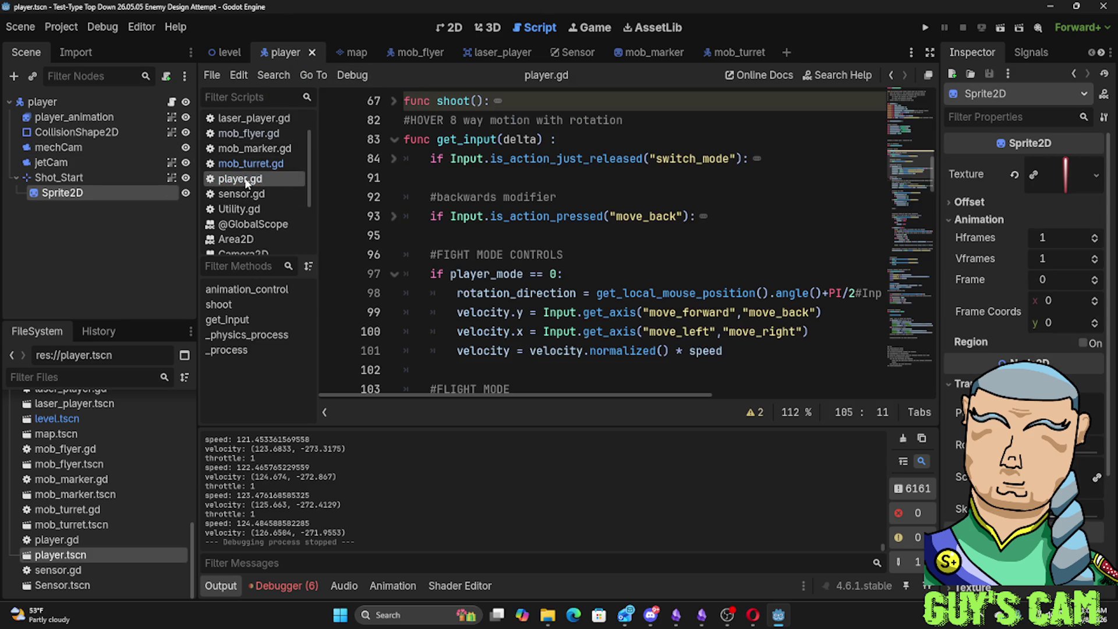
{"action": "scroll", "coordinate": [609, 240], "scroll_direction": "down", "scroll_amount": 4}
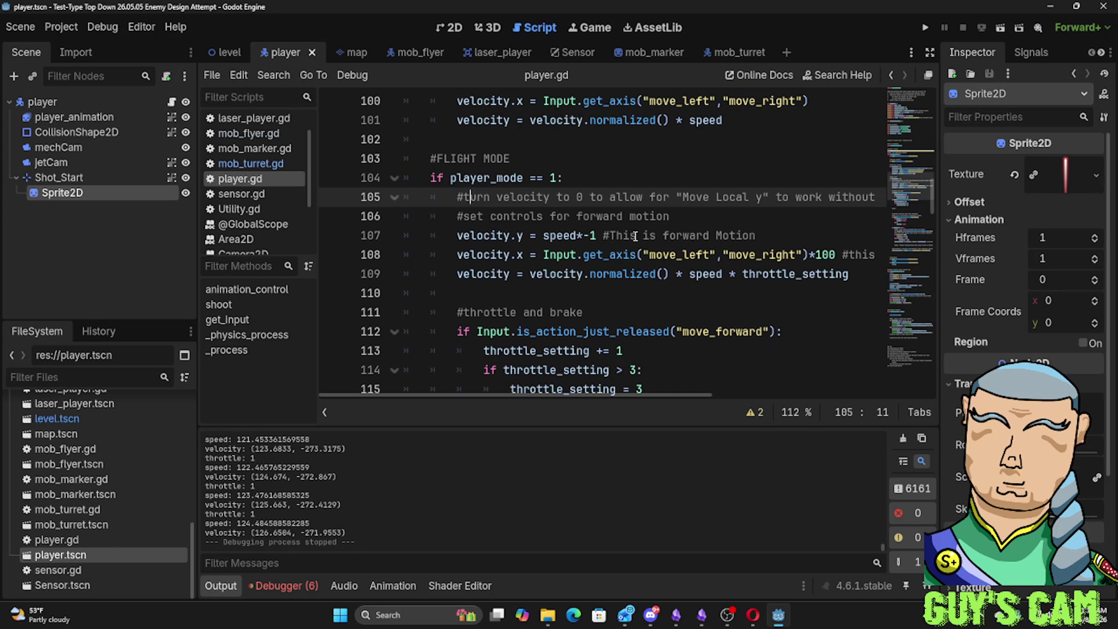
{"action": "scroll", "coordinate": [635, 236], "scroll_direction": "down", "scroll_amount": 1}
{"action": "scroll", "coordinate": [631, 238], "scroll_direction": "down", "scroll_amount": 1}
{"action": "scroll", "coordinate": [627, 241], "scroll_direction": "down", "scroll_amount": 2}
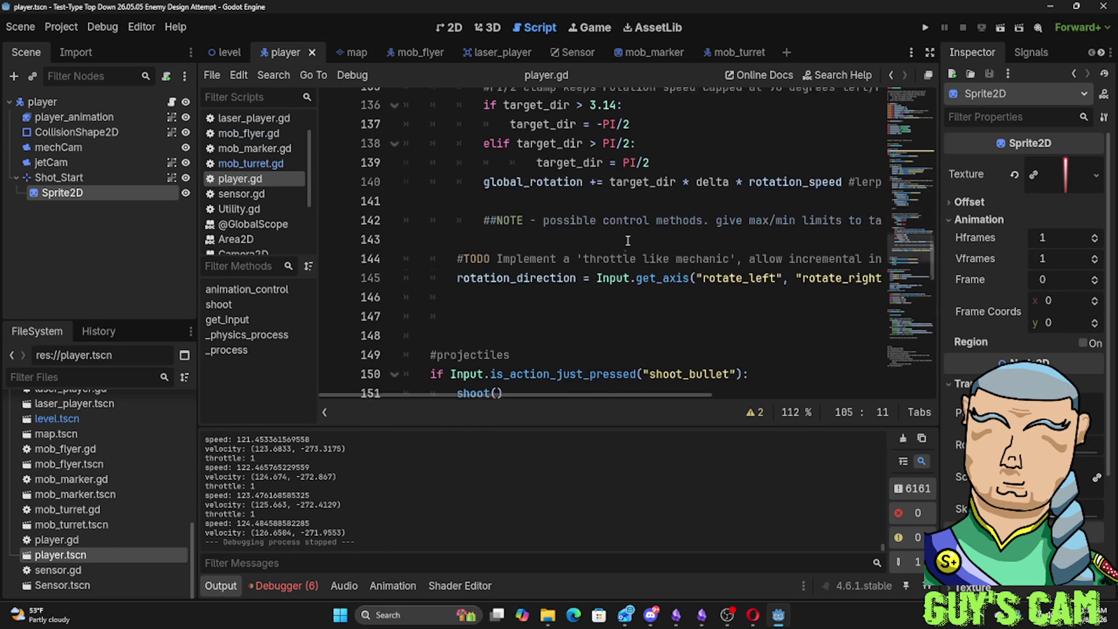
{"action": "scroll", "coordinate": [627, 240], "scroll_direction": "down", "scroll_amount": 2}
{"action": "scroll", "coordinate": [626, 242], "scroll_direction": "down", "scroll_amount": 2}
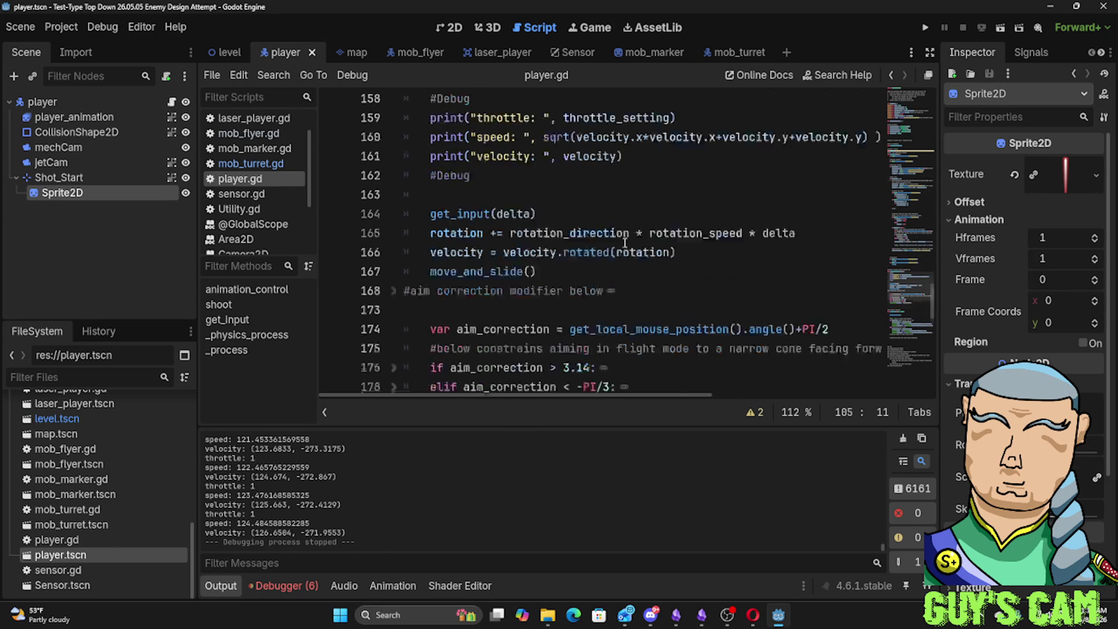
{"action": "scroll", "coordinate": [625, 244], "scroll_direction": "down", "scroll_amount": 2}
{"action": "scroll", "coordinate": [626, 244], "scroll_direction": "down", "scroll_amount": 2}
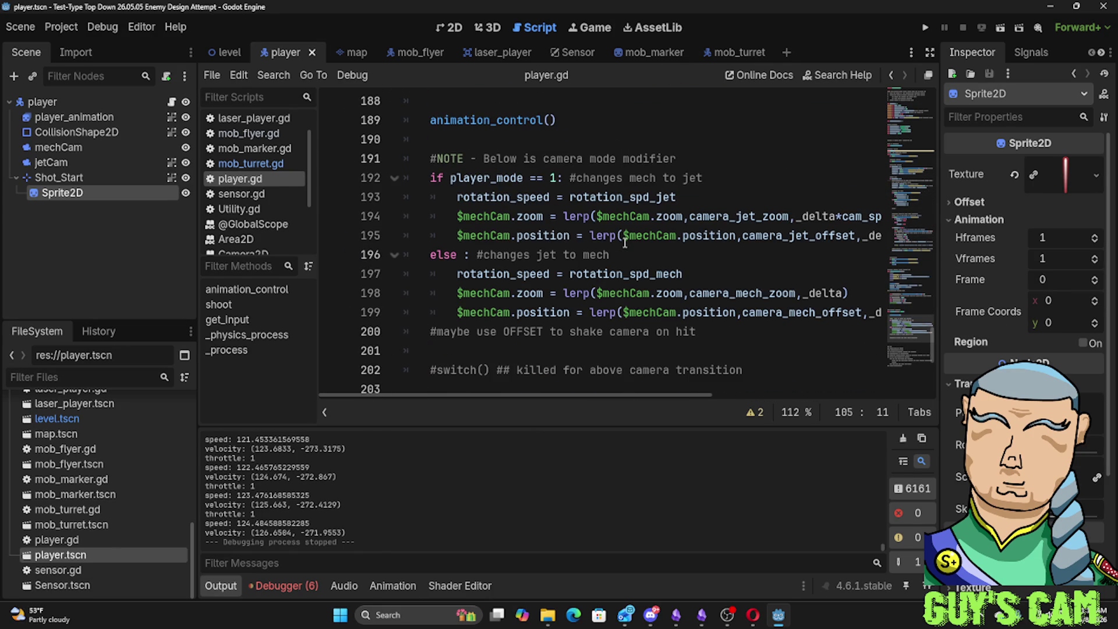
{"action": "scroll", "coordinate": [626, 244], "scroll_direction": "up", "scroll_amount": 3}
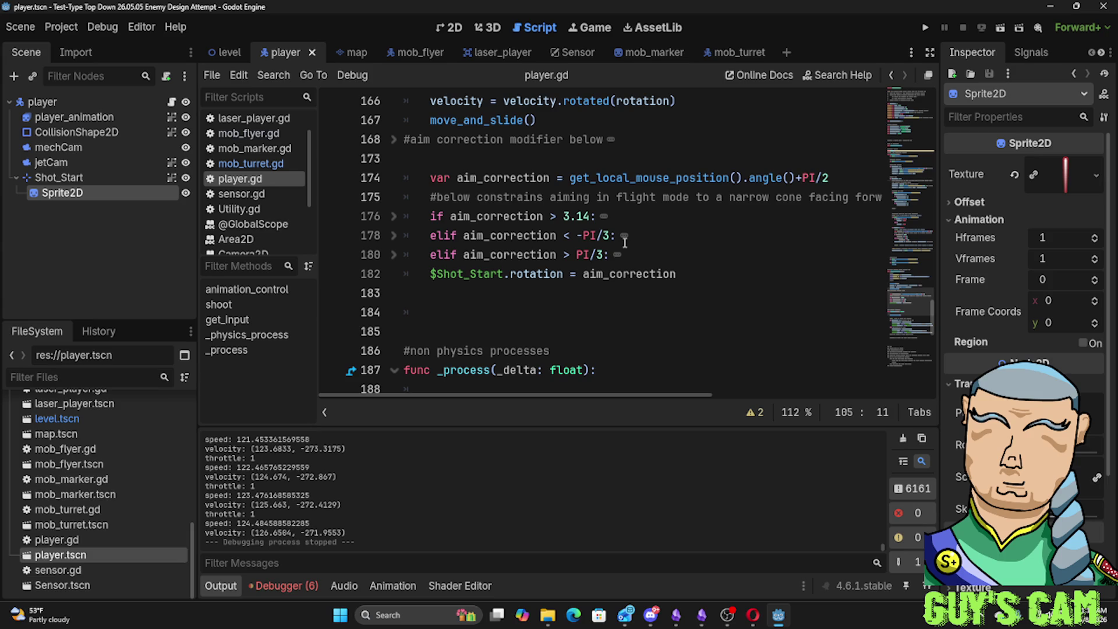
{"action": "scroll", "coordinate": [625, 242], "scroll_direction": "up", "scroll_amount": 1}
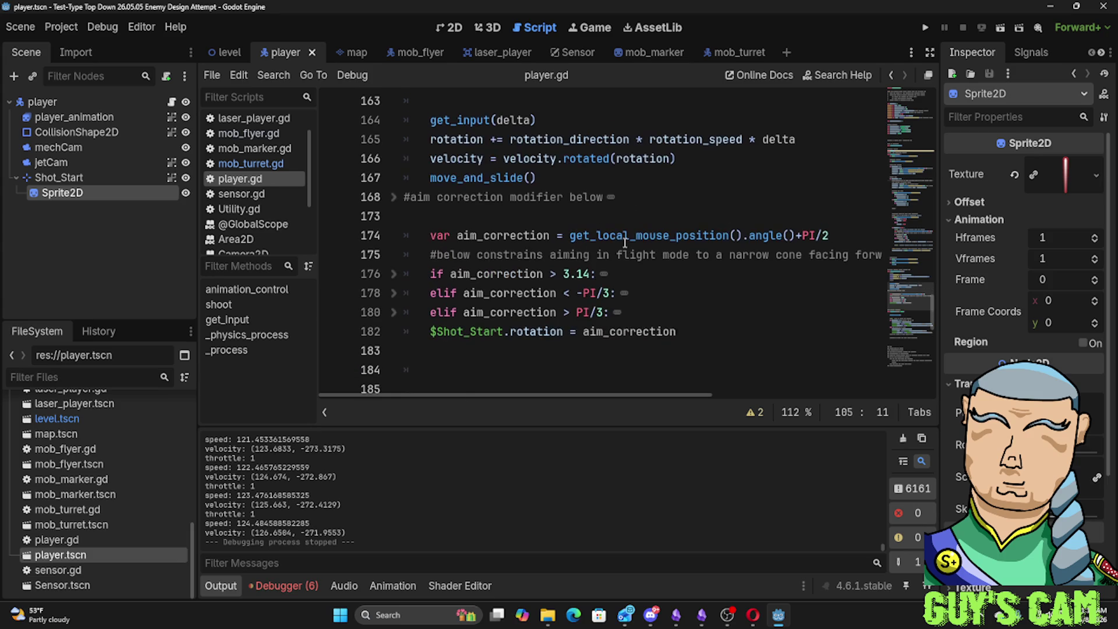
{"action": "scroll", "coordinate": [626, 244], "scroll_direction": "up", "scroll_amount": 2}
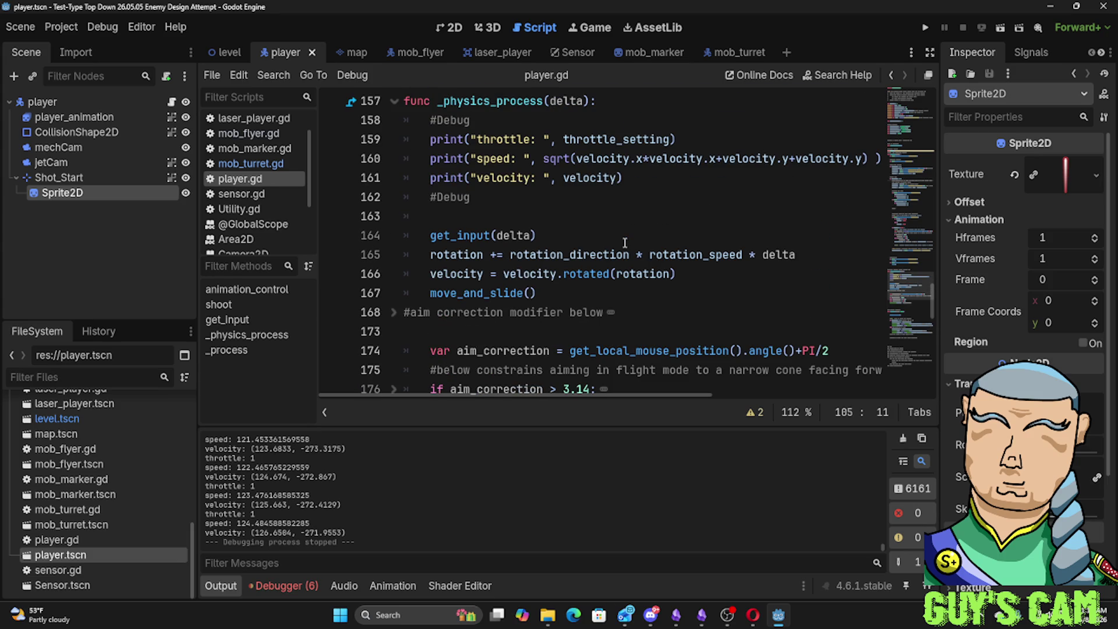
{"action": "scroll", "coordinate": [626, 242], "scroll_direction": "up", "scroll_amount": 1}
{"action": "scroll", "coordinate": [626, 243], "scroll_direction": "up", "scroll_amount": 1}
{"action": "scroll", "coordinate": [626, 242], "scroll_direction": "up", "scroll_amount": 1}
{"action": "scroll", "coordinate": [626, 242], "scroll_direction": "up", "scroll_amount": 2}
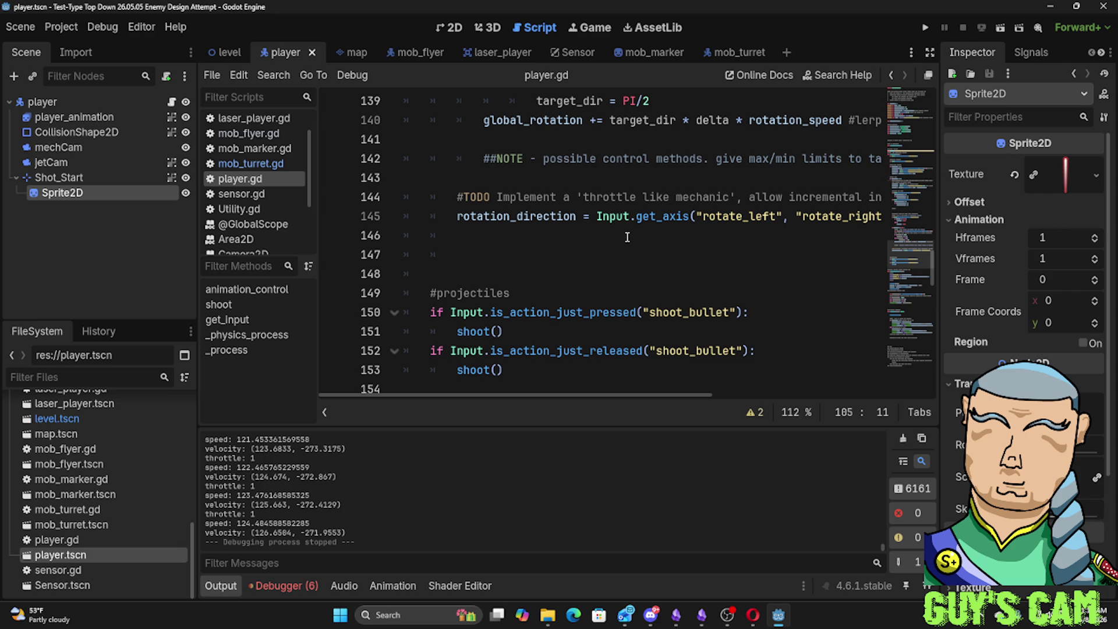
{"action": "scroll", "coordinate": [626, 237], "scroll_direction": "up", "scroll_amount": 4}
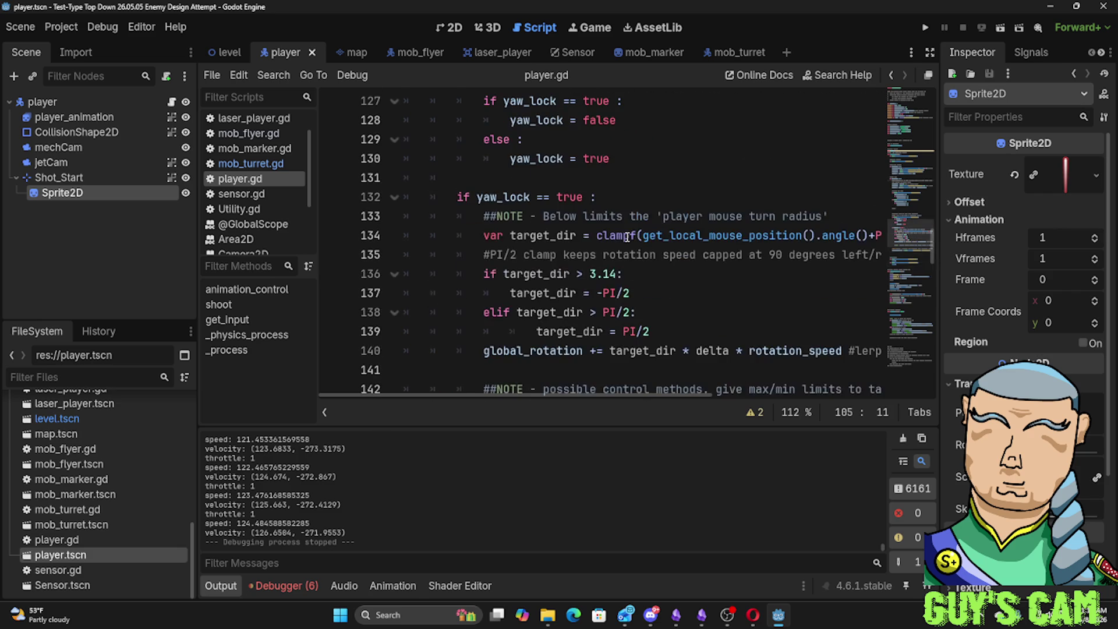
{"action": "scroll", "coordinate": [626, 237], "scroll_direction": "up", "scroll_amount": 1}
{"action": "scroll", "coordinate": [626, 237], "scroll_direction": "up", "scroll_amount": 1}
{"action": "scroll", "coordinate": [626, 237], "scroll_direction": "up", "scroll_amount": 1}
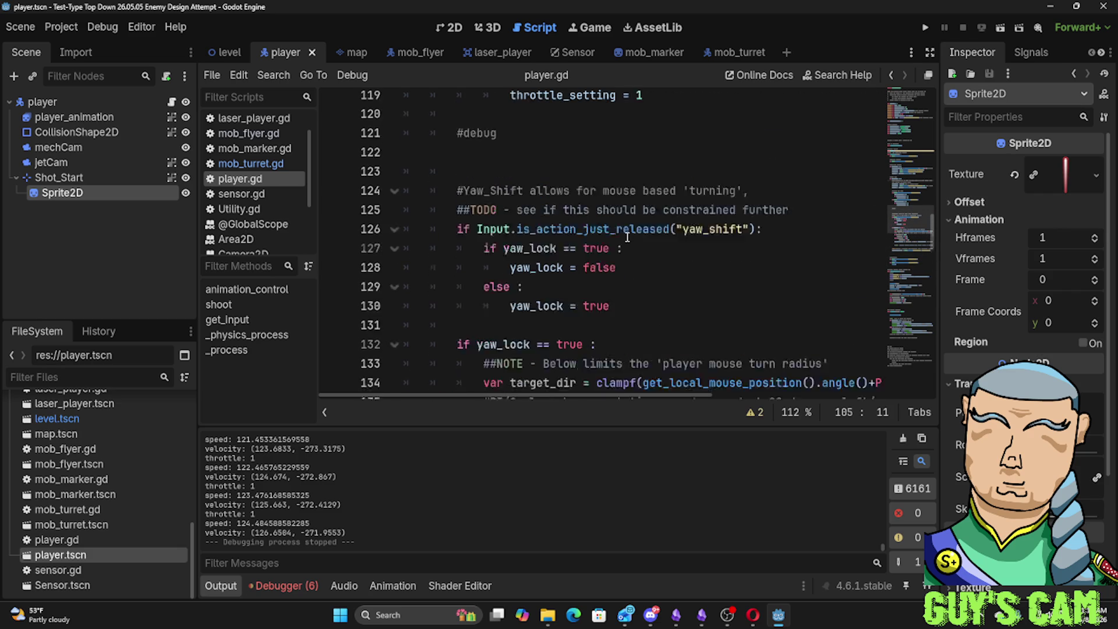
{"action": "scroll", "coordinate": [627, 237], "scroll_direction": "up", "scroll_amount": 1}
{"action": "scroll", "coordinate": [626, 237], "scroll_direction": "up", "scroll_amount": 2}
{"action": "scroll", "coordinate": [627, 237], "scroll_direction": "up", "scroll_amount": 2}
{"action": "scroll", "coordinate": [627, 236], "scroll_direction": "up", "scroll_amount": 2}
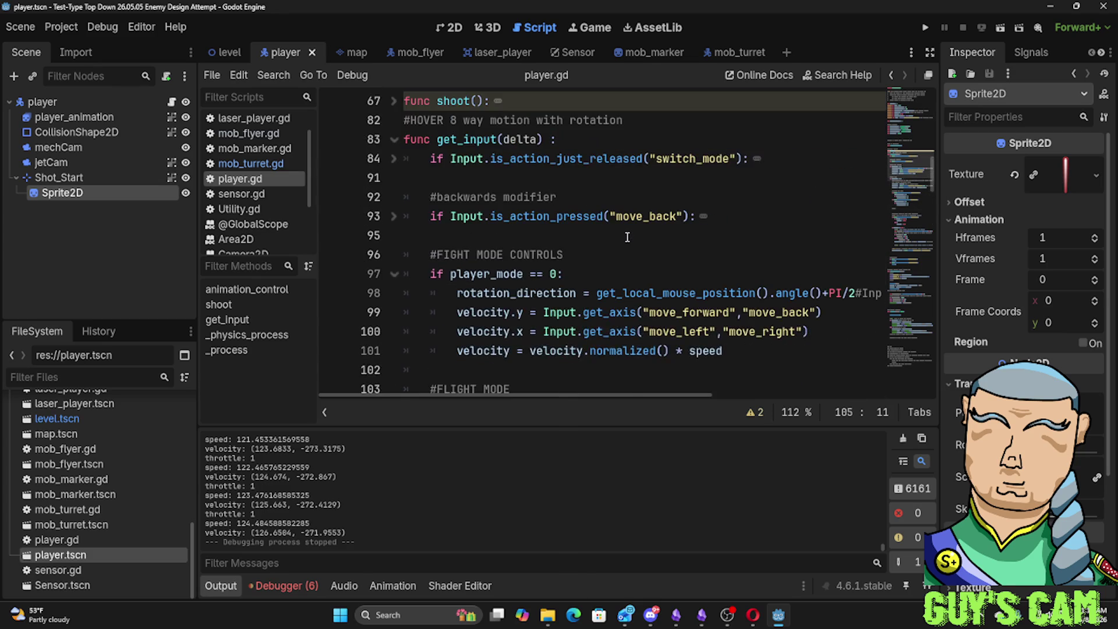
{"action": "scroll", "coordinate": [626, 237], "scroll_direction": "up", "scroll_amount": 2}
{"action": "scroll", "coordinate": [627, 237], "scroll_direction": "down", "scroll_amount": 2}
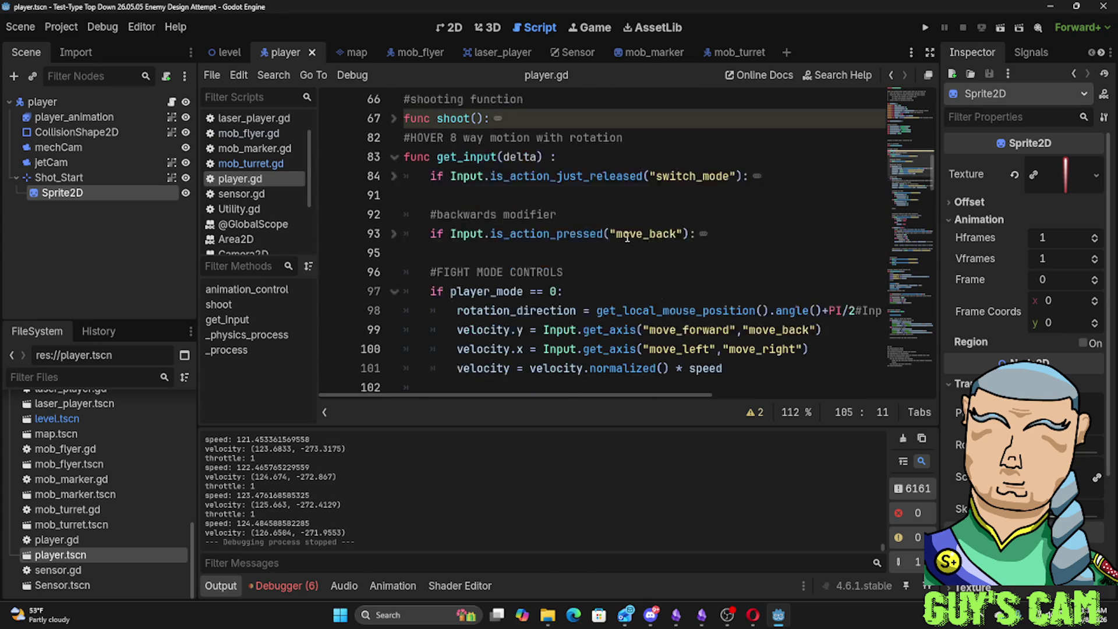
{"action": "scroll", "coordinate": [627, 237], "scroll_direction": "down", "scroll_amount": 1}
{"action": "scroll", "coordinate": [626, 237], "scroll_direction": "down", "scroll_amount": 2}
{"action": "scroll", "coordinate": [626, 237], "scroll_direction": "down", "scroll_amount": 1}
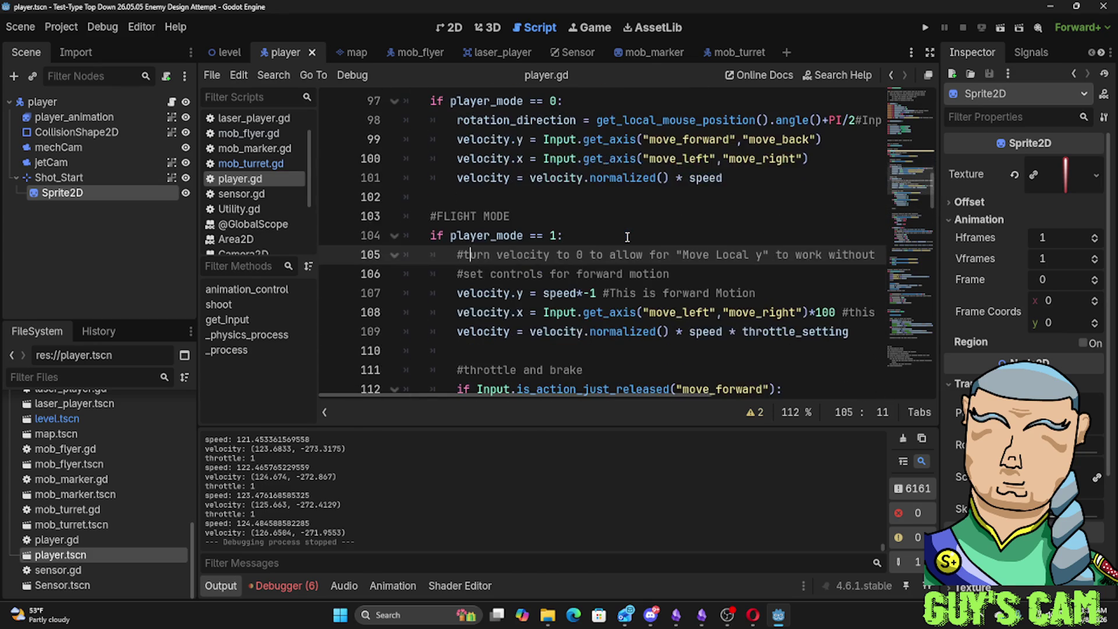
{"action": "scroll", "coordinate": [626, 237], "scroll_direction": "down", "scroll_amount": 1}
{"action": "scroll", "coordinate": [627, 236], "scroll_direction": "down", "scroll_amount": 2}
{"action": "scroll", "coordinate": [627, 237], "scroll_direction": "down", "scroll_amount": 1}
{"action": "scroll", "coordinate": [626, 236], "scroll_direction": "down", "scroll_amount": 2}
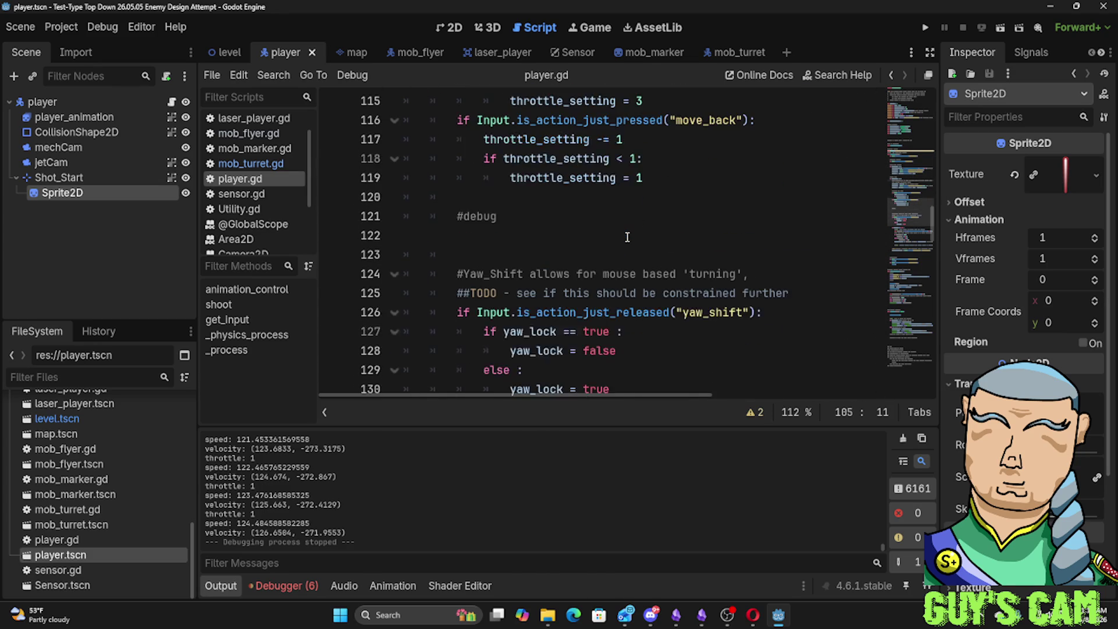
{"action": "scroll", "coordinate": [626, 237], "scroll_direction": "down", "scroll_amount": 3}
{"action": "scroll", "coordinate": [626, 237], "scroll_direction": "down", "scroll_amount": 2}
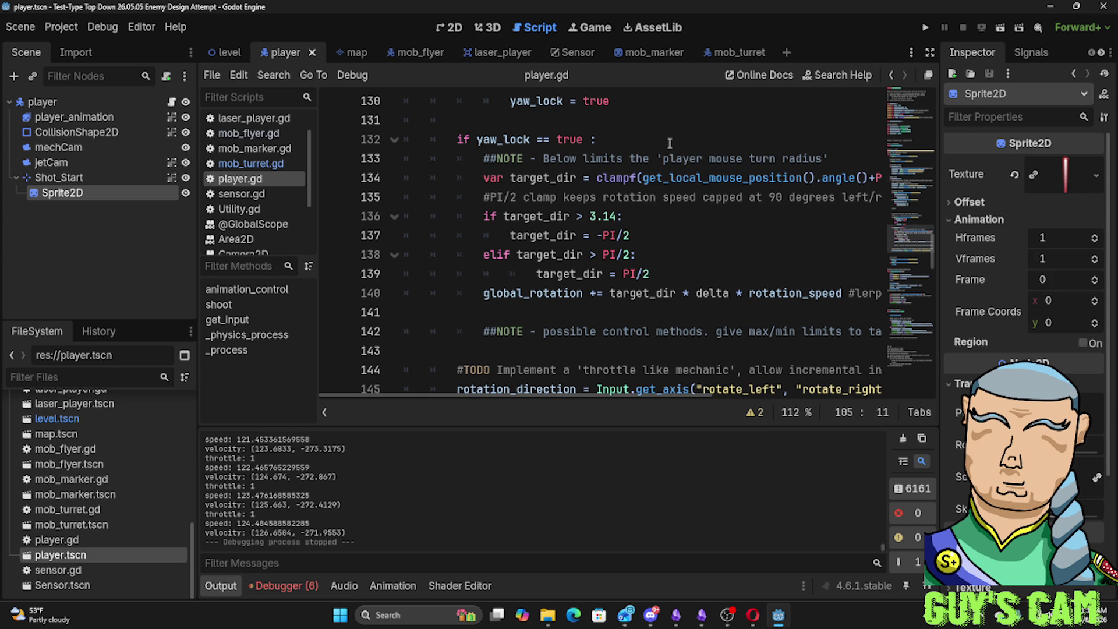
{"action": "left_click", "coordinate": [669, 143]}
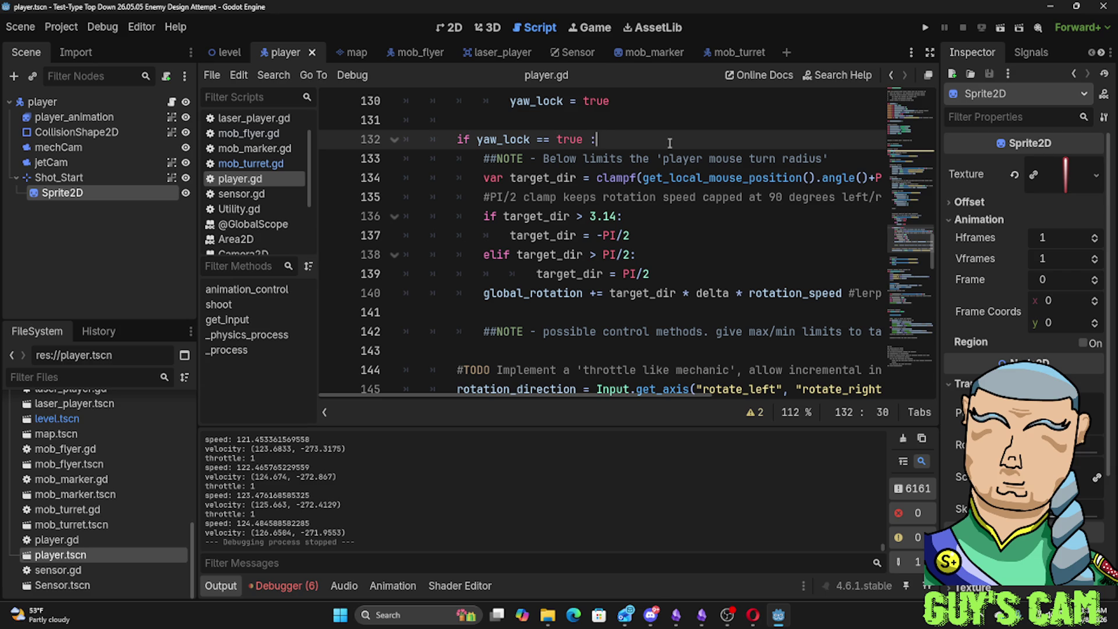
{"action": "scroll", "coordinate": [673, 157], "scroll_direction": "down", "scroll_amount": 1}
{"action": "scroll", "coordinate": [686, 188], "scroll_direction": "down", "scroll_amount": 2}
{"action": "scroll", "coordinate": [696, 212], "scroll_direction": "down", "scroll_amount": 2}
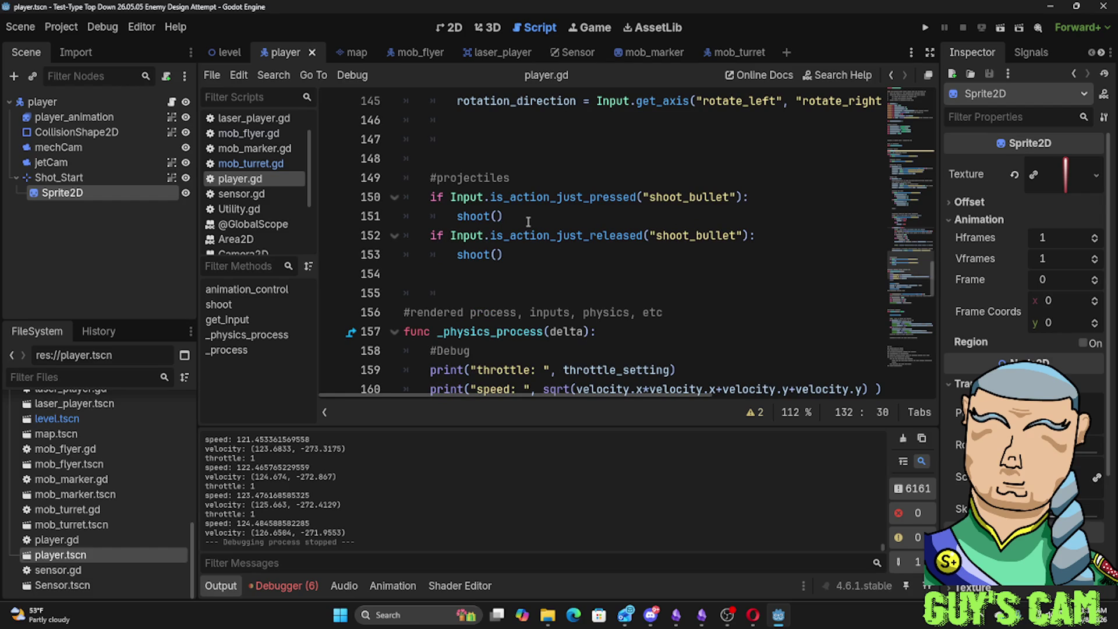
{"action": "scroll", "coordinate": [528, 221], "scroll_direction": "up", "scroll_amount": 1}
{"action": "scroll", "coordinate": [528, 223], "scroll_direction": "up", "scroll_amount": 8}
{"action": "scroll", "coordinate": [528, 222], "scroll_direction": "up", "scroll_amount": 3}
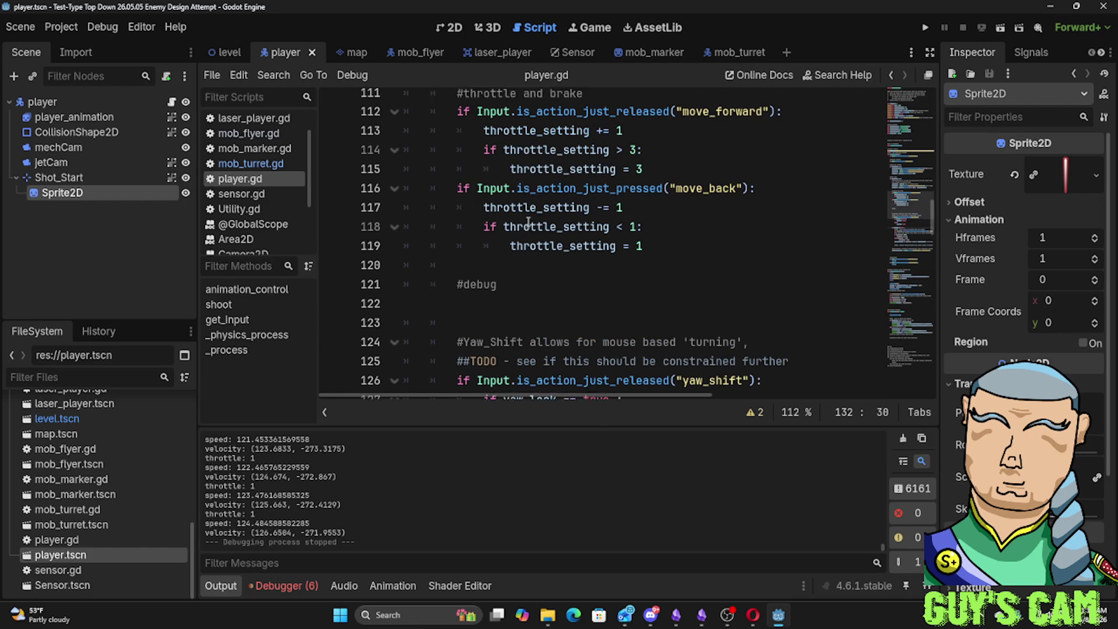
{"action": "scroll", "coordinate": [528, 222], "scroll_direction": "up", "scroll_amount": 2}
{"action": "scroll", "coordinate": [528, 222], "scroll_direction": "up", "scroll_amount": 2}
{"action": "scroll", "coordinate": [523, 226], "scroll_direction": "down", "scroll_amount": 2}
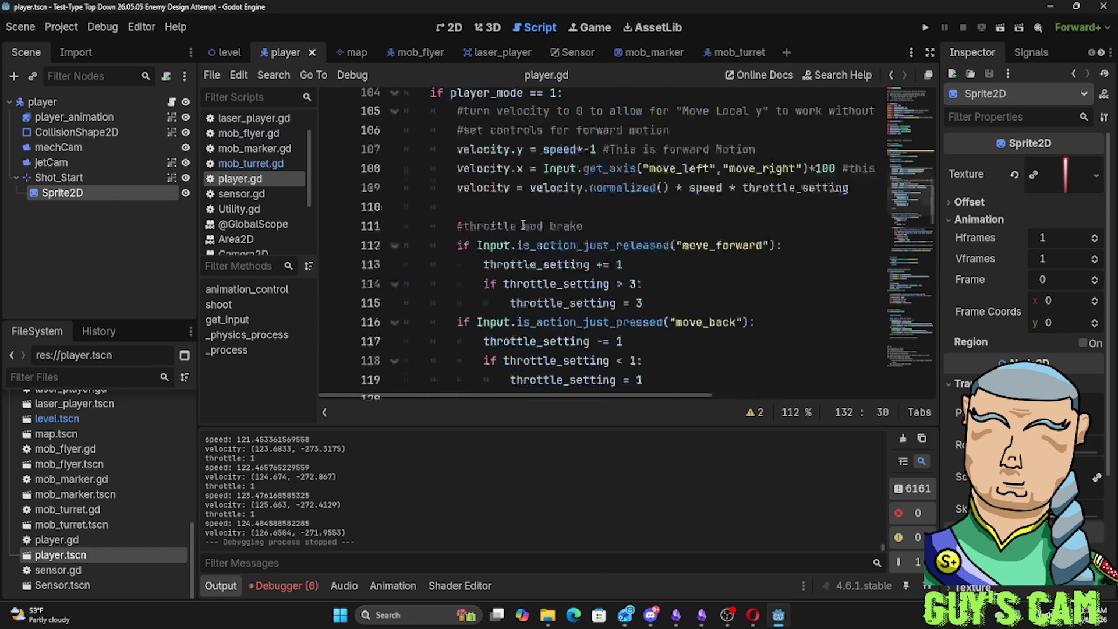
{"action": "scroll", "coordinate": [523, 225], "scroll_direction": "down", "scroll_amount": 8}
{"action": "scroll", "coordinate": [522, 226], "scroll_direction": "down", "scroll_amount": 5}
{"action": "scroll", "coordinate": [522, 226], "scroll_direction": "down", "scroll_amount": 5}
{"action": "scroll", "coordinate": [523, 226], "scroll_direction": "down", "scroll_amount": 5}
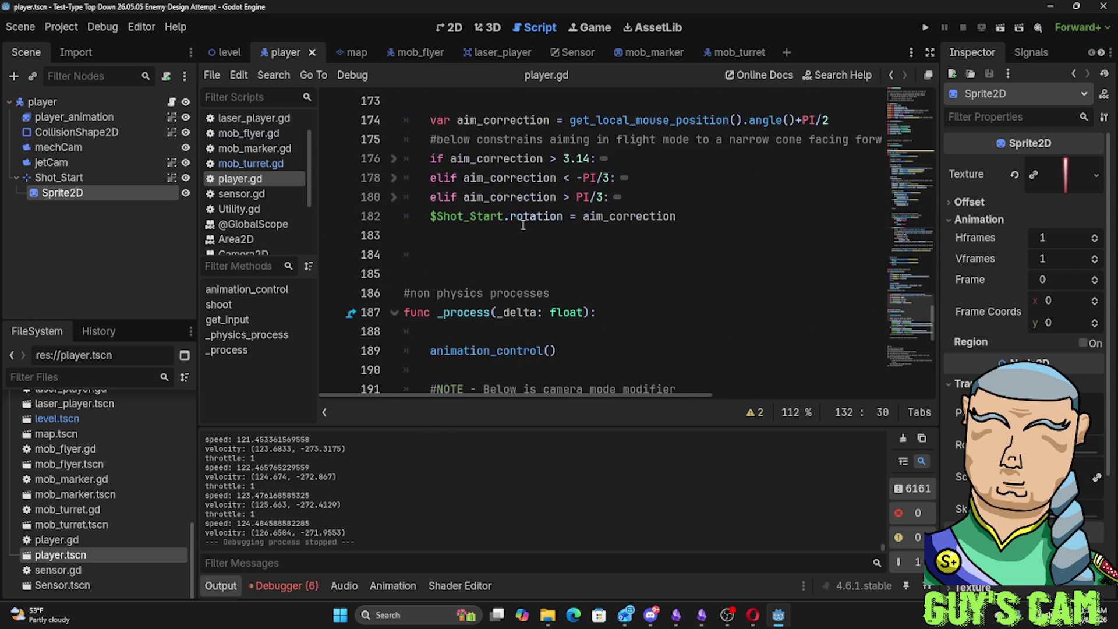
{"action": "scroll", "coordinate": [523, 225], "scroll_direction": "down", "scroll_amount": 1}
{"action": "scroll", "coordinate": [523, 226], "scroll_direction": "down", "scroll_amount": 4}
{"action": "scroll", "coordinate": [521, 227], "scroll_direction": "down", "scroll_amount": 3}
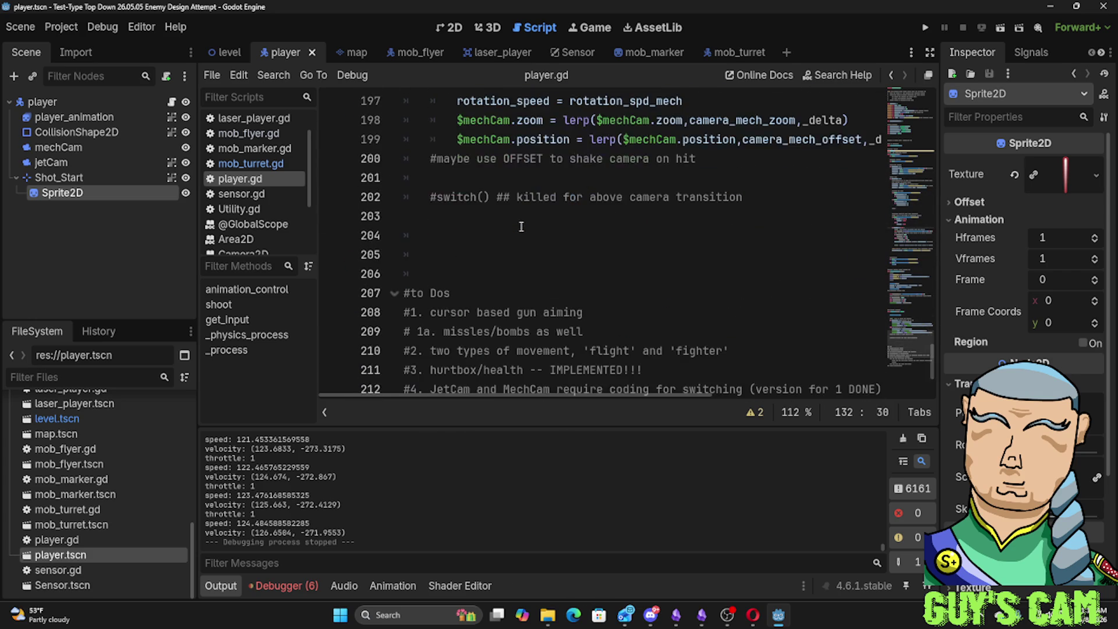
{"action": "scroll", "coordinate": [521, 227], "scroll_direction": "up", "scroll_amount": 3}
{"action": "scroll", "coordinate": [521, 228], "scroll_direction": "up", "scroll_amount": 1}
{"action": "scroll", "coordinate": [521, 227], "scroll_direction": "up", "scroll_amount": 4}
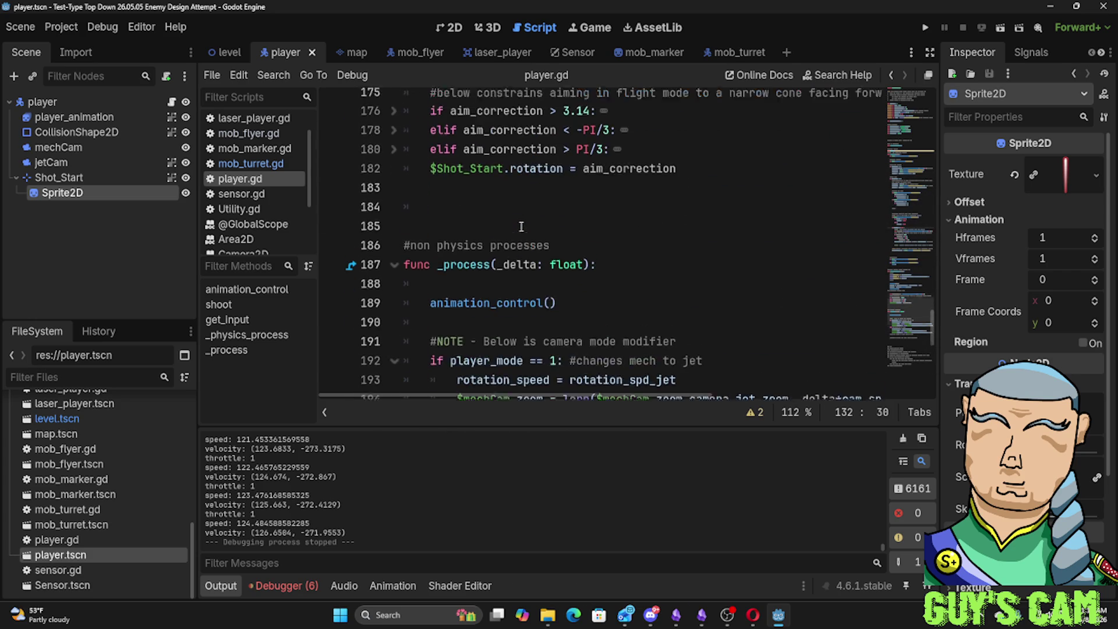
{"action": "scroll", "coordinate": [520, 227], "scroll_direction": "up", "scroll_amount": 4}
{"action": "scroll", "coordinate": [521, 227], "scroll_direction": "up", "scroll_amount": 2}
{"action": "scroll", "coordinate": [520, 227], "scroll_direction": "up", "scroll_amount": 1}
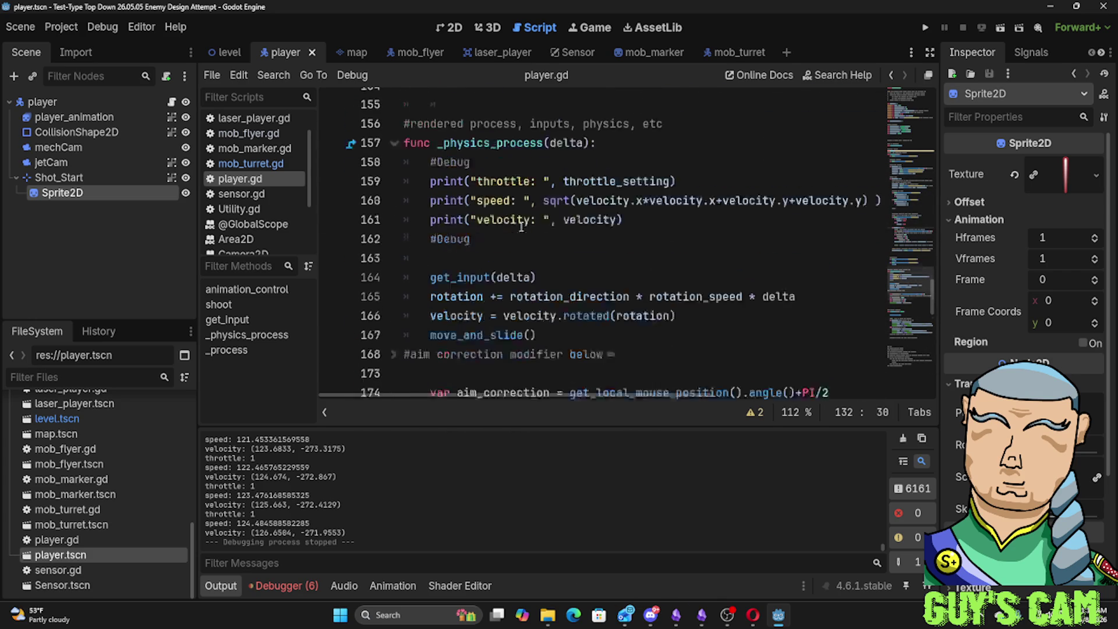
{"action": "scroll", "coordinate": [521, 227], "scroll_direction": "up", "scroll_amount": 3}
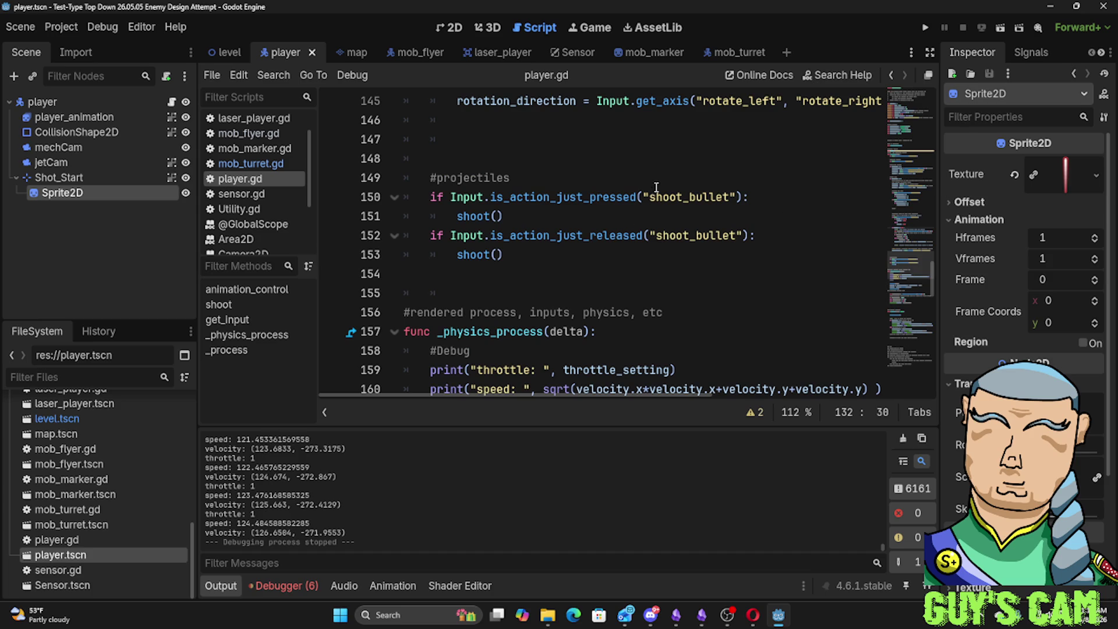
{"action": "scroll", "coordinate": [541, 236], "scroll_direction": "down", "scroll_amount": 4}
{"action": "scroll", "coordinate": [542, 235], "scroll_direction": "down", "scroll_amount": 1}
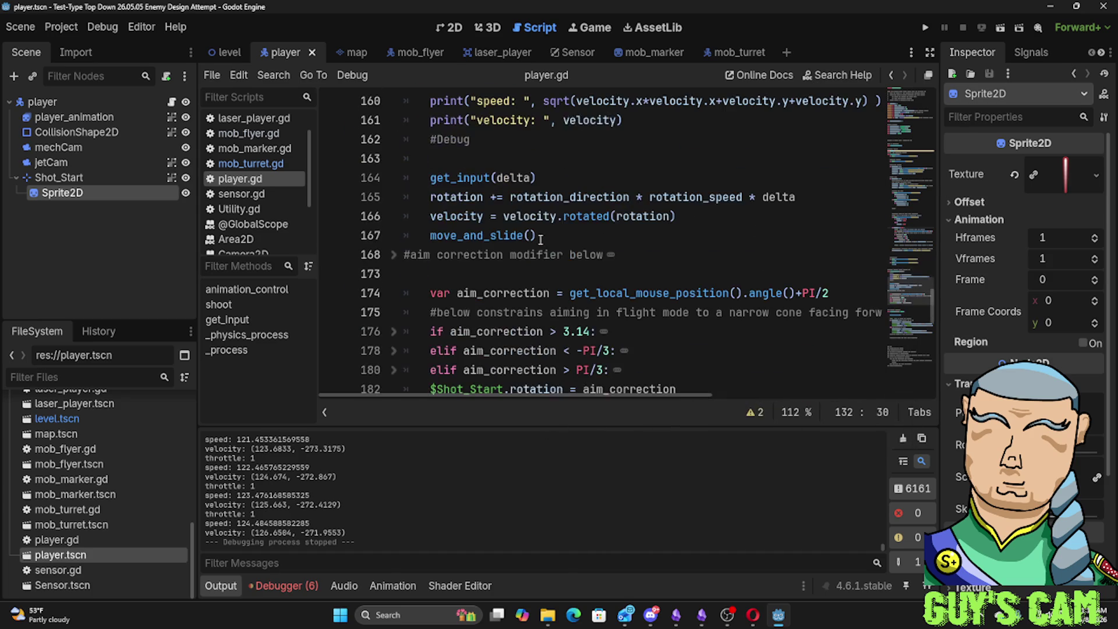
{"action": "scroll", "coordinate": [542, 235], "scroll_direction": "up", "scroll_amount": 1}
{"action": "scroll", "coordinate": [540, 238], "scroll_direction": "up", "scroll_amount": 6}
{"action": "scroll", "coordinate": [540, 238], "scroll_direction": "up", "scroll_amount": 7}
{"action": "scroll", "coordinate": [540, 239], "scroll_direction": "down", "scroll_amount": 1}
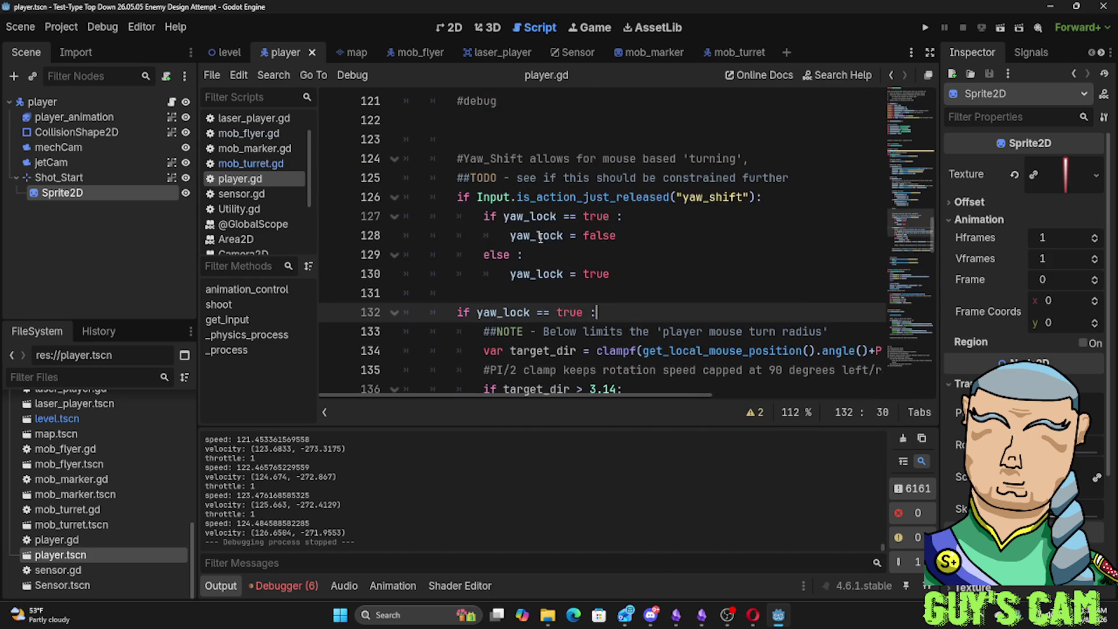
{"action": "scroll", "coordinate": [540, 238], "scroll_direction": "up", "scroll_amount": 3}
{"action": "scroll", "coordinate": [540, 238], "scroll_direction": "up", "scroll_amount": 2}
{"action": "scroll", "coordinate": [540, 238], "scroll_direction": "up", "scroll_amount": 2}
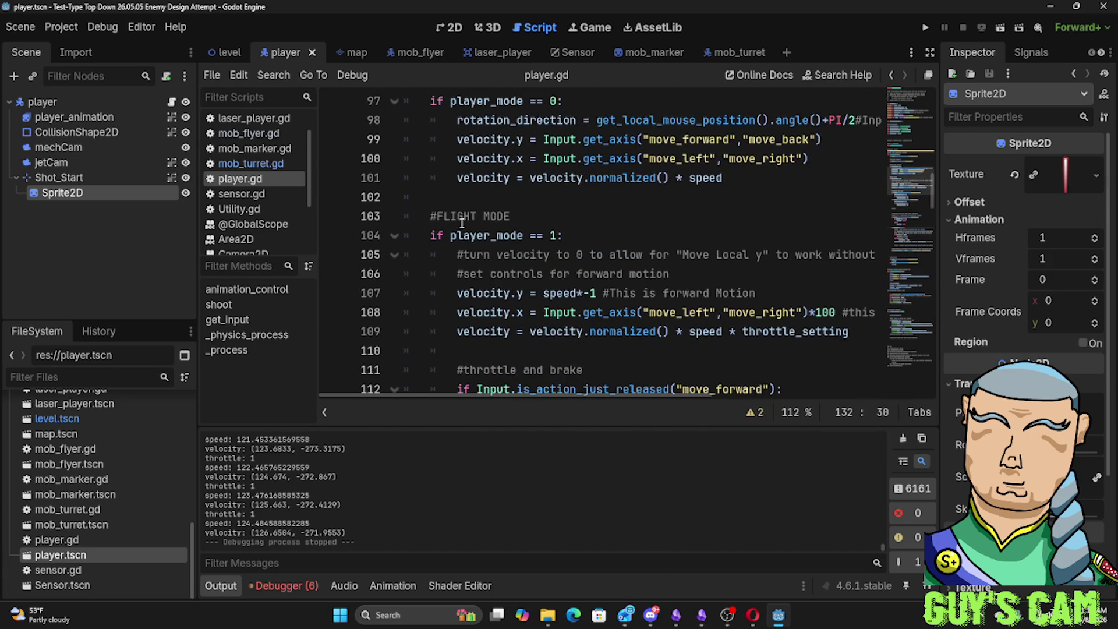
{"action": "scroll", "coordinate": [385, 226], "scroll_direction": "up", "scroll_amount": 1}
Fold the flight mode (line 104) and fight mode (line 97) blocks in player.gd
{"action": "left_click", "coordinate": [394, 235]}
{"action": "scroll", "coordinate": [392, 229], "scroll_direction": "up", "scroll_amount": 2}
{"action": "scroll", "coordinate": [391, 229], "scroll_direction": "up", "scroll_amount": 1}
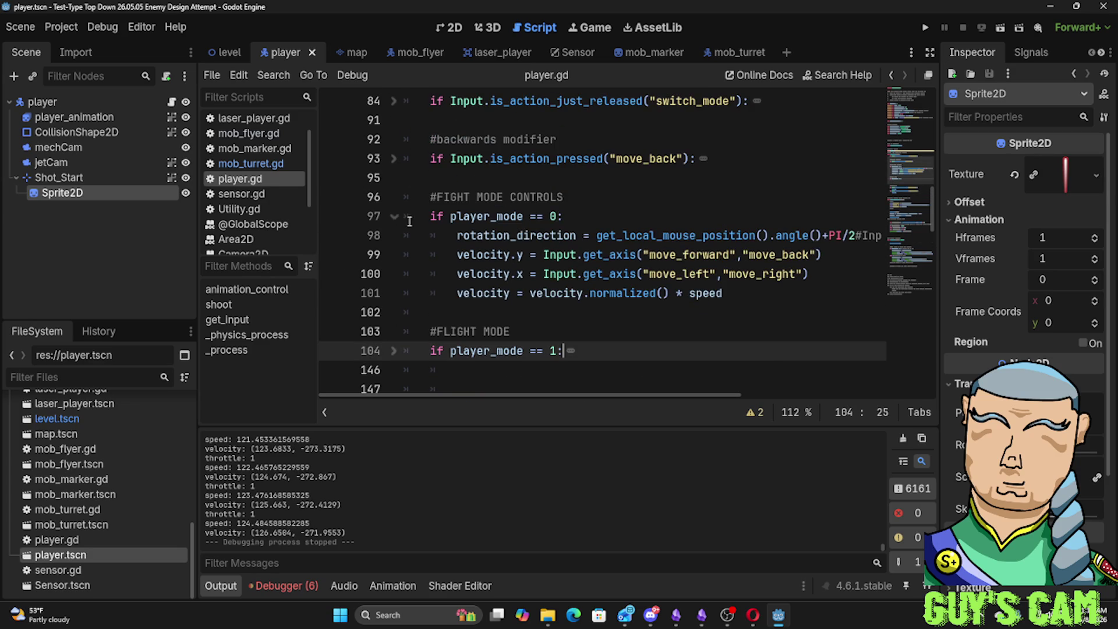
{"action": "left_click", "coordinate": [394, 217]}
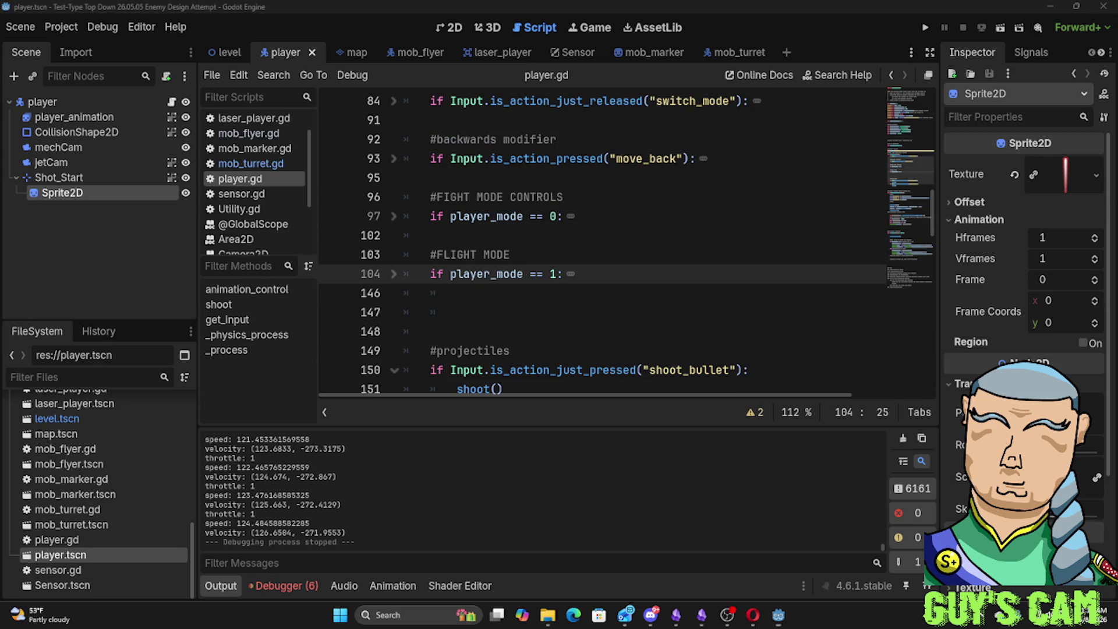
Flip between the desktop, the Opera YouTube tab and the Godot editor, ending back in Godot
{"action": "key", "text": "super+d"}
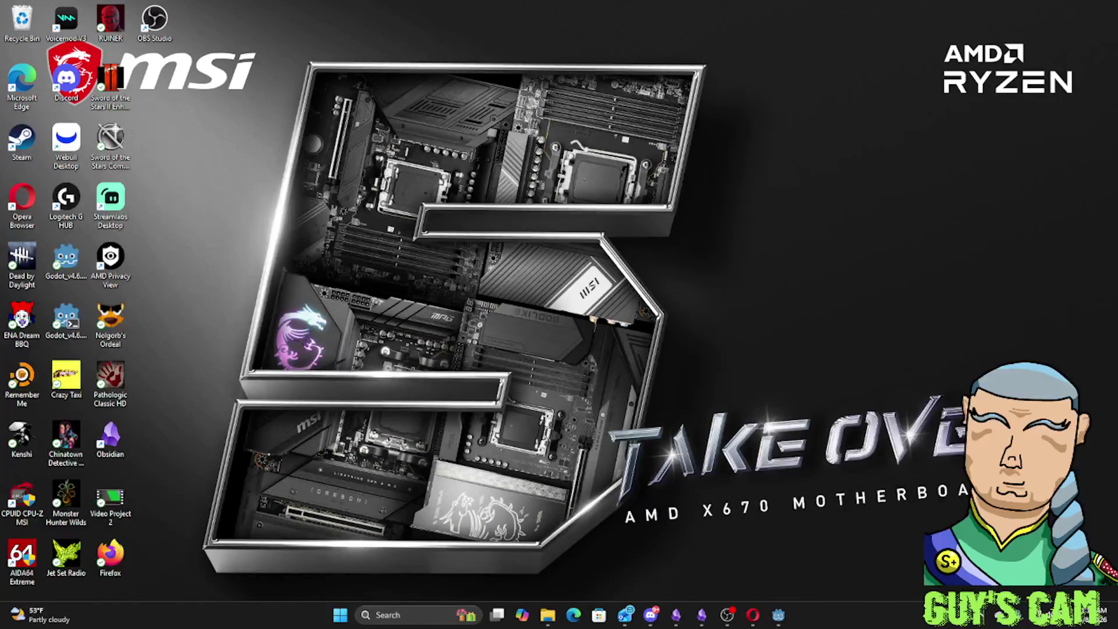
{"action": "key", "text": "super+d"}
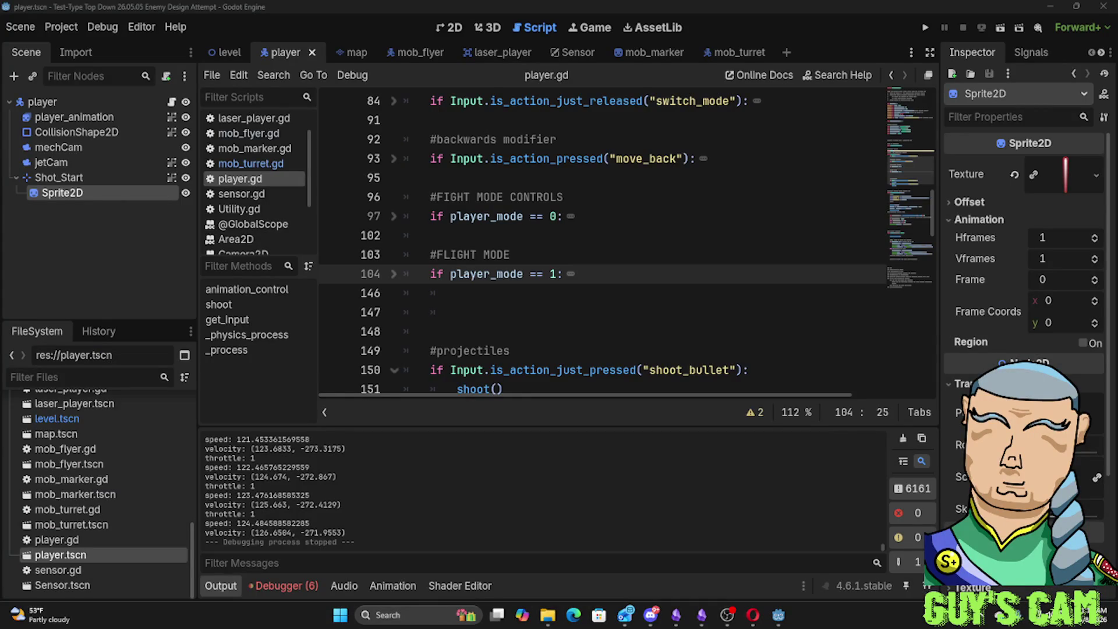
{"action": "key", "text": "super+d"}
{"action": "key", "text": "alt+Tab"}
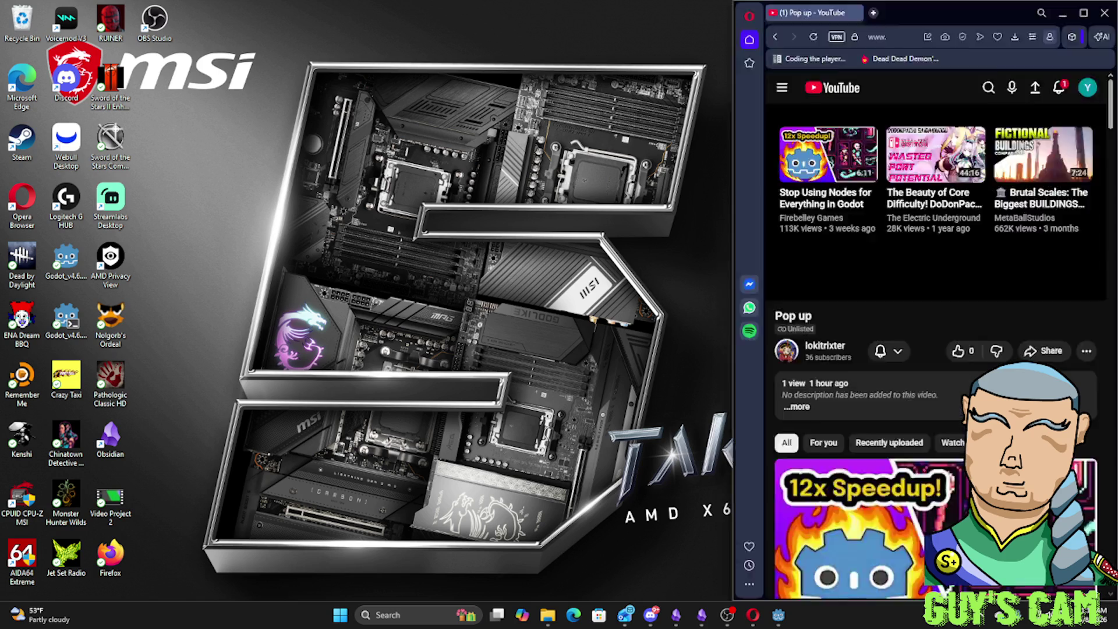
{"action": "key", "text": "super+d"}
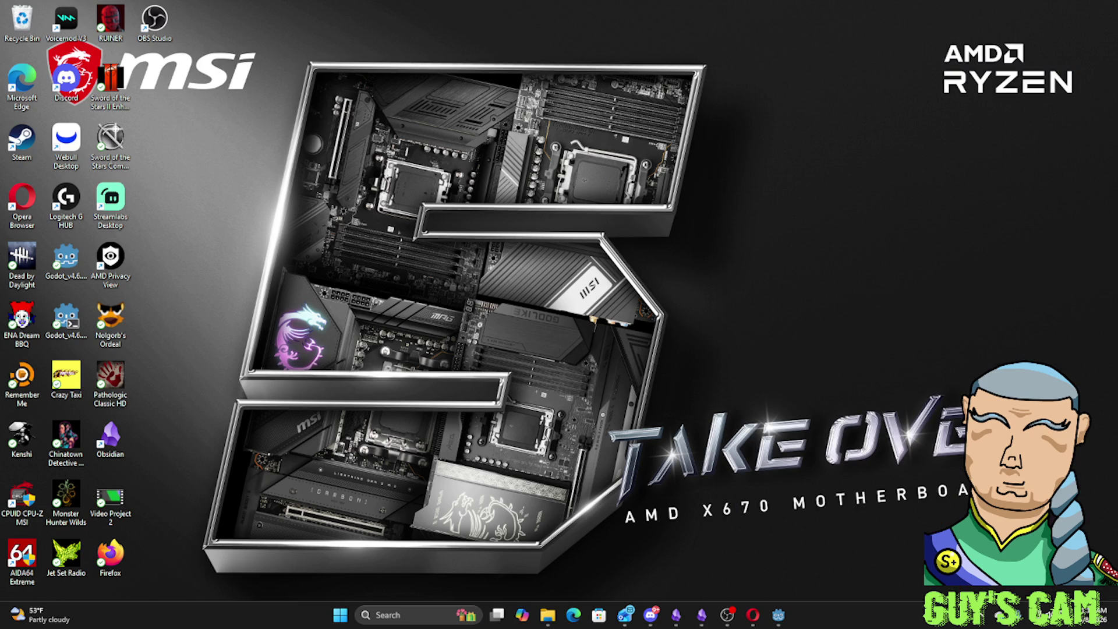
{"action": "key", "text": "super+d"}
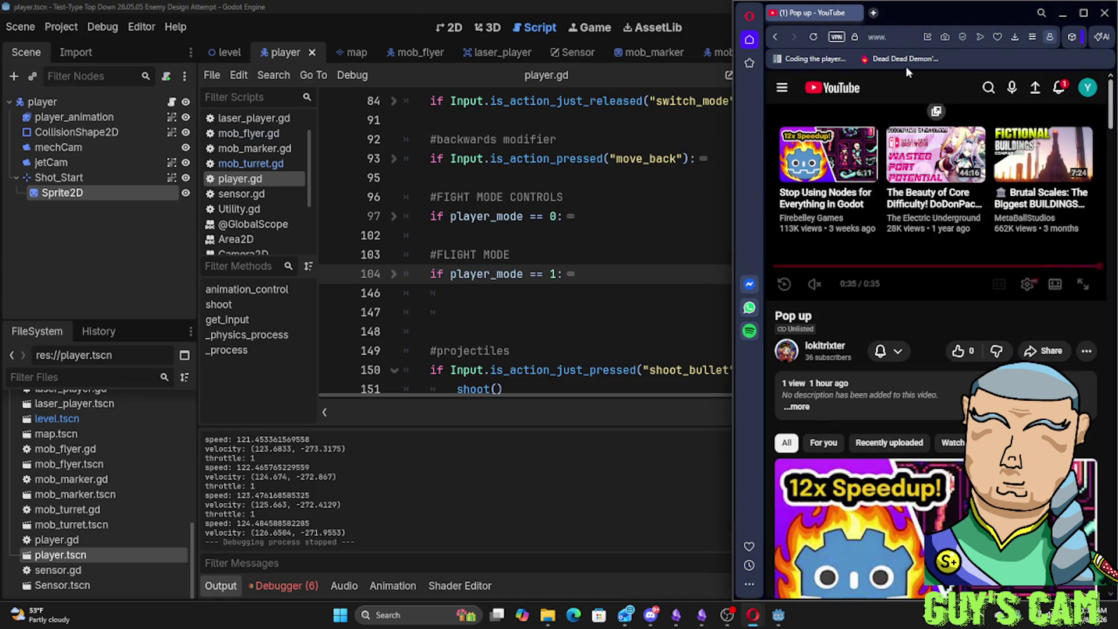
{"action": "key", "text": "alt+Tab"}
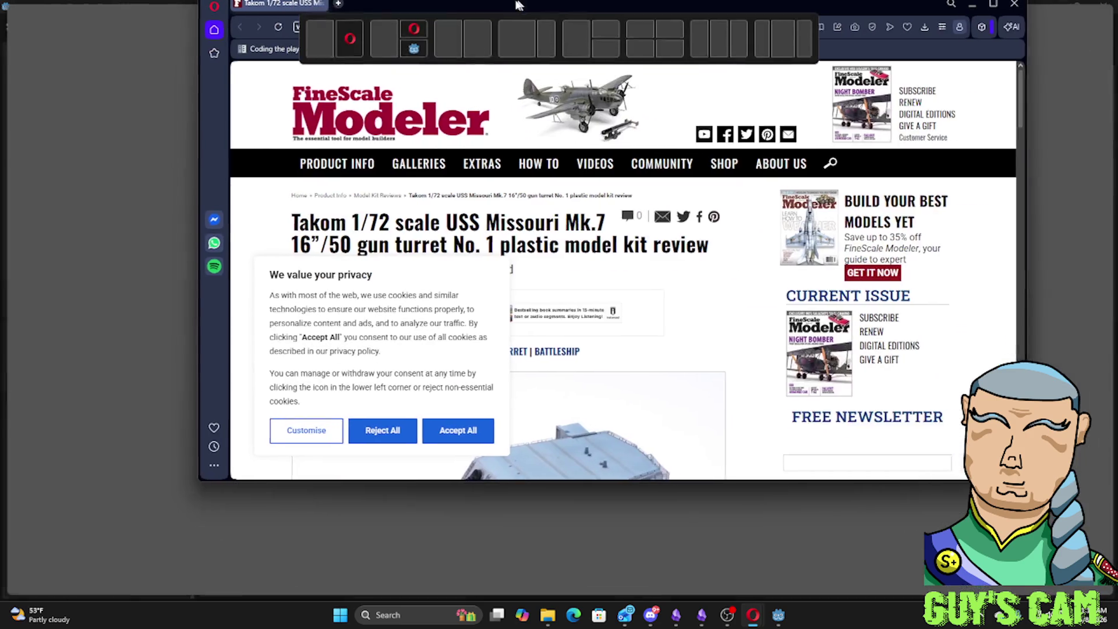
{"action": "left_click_drag", "start_coordinate": [1117, 18], "coordinate": [566, 12]}
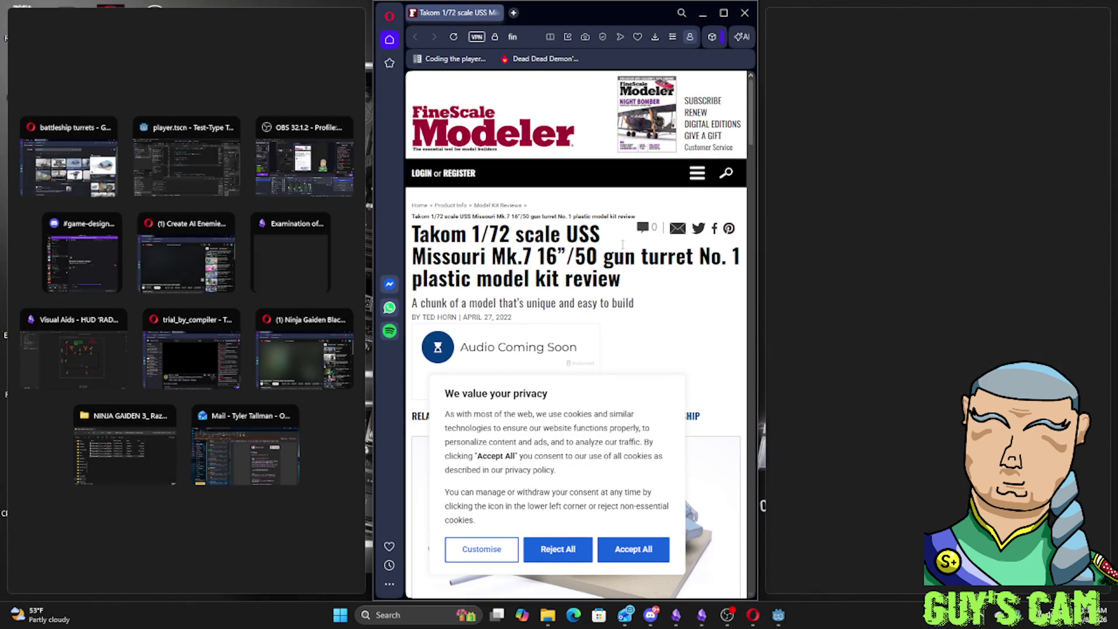
{"action": "left_click", "coordinate": [724, 12]}
{"action": "mouse_move", "coordinate": [608, 171]}
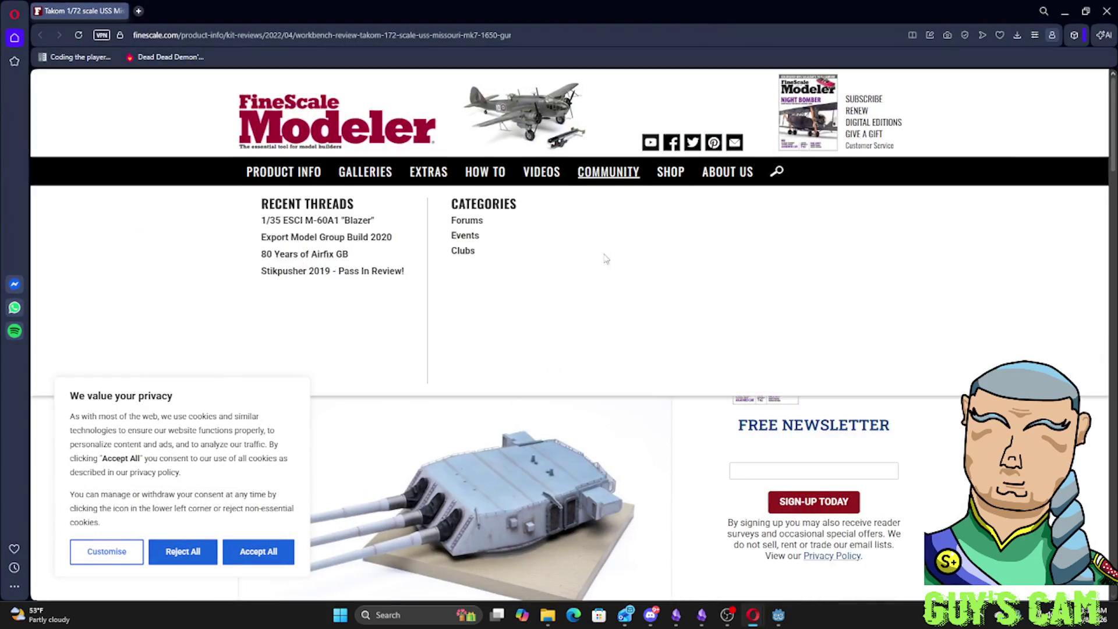
{"action": "scroll", "coordinate": [605, 258], "scroll_direction": "down", "scroll_amount": 3}
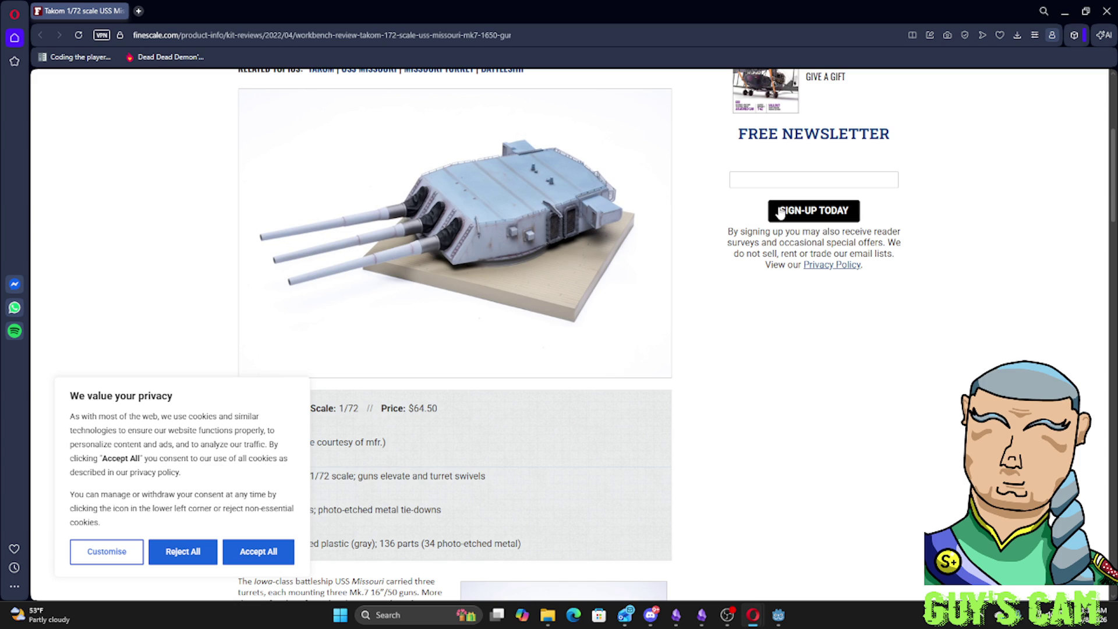
{"action": "key", "text": "alt+Tab"}
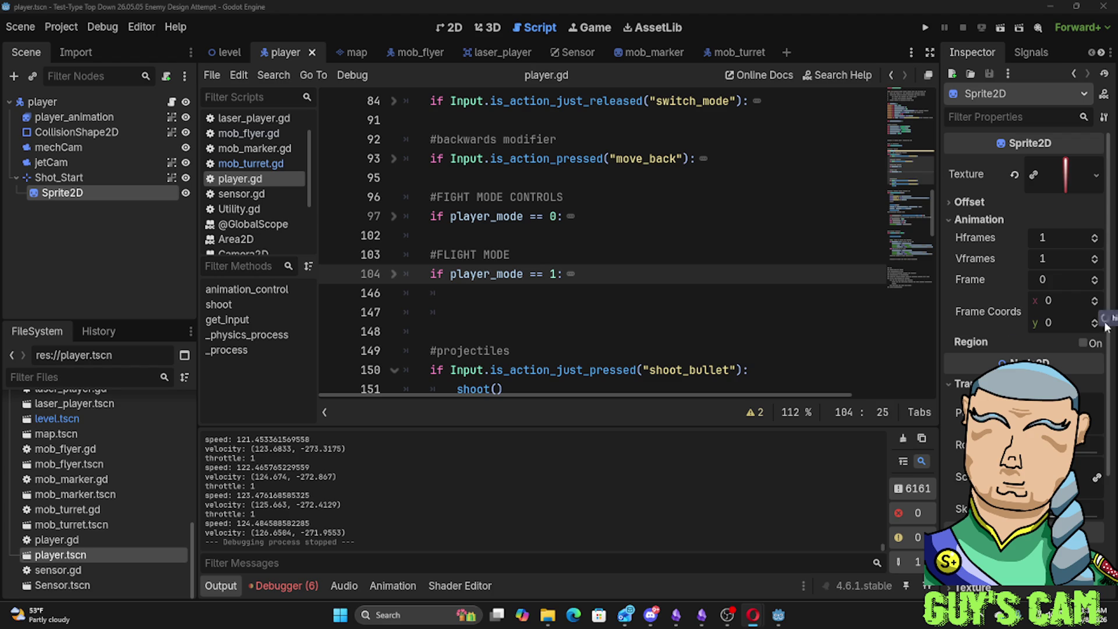
{"action": "key", "text": "alt+Tab"}
{"action": "left_click_drag", "start_coordinate": [630, 106], "coordinate": [494, 5]}
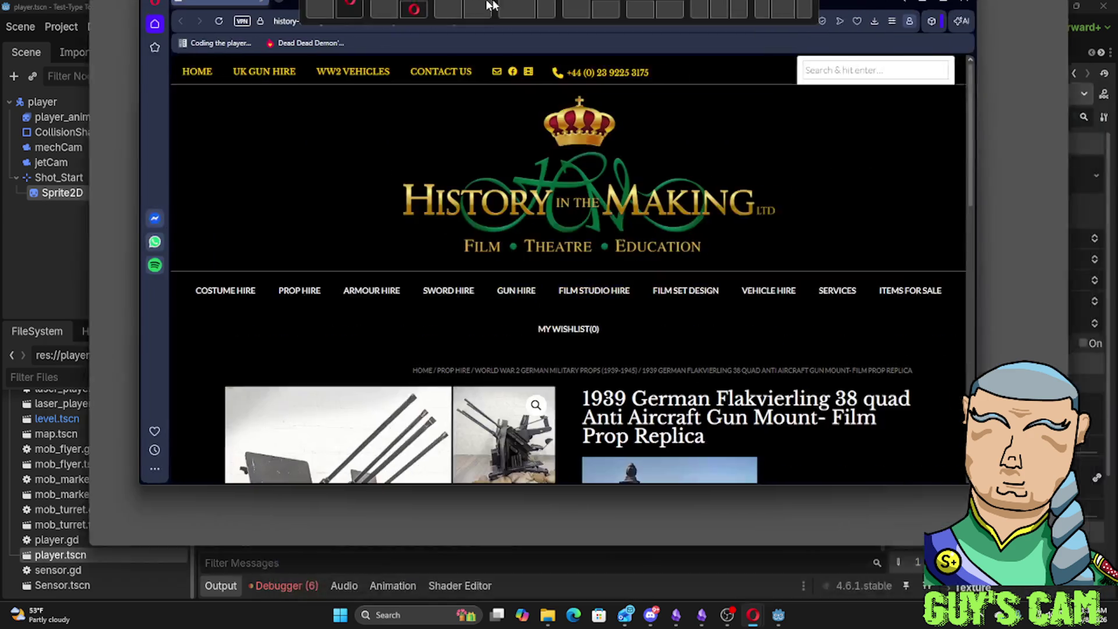
{"action": "scroll", "coordinate": [556, 236], "scroll_direction": "down", "scroll_amount": 3}
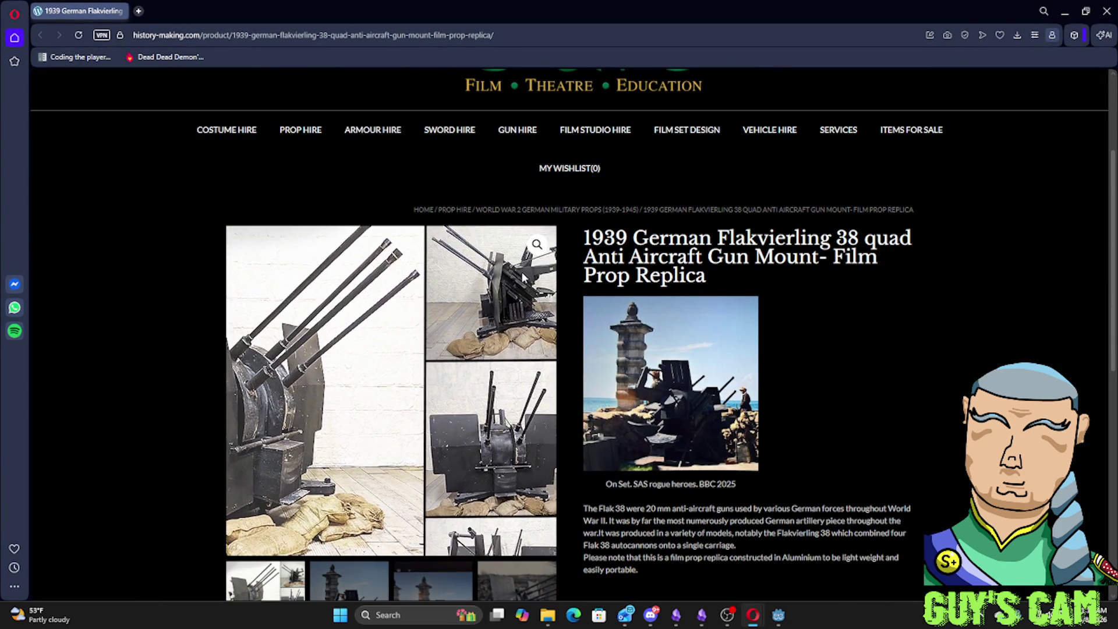
{"action": "left_click", "coordinate": [540, 244]}
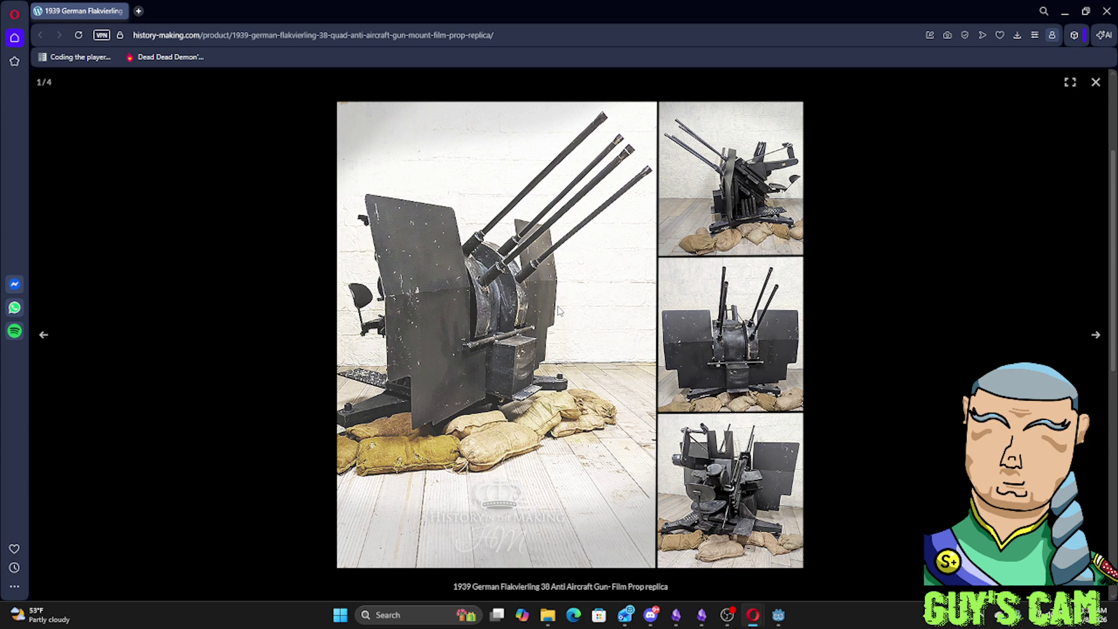
{"action": "double_click", "coordinate": [396, 5]}
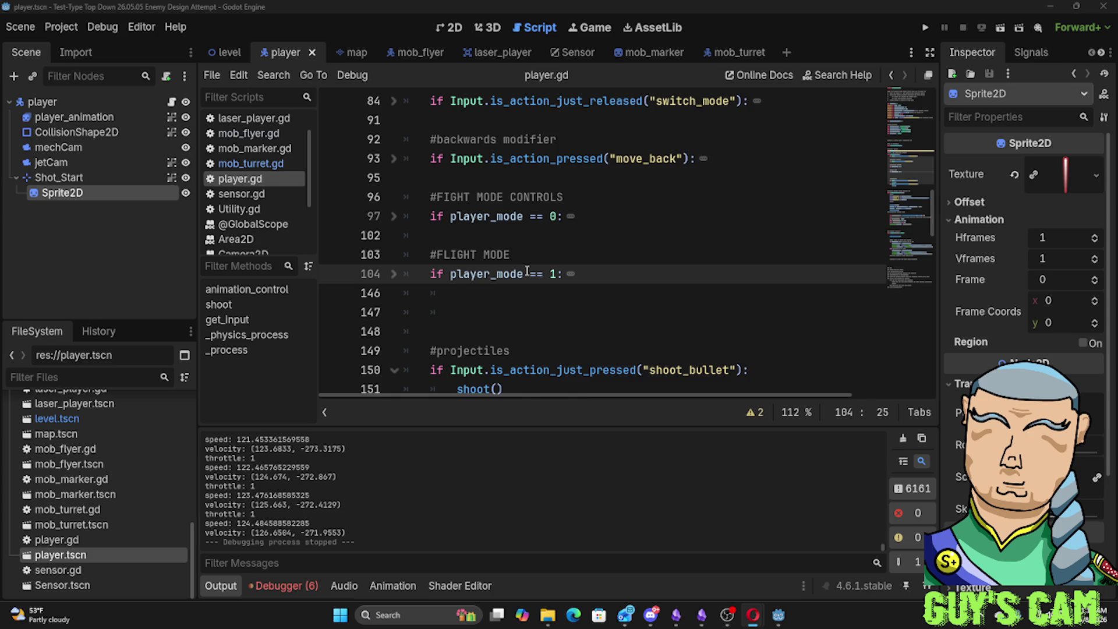
{"action": "scroll", "coordinate": [526, 271], "scroll_direction": "down", "scroll_amount": 2}
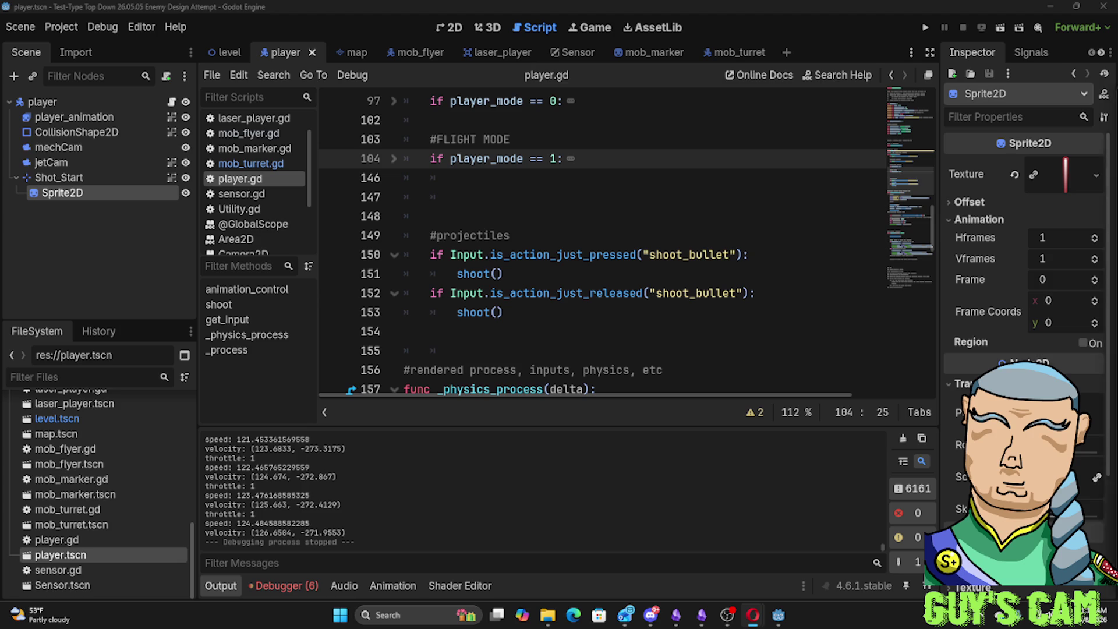
Switch to the Opera tab with the Modern War Institute antiaircraft artillery article
{"action": "key", "text": "alt+Tab"}
{"action": "scroll", "coordinate": [663, 205], "scroll_direction": "down", "scroll_amount": 2}
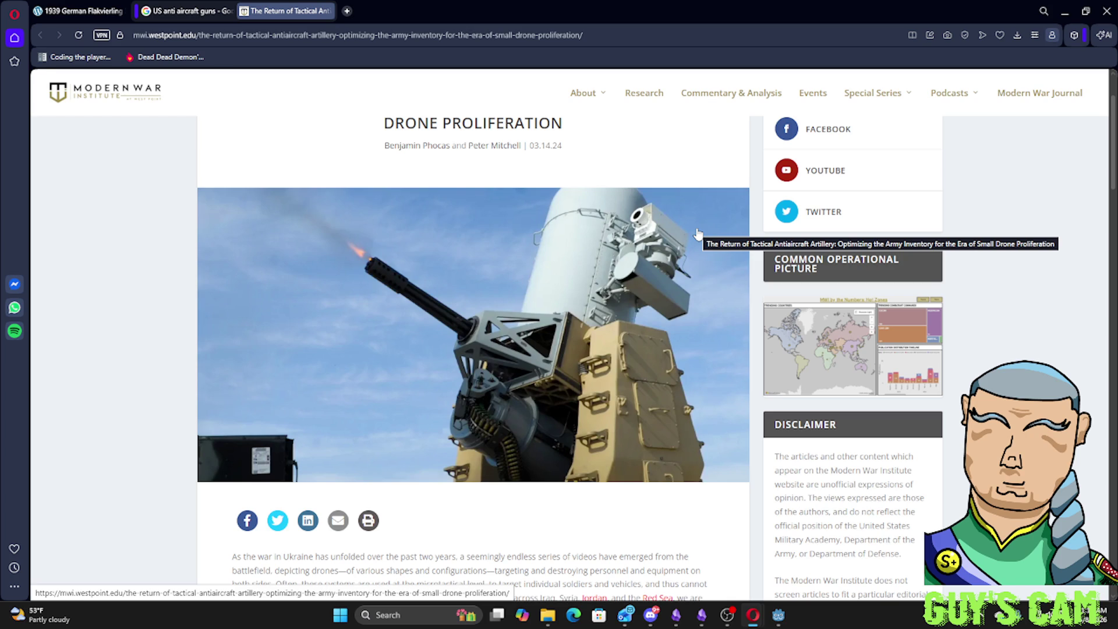
Restore the Opera window via its title bar so the Godot editor shows again
{"action": "double_click", "coordinate": [456, 5]}
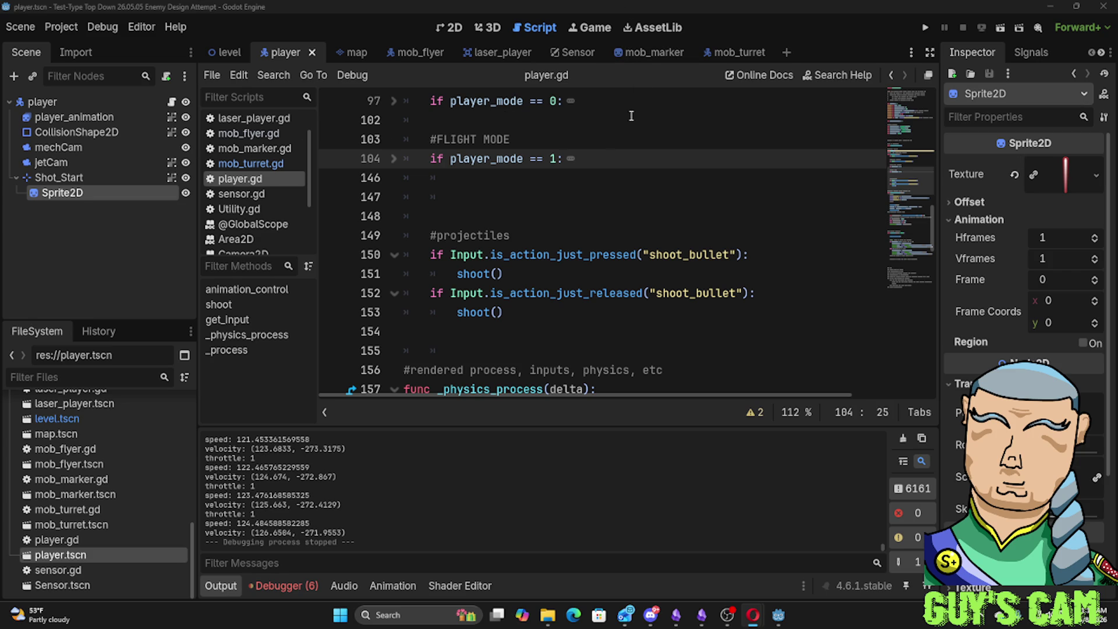
{"action": "left_click_drag", "start_coordinate": [504, 274], "coordinate": [398, 281]}
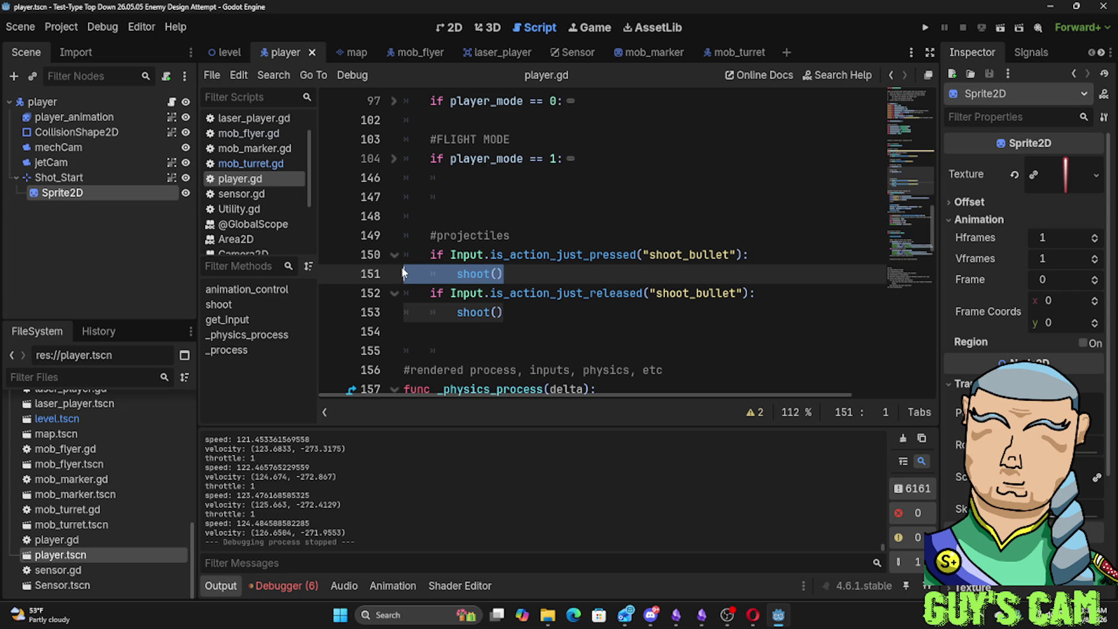
{"action": "left_click", "coordinate": [590, 239]}
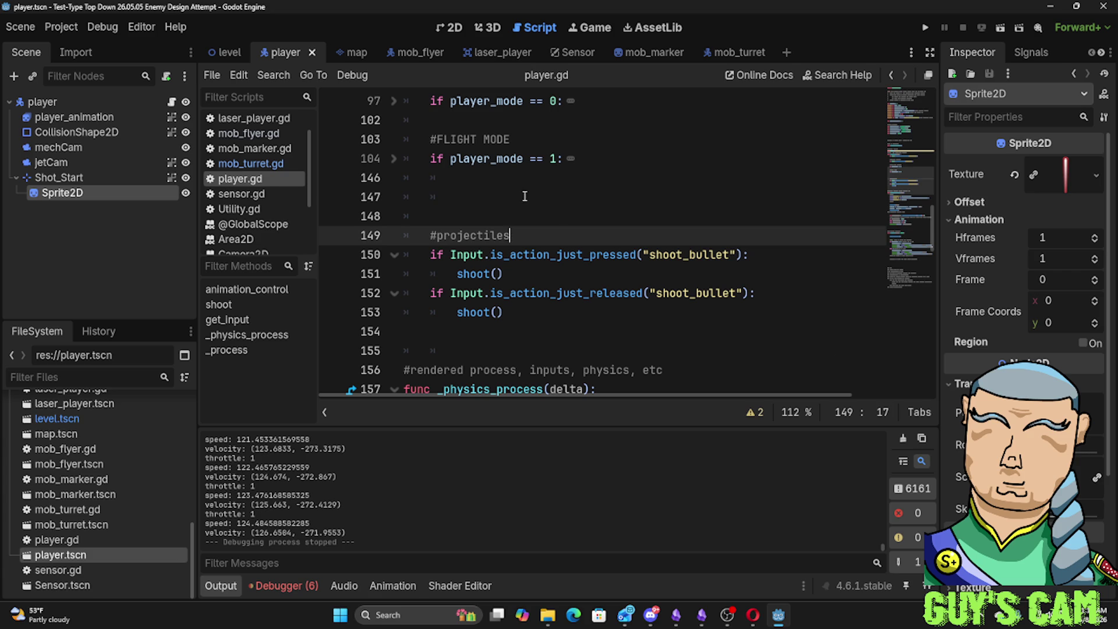
{"action": "scroll", "coordinate": [539, 200], "scroll_direction": "down", "scroll_amount": 4}
Dismiss the print tooltip and context menu and park the caret on blank line 163
{"action": "left_click", "coordinate": [465, 219]}
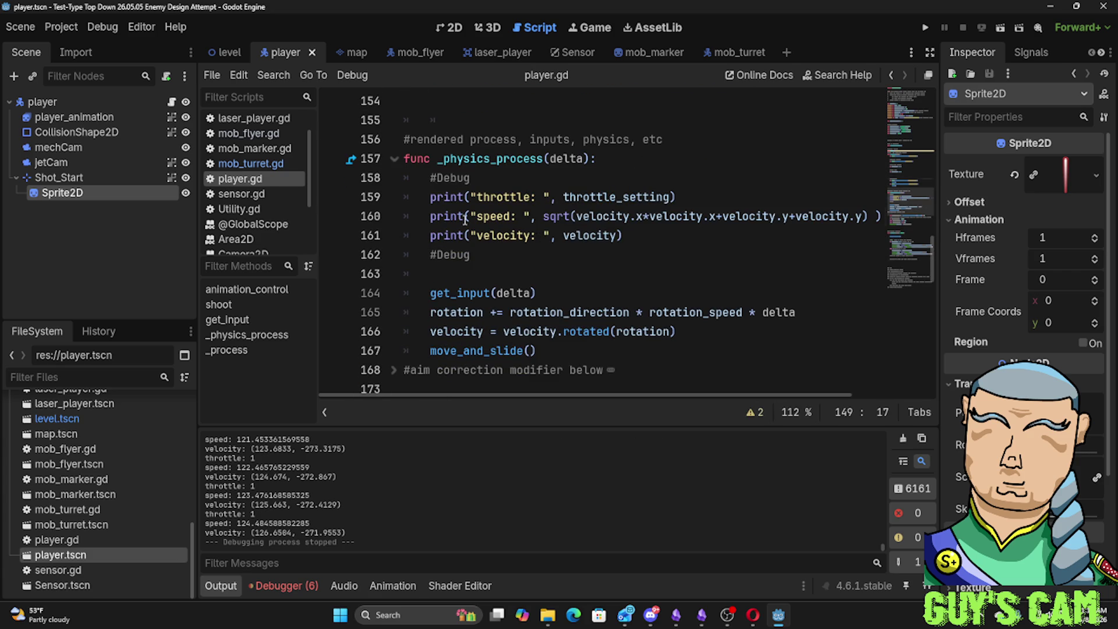
{"action": "scroll", "coordinate": [464, 219], "scroll_direction": "down", "scroll_amount": 3}
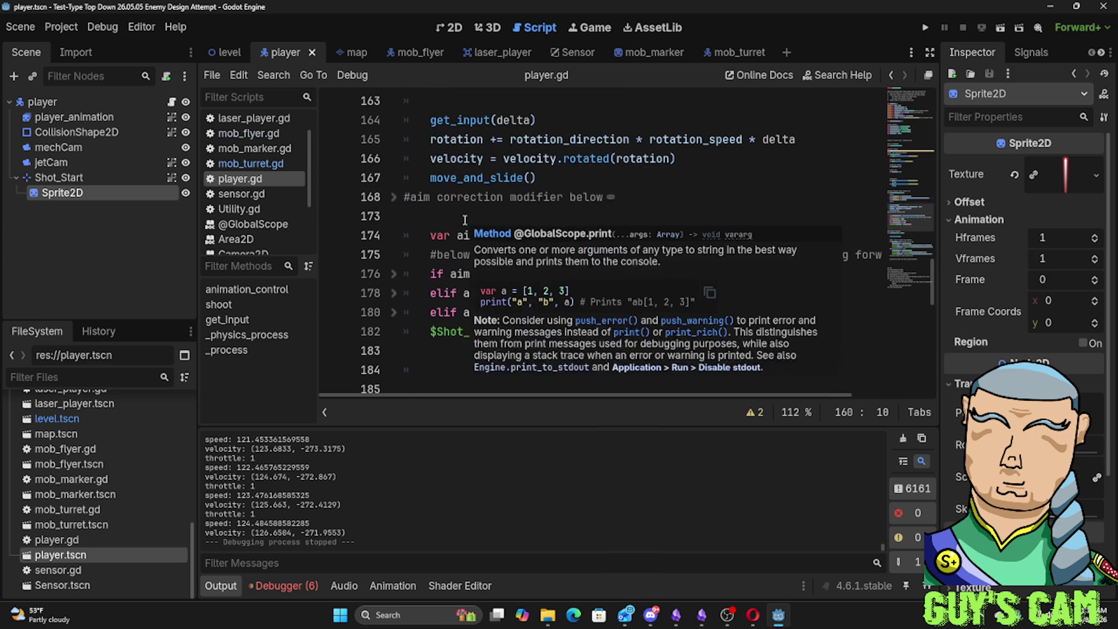
{"action": "scroll", "coordinate": [465, 219], "scroll_direction": "down", "scroll_amount": 3}
{"action": "scroll", "coordinate": [465, 219], "scroll_direction": "down", "scroll_amount": 2}
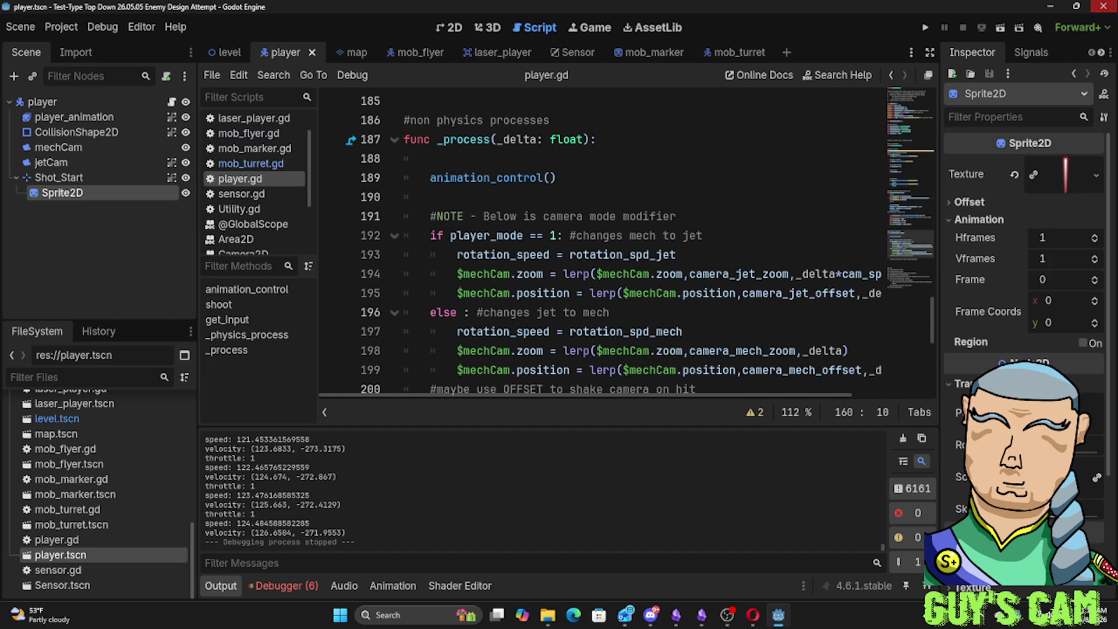
{"action": "scroll", "coordinate": [510, 190], "scroll_direction": "up", "scroll_amount": 7}
{"action": "scroll", "coordinate": [514, 201], "scroll_direction": "up", "scroll_amount": 2}
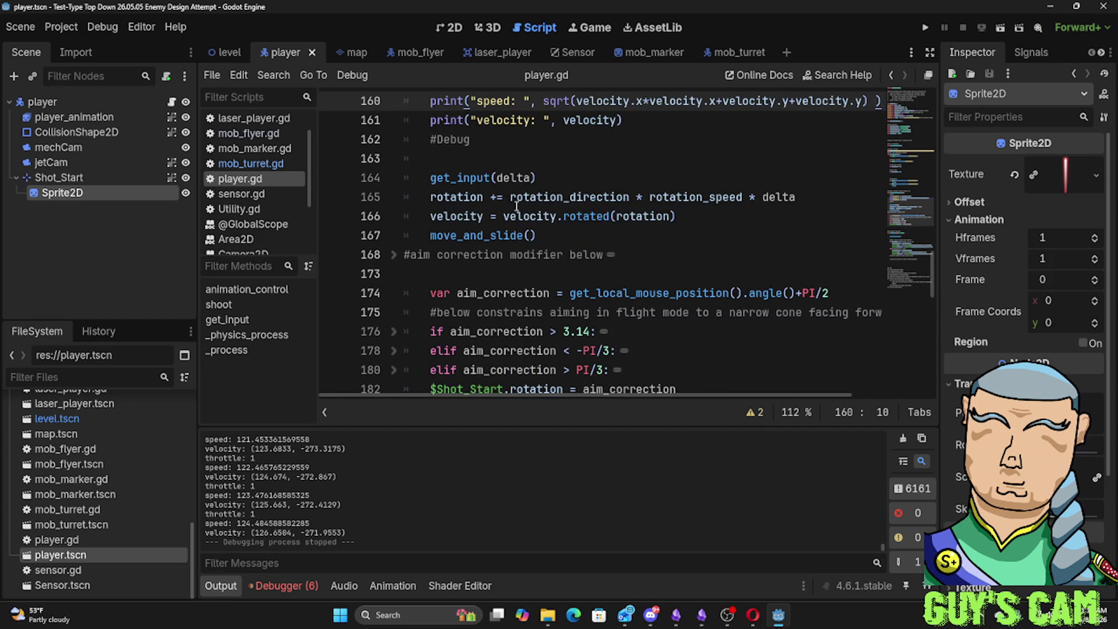
{"action": "right_click", "coordinate": [513, 208]}
{"action": "key", "text": "Escape"}
{"action": "left_click", "coordinate": [484, 159]}
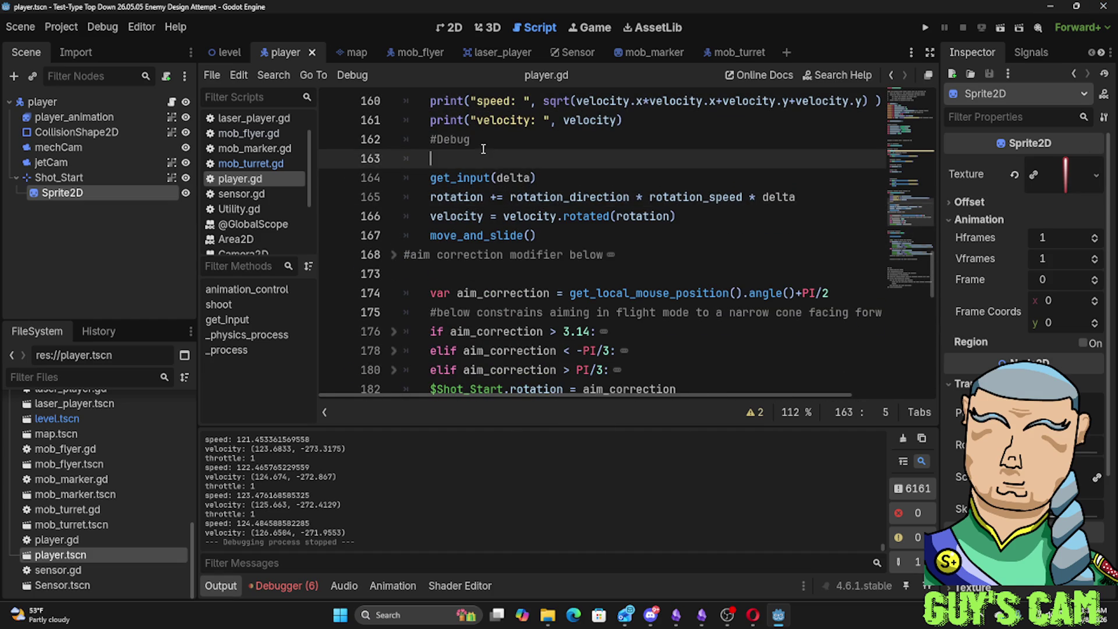
{"action": "scroll", "coordinate": [482, 149], "scroll_direction": "up", "scroll_amount": 3}
{"action": "scroll", "coordinate": [483, 148], "scroll_direction": "up", "scroll_amount": 3}
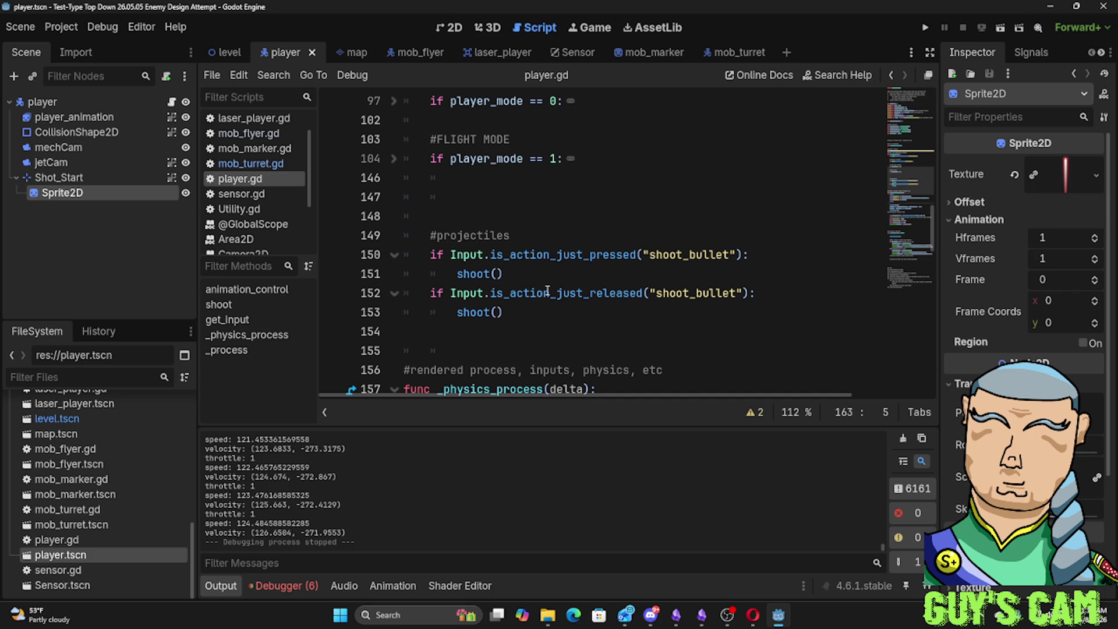
Toggle the flight mode folds around lines 104-105, leave them folded, and unfold func shoot() at line 67
{"action": "left_click", "coordinate": [395, 159]}
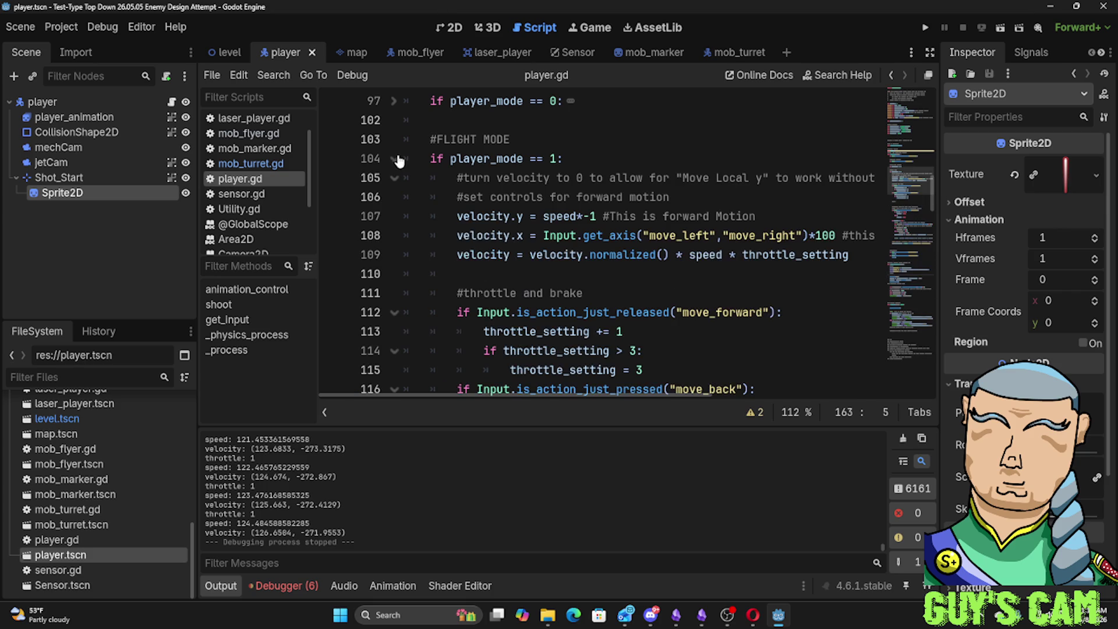
{"action": "left_click", "coordinate": [394, 159]}
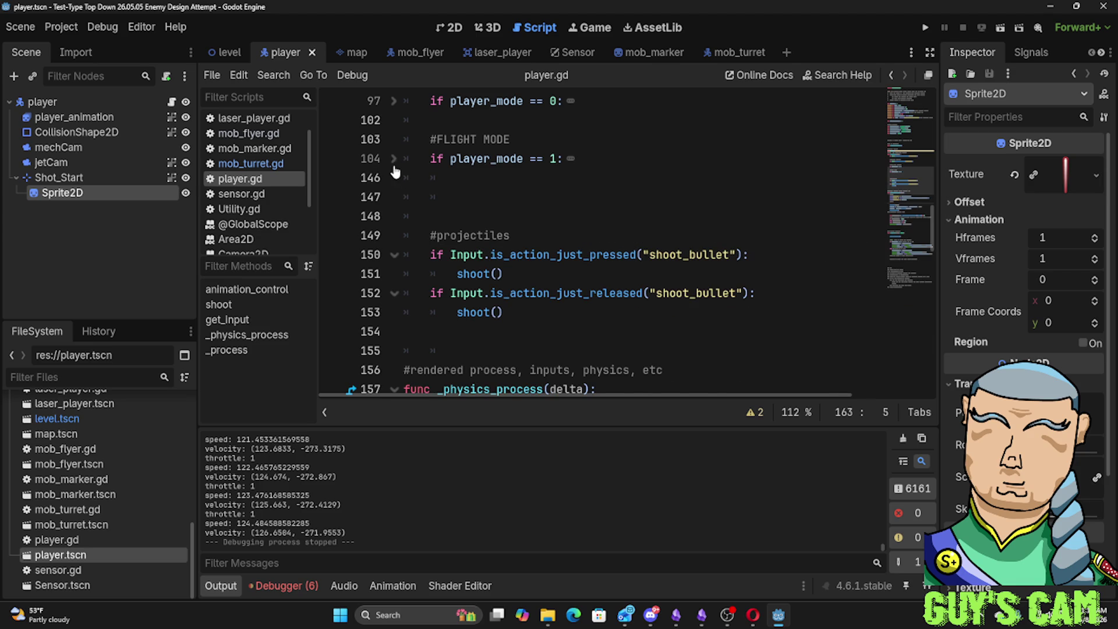
{"action": "left_click", "coordinate": [394, 163]}
{"action": "left_click", "coordinate": [394, 177]}
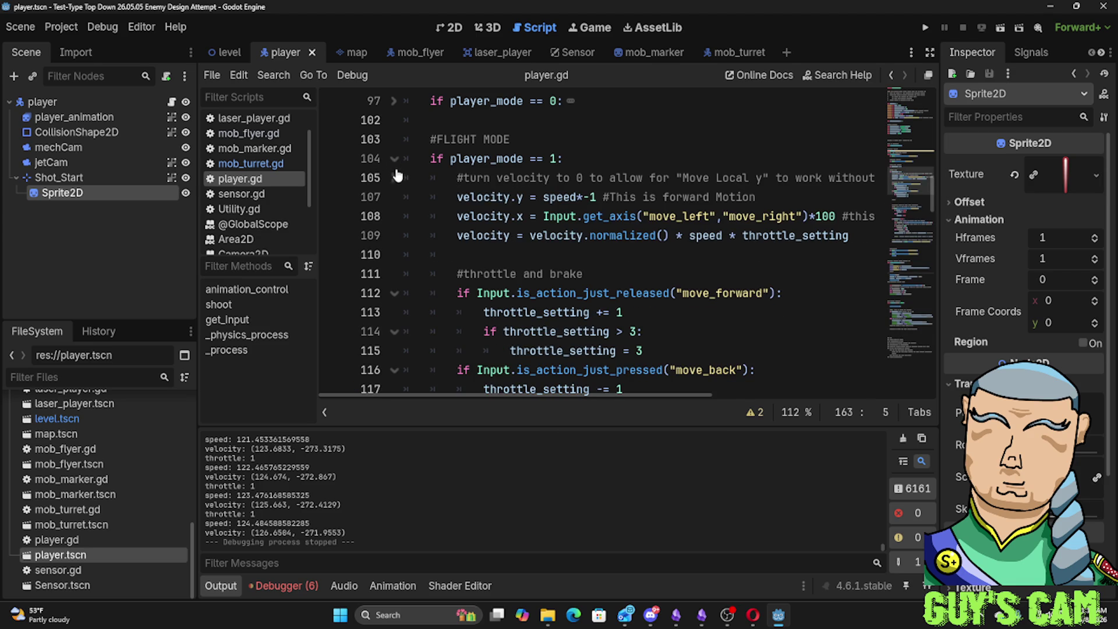
{"action": "left_click", "coordinate": [393, 178]}
{"action": "left_click", "coordinate": [394, 159]}
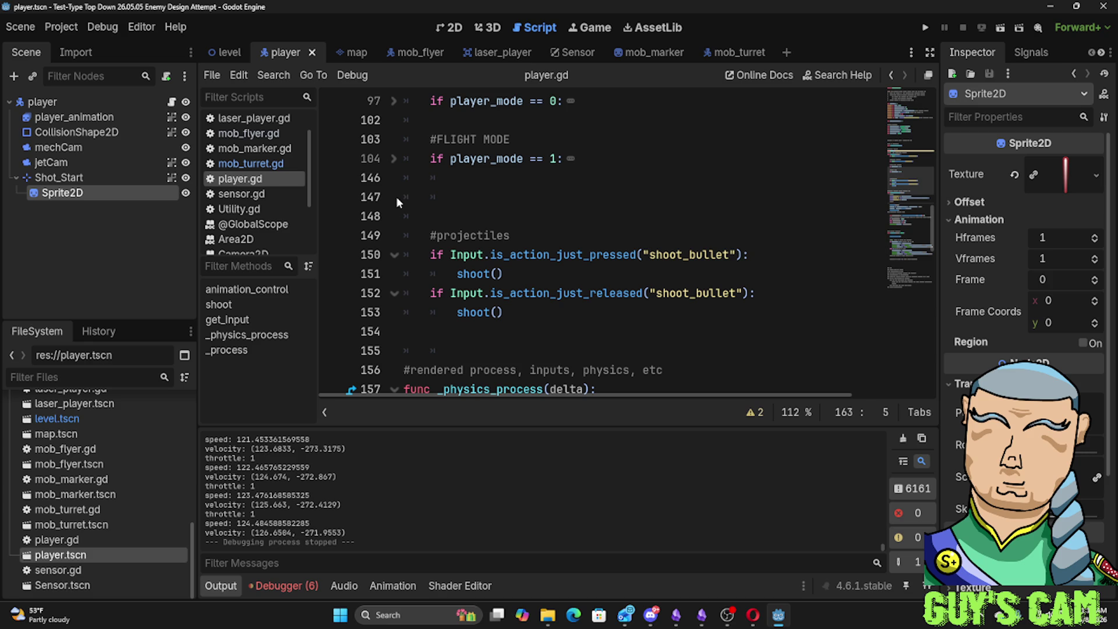
{"action": "scroll", "coordinate": [664, 253], "scroll_direction": "up", "scroll_amount": 3}
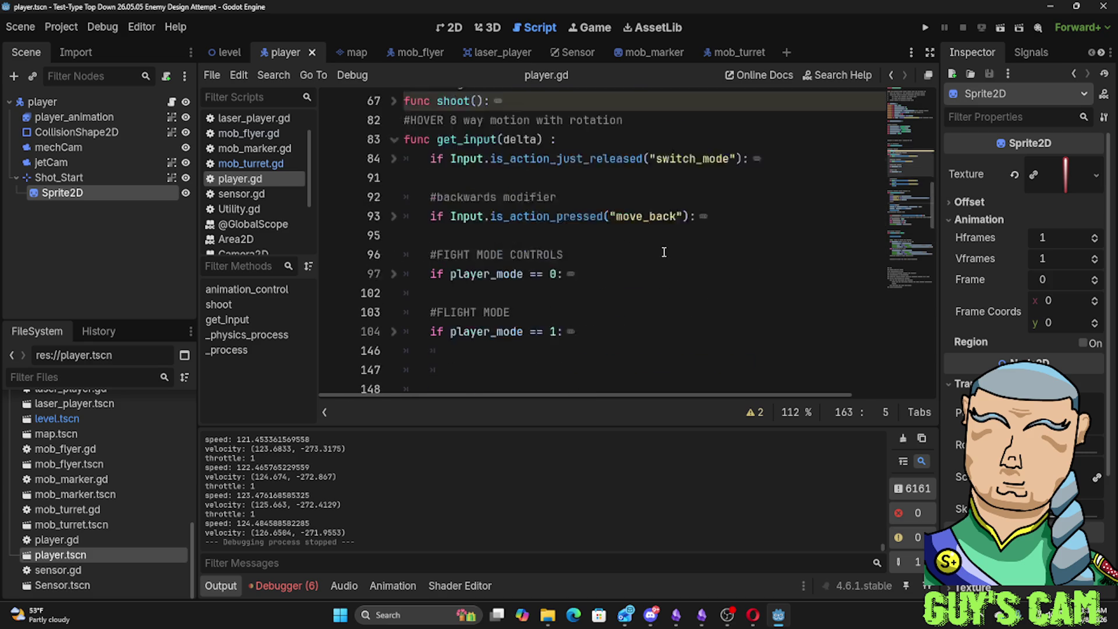
{"action": "scroll", "coordinate": [664, 253], "scroll_direction": "down", "scroll_amount": 2}
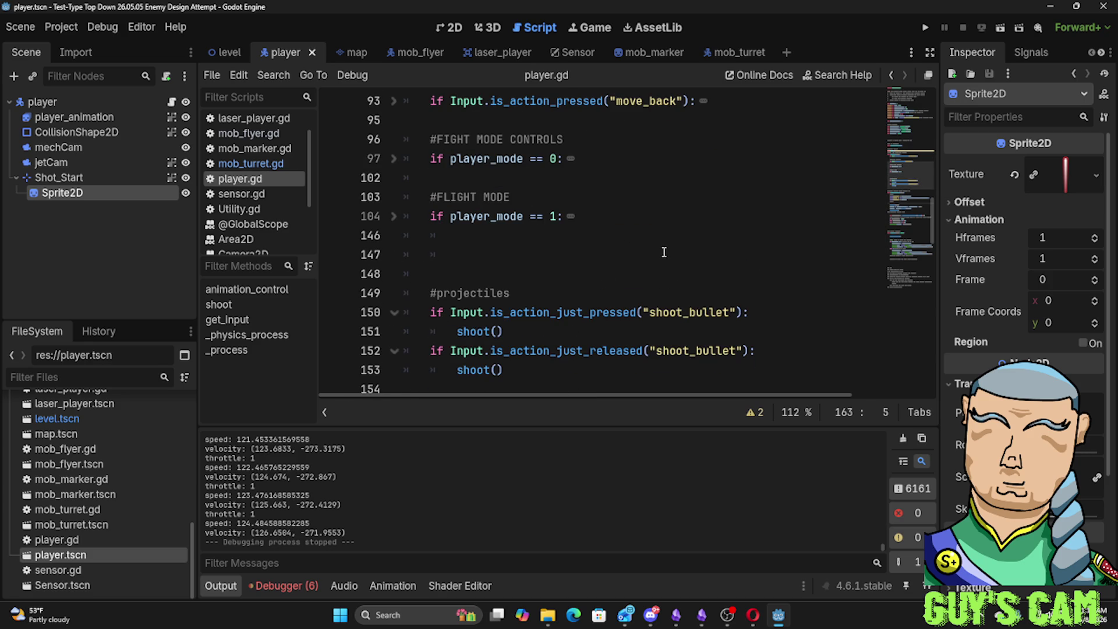
{"action": "scroll", "coordinate": [640, 265], "scroll_direction": "down", "scroll_amount": 2}
{"action": "scroll", "coordinate": [554, 297], "scroll_direction": "down", "scroll_amount": 2}
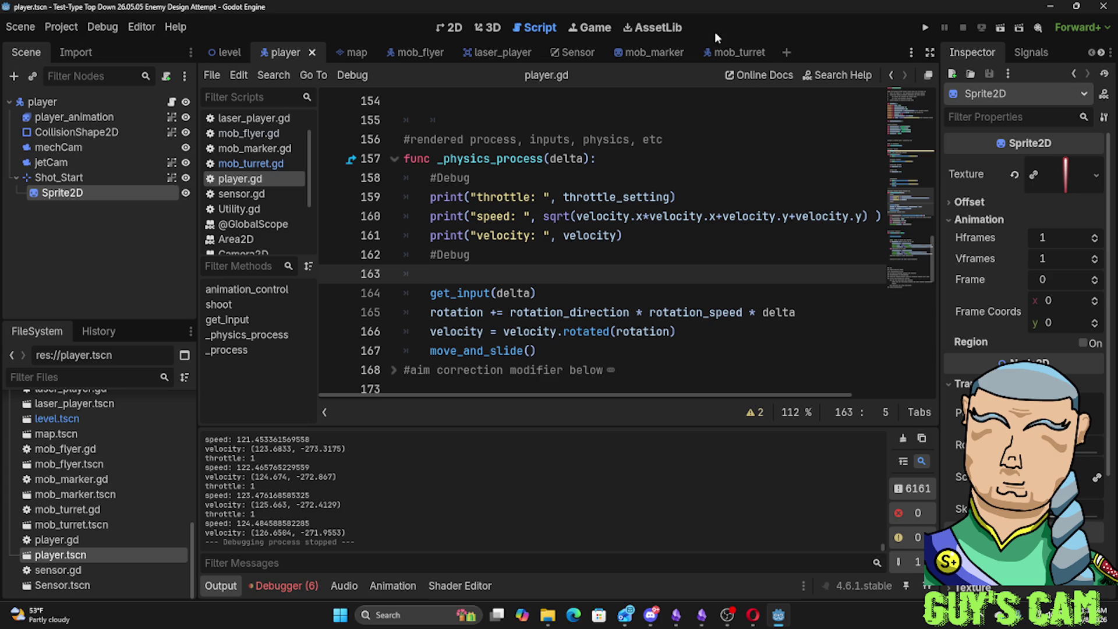
{"action": "scroll", "coordinate": [676, 134], "scroll_direction": "up", "scroll_amount": 3}
{"action": "scroll", "coordinate": [676, 134], "scroll_direction": "up", "scroll_amount": 2}
{"action": "scroll", "coordinate": [676, 134], "scroll_direction": "up", "scroll_amount": 3}
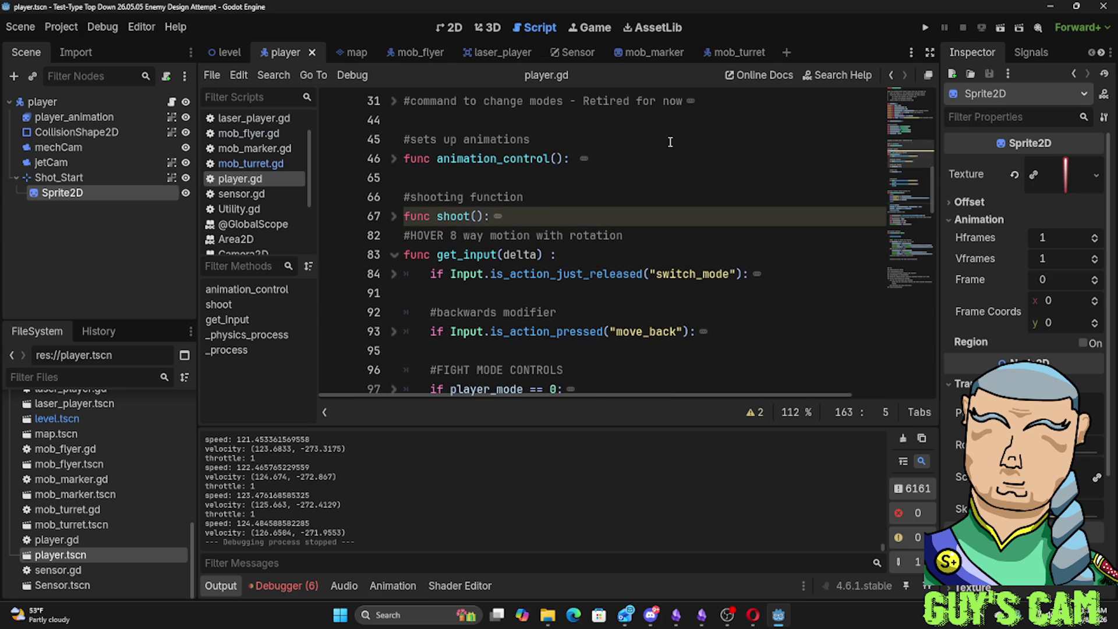
{"action": "left_click", "coordinate": [396, 216]}
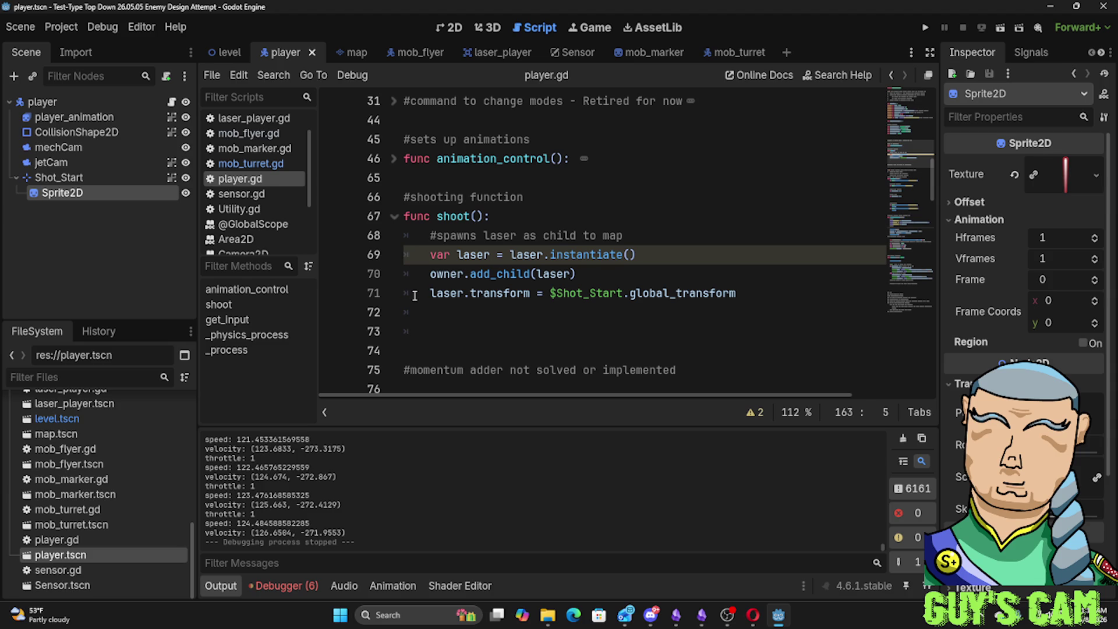
{"action": "scroll", "coordinate": [448, 298], "scroll_direction": "down", "scroll_amount": 2, "text": "ctrl"}
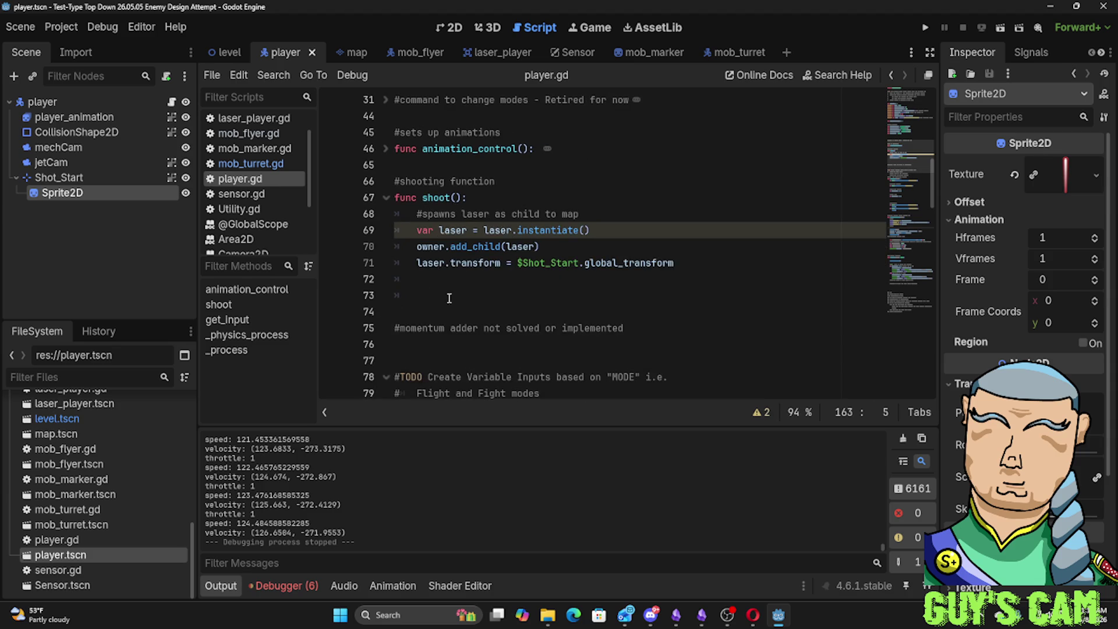
{"action": "scroll", "coordinate": [448, 298], "scroll_direction": "up", "scroll_amount": 3}
{"action": "scroll", "coordinate": [448, 298], "scroll_direction": "up", "scroll_amount": 2}
{"action": "scroll", "coordinate": [453, 334], "scroll_direction": "up", "scroll_amount": 3}
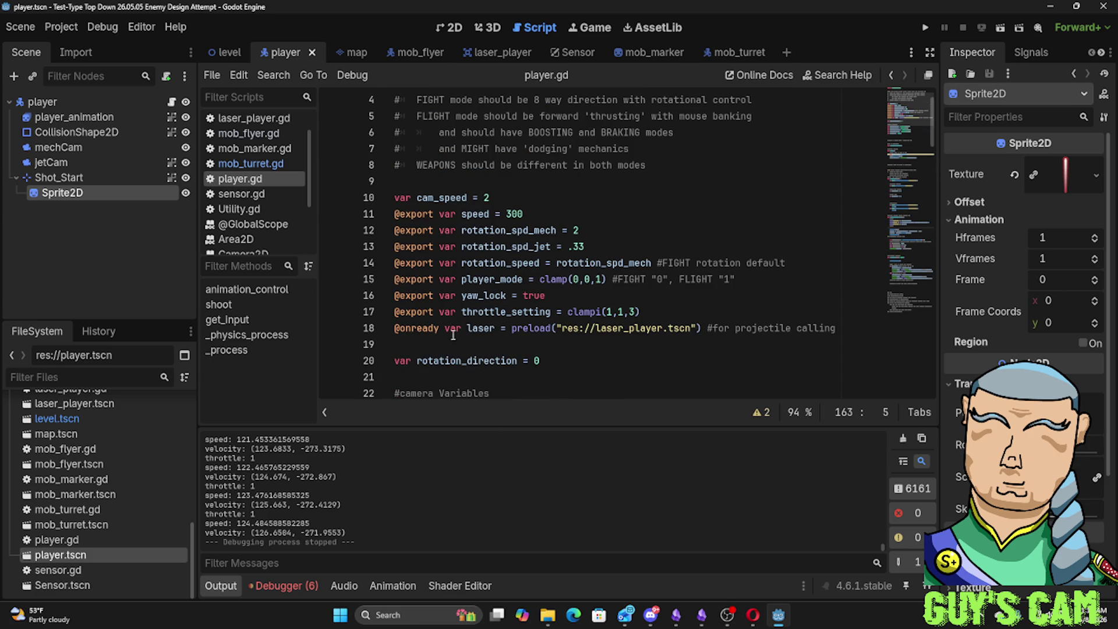
Copy the laser_player.tscn preload from player.gd line 18 and paste it below Targeting in mob_turret.gd
{"action": "left_click_drag", "start_coordinate": [395, 329], "coordinate": [843, 328]}
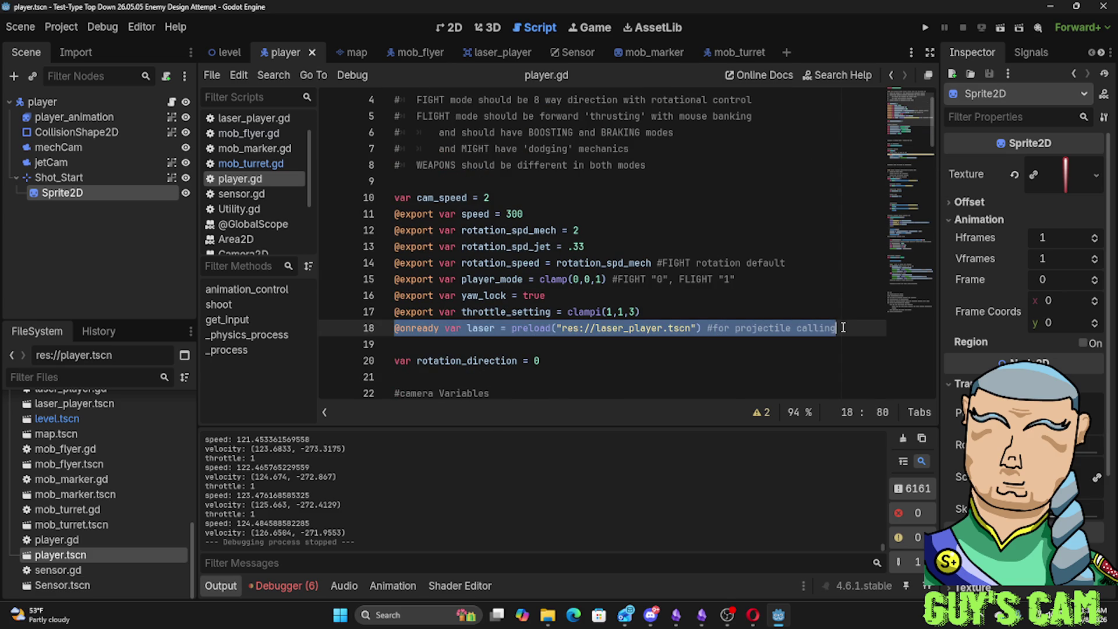
{"action": "left_click", "coordinate": [729, 52]}
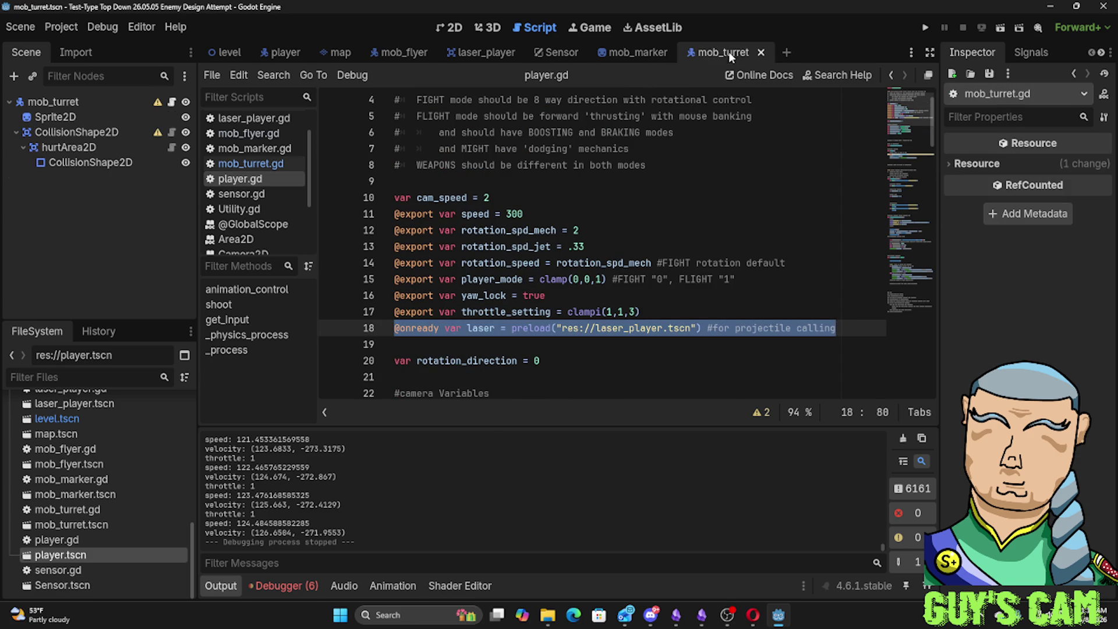
{"action": "left_click", "coordinate": [258, 165]}
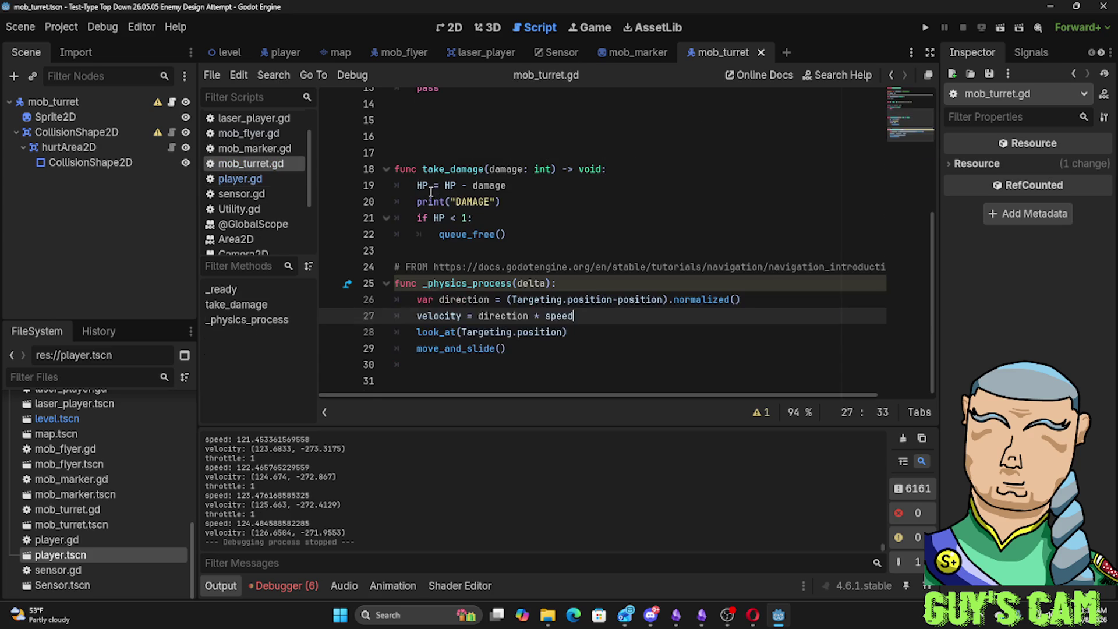
{"action": "scroll", "coordinate": [466, 164], "scroll_direction": "up", "scroll_amount": 3}
{"action": "scroll", "coordinate": [515, 210], "scroll_direction": "up", "scroll_amount": 2}
{"action": "scroll", "coordinate": [487, 192], "scroll_direction": "up", "scroll_amount": 1}
{"action": "scroll", "coordinate": [479, 114], "scroll_direction": "up", "scroll_amount": 1}
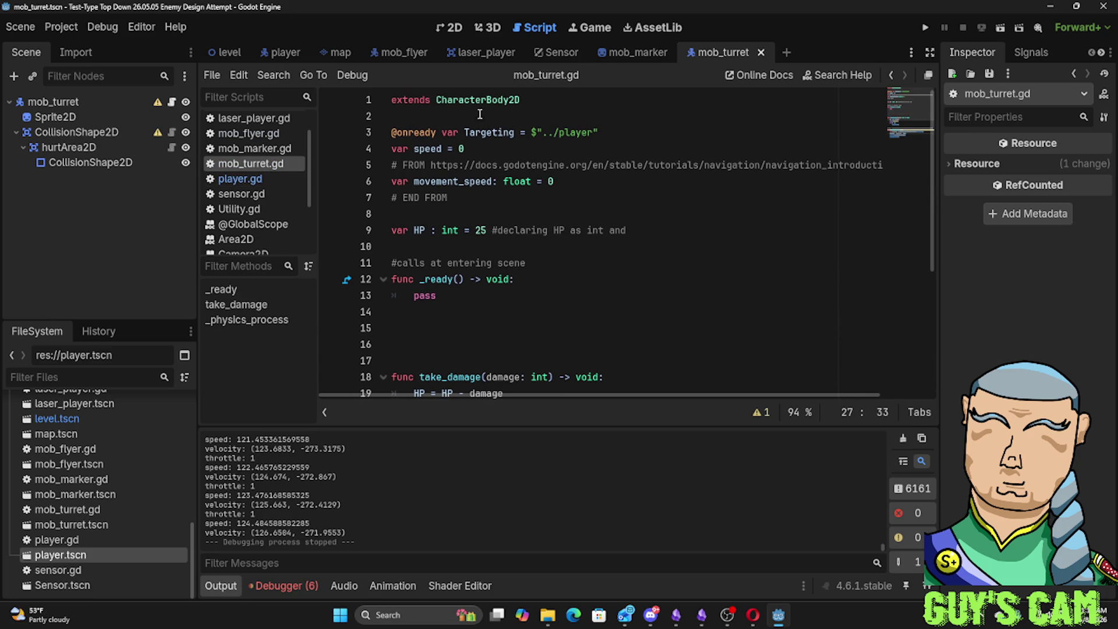
{"action": "left_click", "coordinate": [620, 131]}
{"action": "key", "text": "Return"}
{"action": "type", "text": "@onready var laser = preload(\"res://laser_player.tscn\") #for projectile calling"}
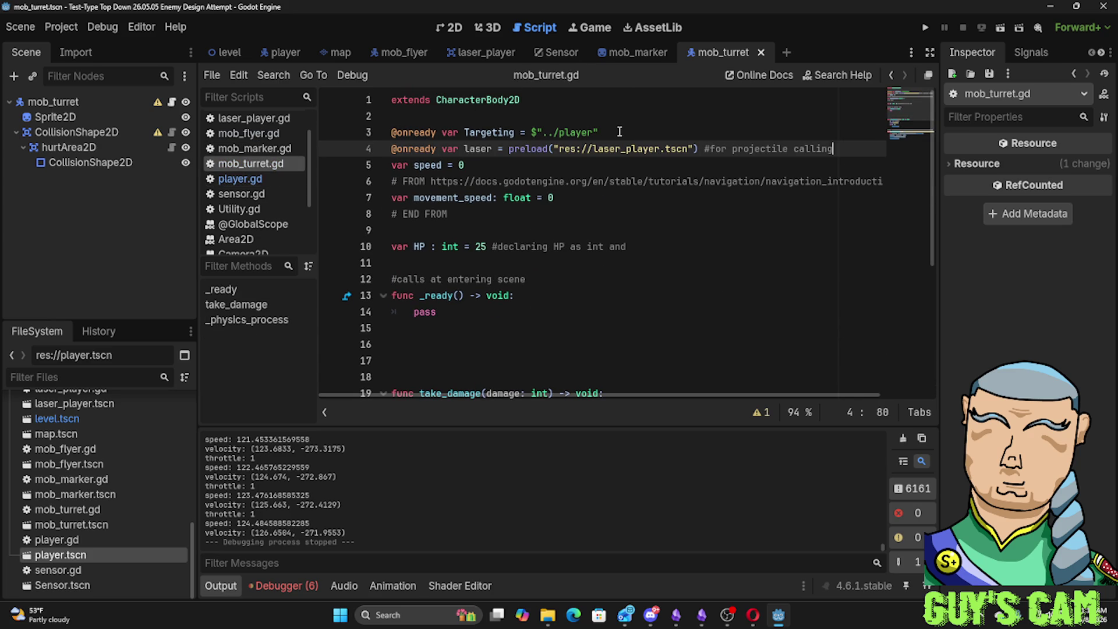
Select the whole shoot() function with its comment in player.gd
{"action": "left_click", "coordinate": [240, 179]}
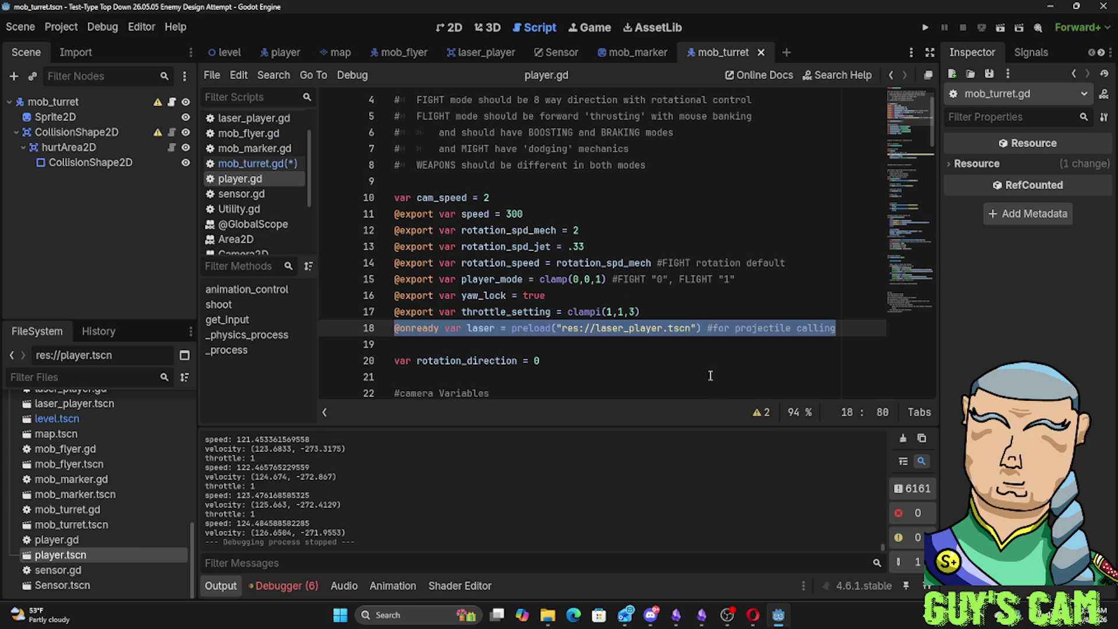
{"action": "scroll", "coordinate": [612, 342], "scroll_direction": "down", "scroll_amount": 4}
{"action": "scroll", "coordinate": [609, 341], "scroll_direction": "down", "scroll_amount": 2}
{"action": "scroll", "coordinate": [609, 341], "scroll_direction": "down", "scroll_amount": 1}
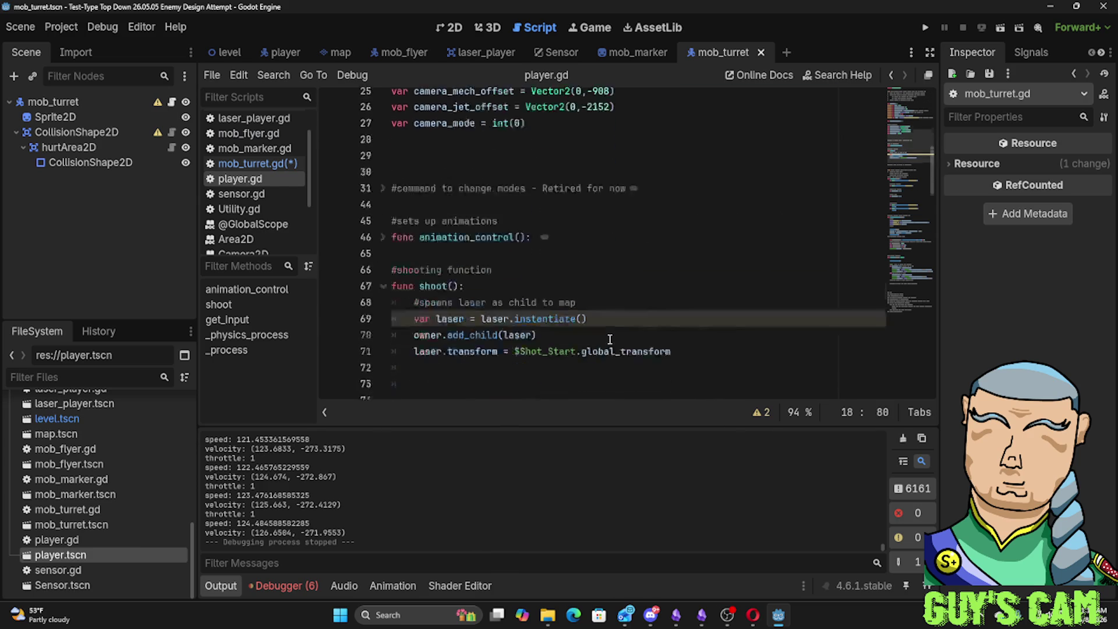
{"action": "scroll", "coordinate": [610, 340], "scroll_direction": "down", "scroll_amount": 2}
{"action": "left_click_drag", "start_coordinate": [695, 279], "coordinate": [690, 264]}
{"action": "mouse_move", "coordinate": [571, 264]}
{"action": "left_mouse_down"}
{"action": "mouse_move", "coordinate": [393, 231]}
{"action": "mouse_move", "coordinate": [684, 264]}
{"action": "left_mouse_up"}
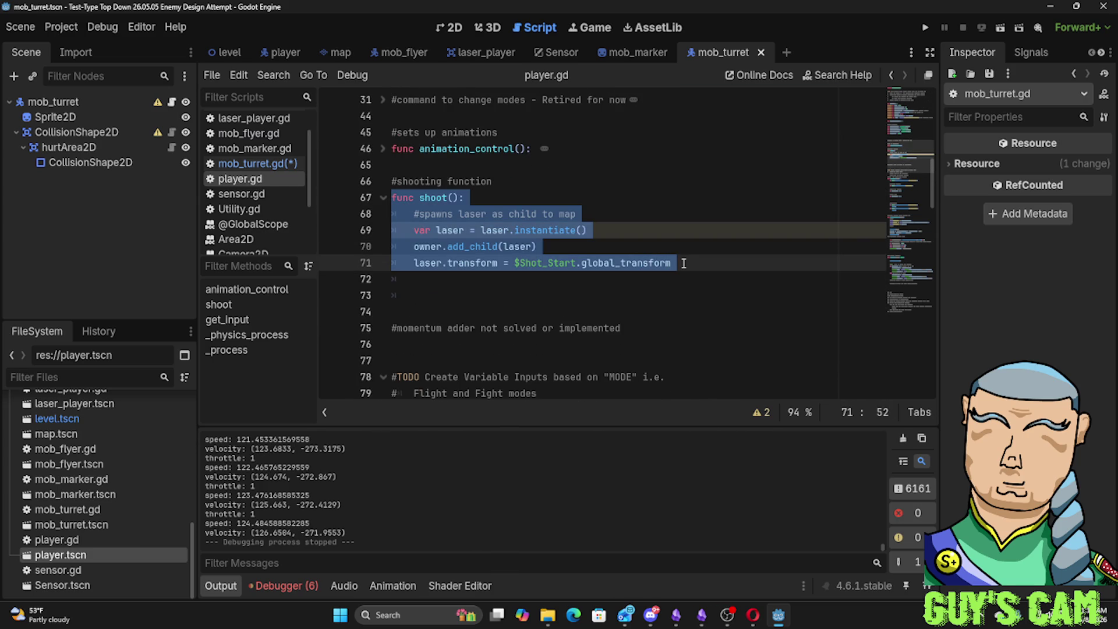
{"action": "left_click_drag", "start_coordinate": [677, 263], "coordinate": [374, 181]}
{"action": "key", "text": "ctrl+c"}
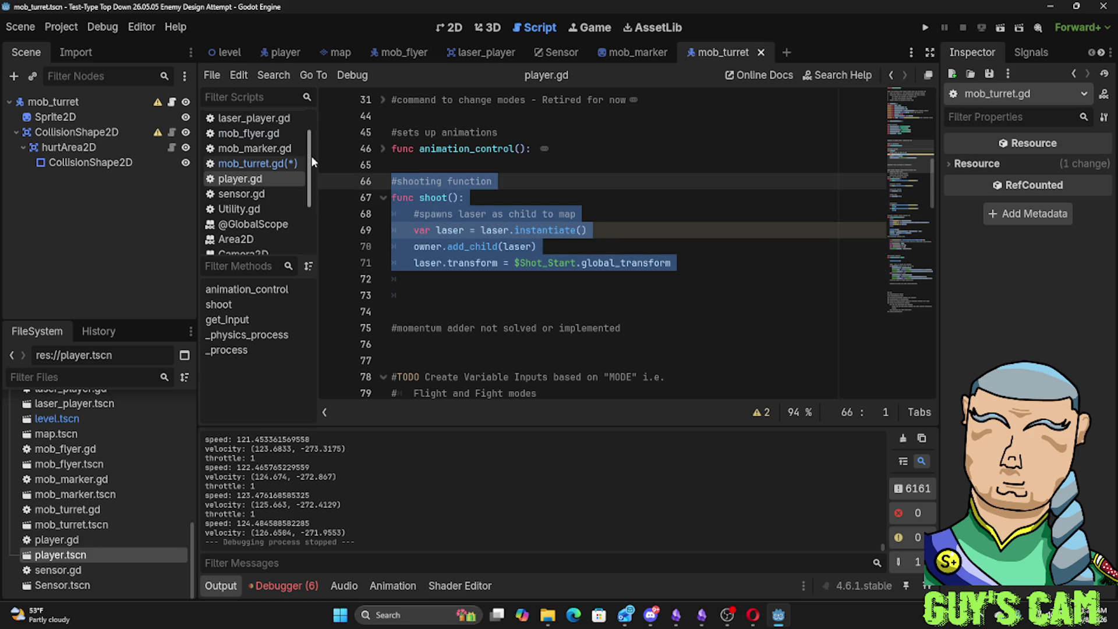
Paste shoot() below the HP variable in mob_turret.gd and fold its body
{"action": "left_click", "coordinate": [262, 164]}
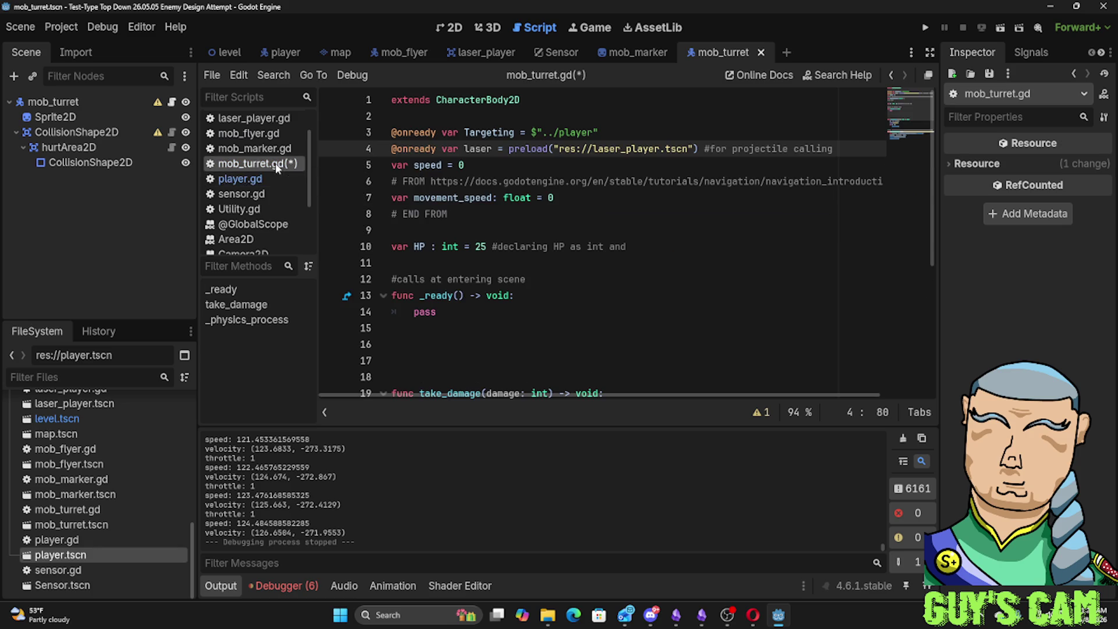
{"action": "left_click", "coordinate": [420, 347]}
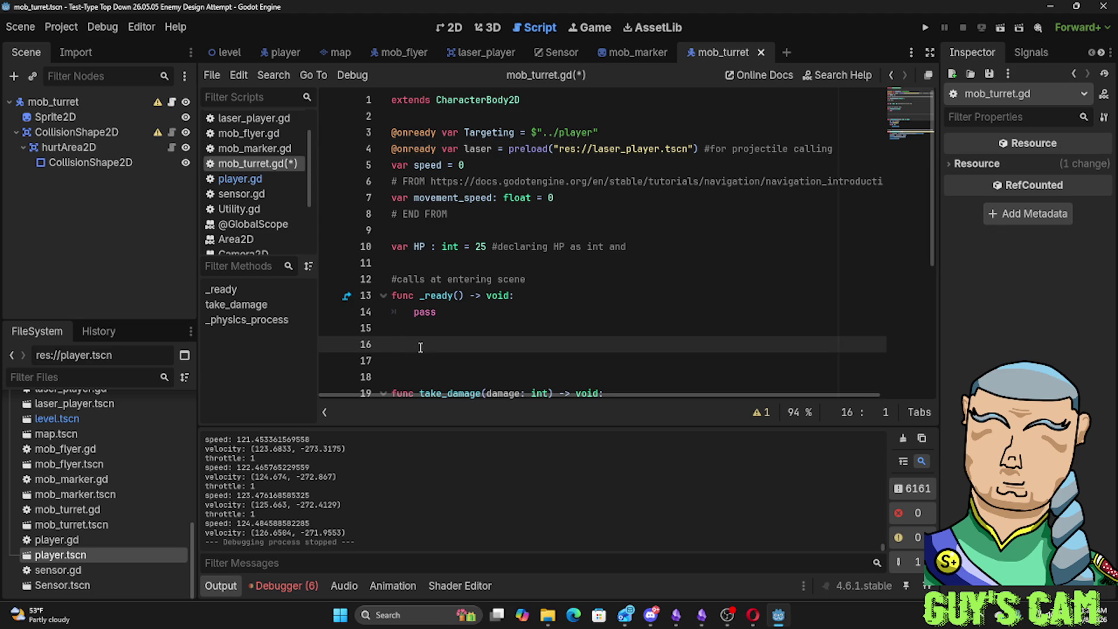
{"action": "key", "text": "Up"}
{"action": "key", "text": "Up"}
{"action": "key", "text": "Up"}
{"action": "key", "text": "Up"}
{"action": "key", "text": "Down"}
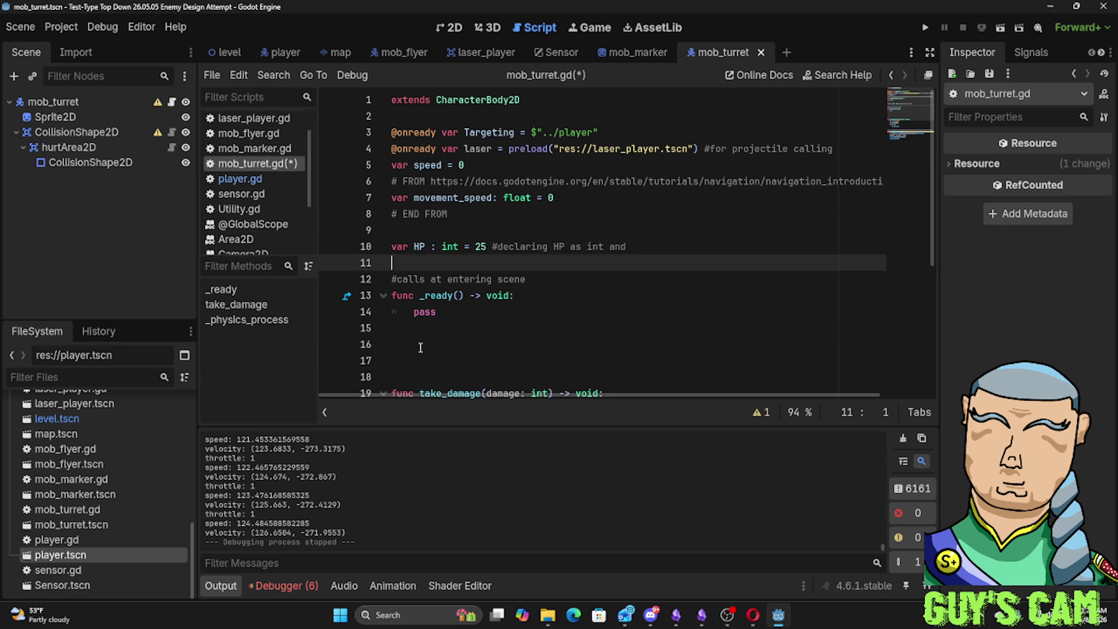
{"action": "key", "text": "Return"}
{"action": "key", "text": "Return"}
{"action": "key", "text": "Return"}
{"action": "key", "text": "Return"}
{"action": "key", "text": "Up"}
{"action": "key", "text": "Up"}
{"action": "key", "text": "Up"}
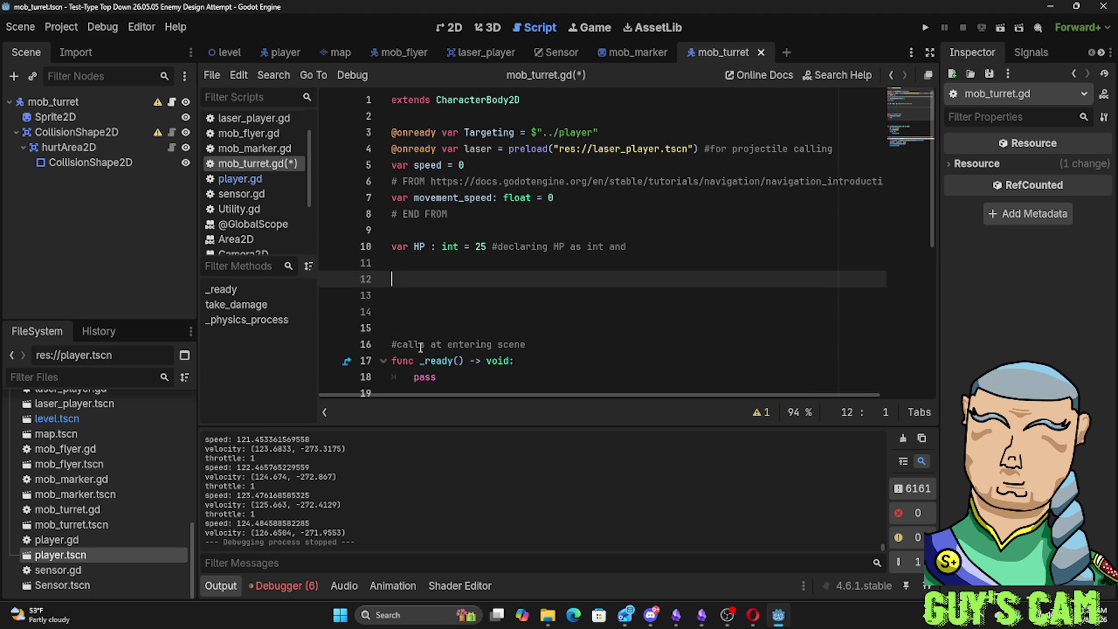
{"action": "key", "text": "ctrl+v"}
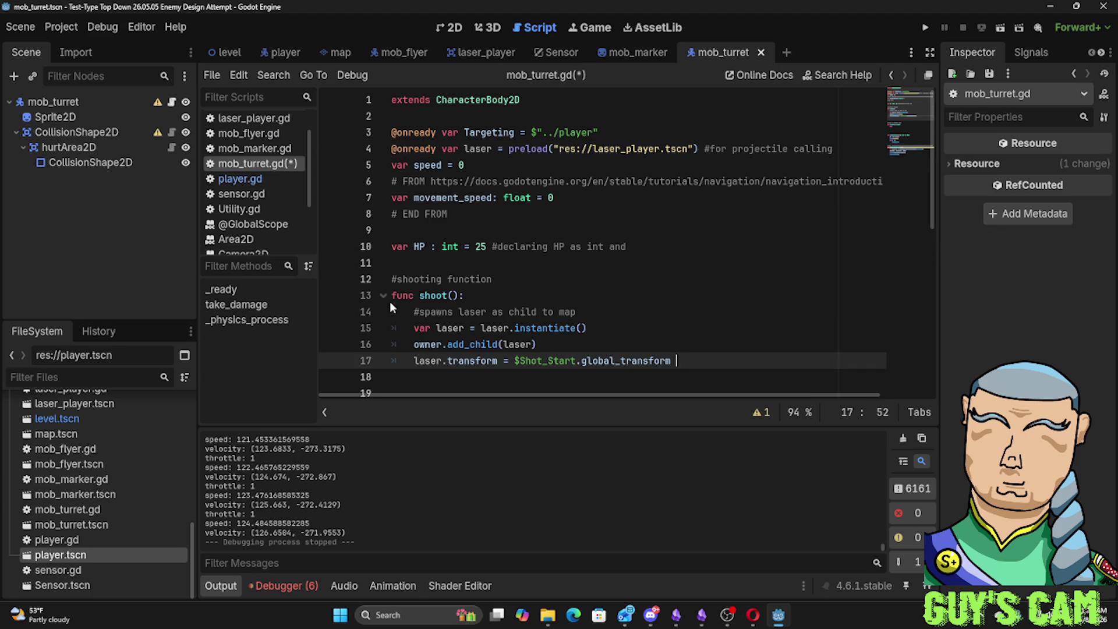
{"action": "left_click", "coordinate": [384, 297]}
{"action": "scroll", "coordinate": [384, 304], "scroll_direction": "down", "scroll_amount": 3}
{"action": "scroll", "coordinate": [387, 297], "scroll_direction": "down", "scroll_amount": 1}
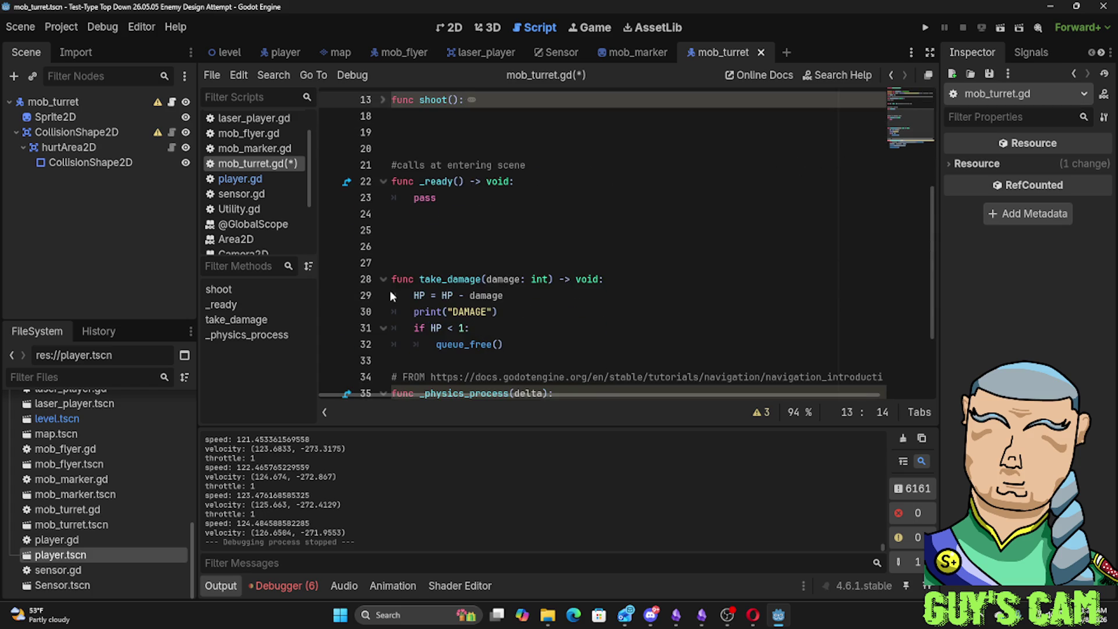
{"action": "scroll", "coordinate": [391, 297], "scroll_direction": "down", "scroll_amount": 3}
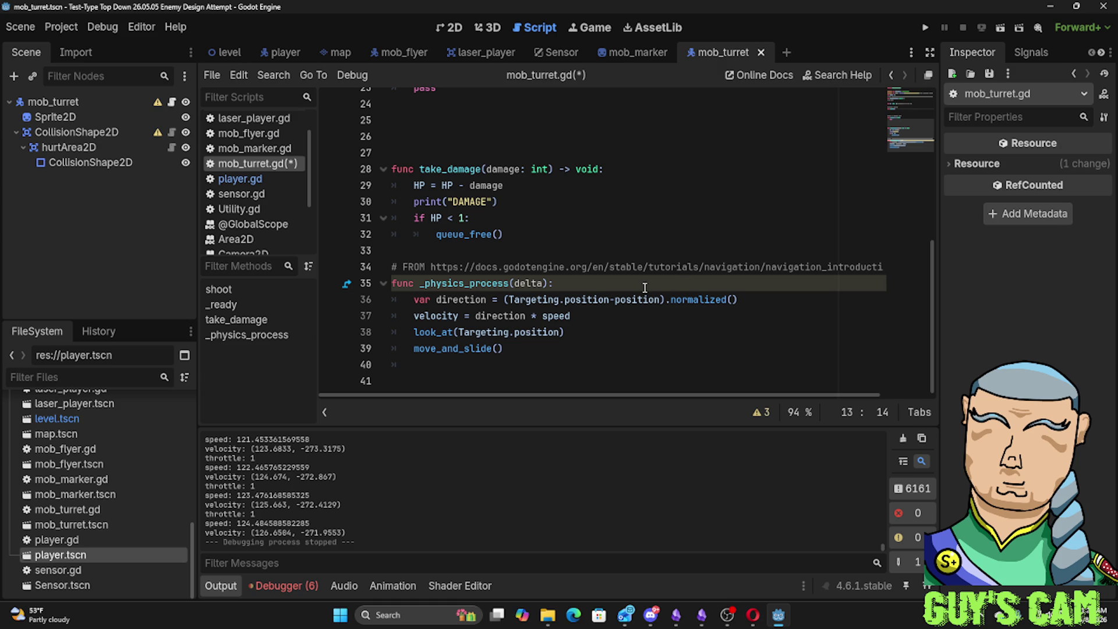
{"action": "scroll", "coordinate": [589, 259], "scroll_direction": "up", "scroll_amount": 5}
{"action": "scroll", "coordinate": [590, 259], "scroll_direction": "down", "scroll_amount": 5}
{"action": "scroll", "coordinate": [566, 281], "scroll_direction": "up", "scroll_amount": 4}
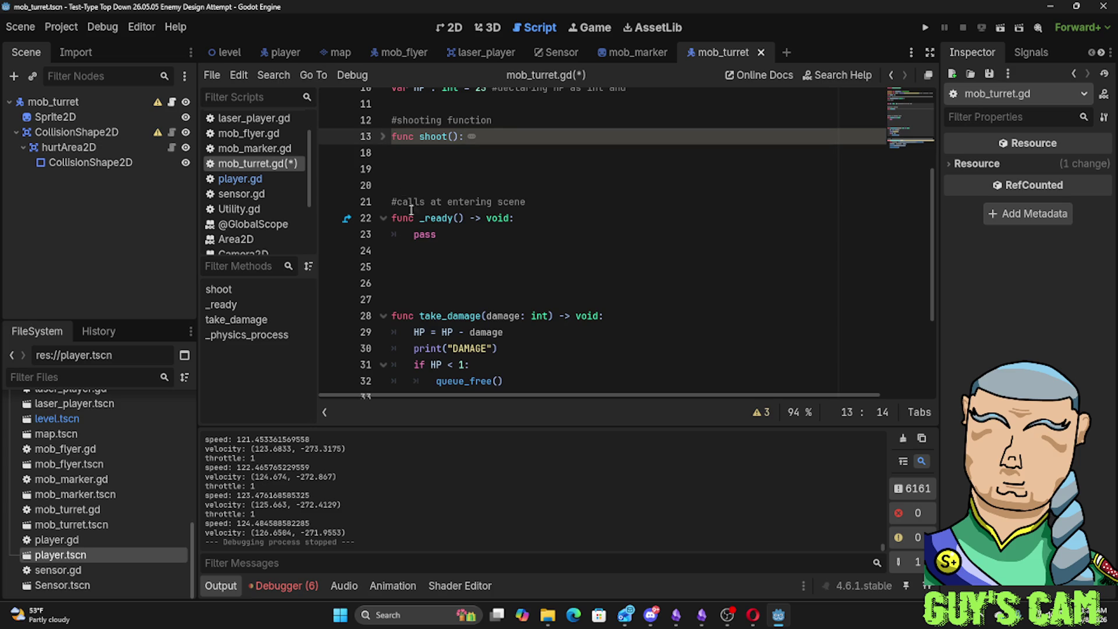
Declare 'func timer():' below shoot(), fixing the stray letter, and start its indented body
{"action": "left_click", "coordinate": [406, 166]}
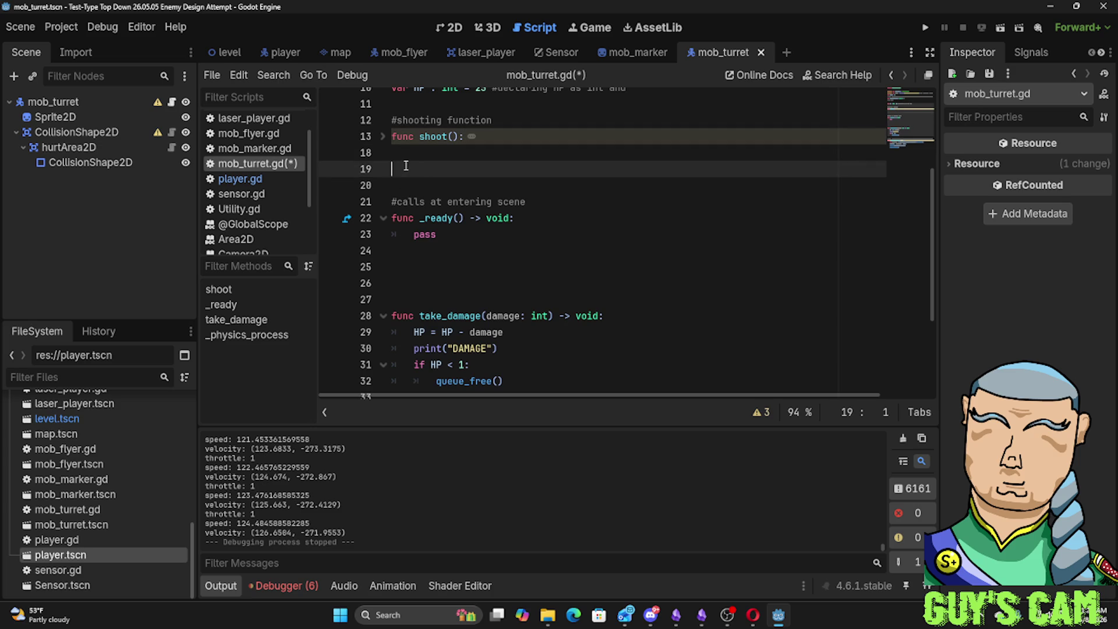
{"action": "type", "text": "func "}
{"action": "type", "text": "timere"}
{"action": "key", "text": "BackSpace"}
{"action": "key", "text": "Return"}
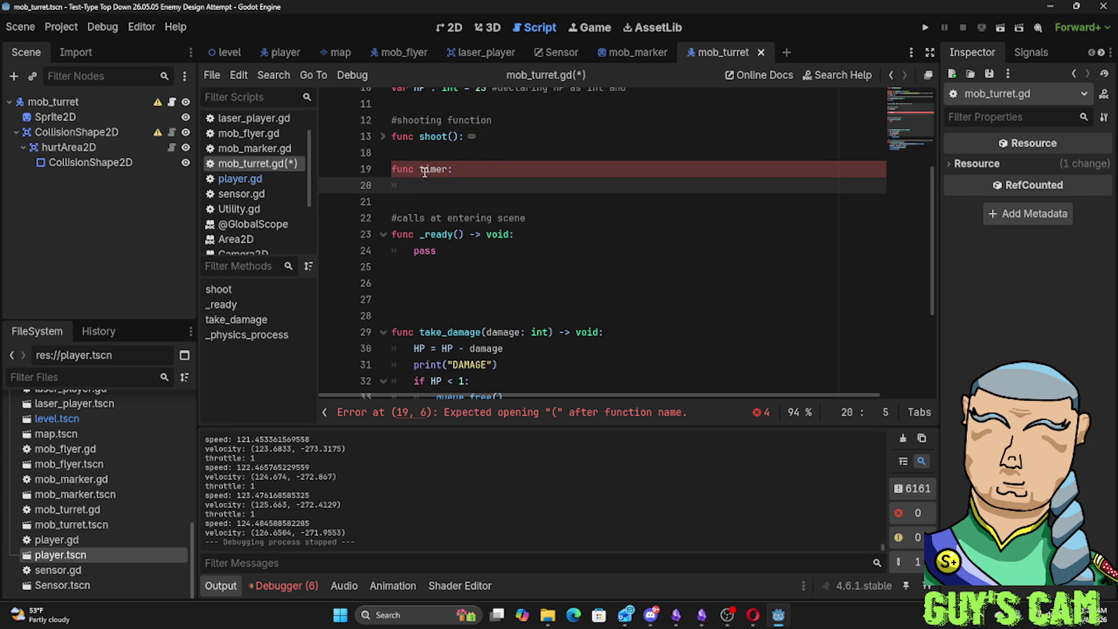
{"action": "left_click", "coordinate": [449, 170]}
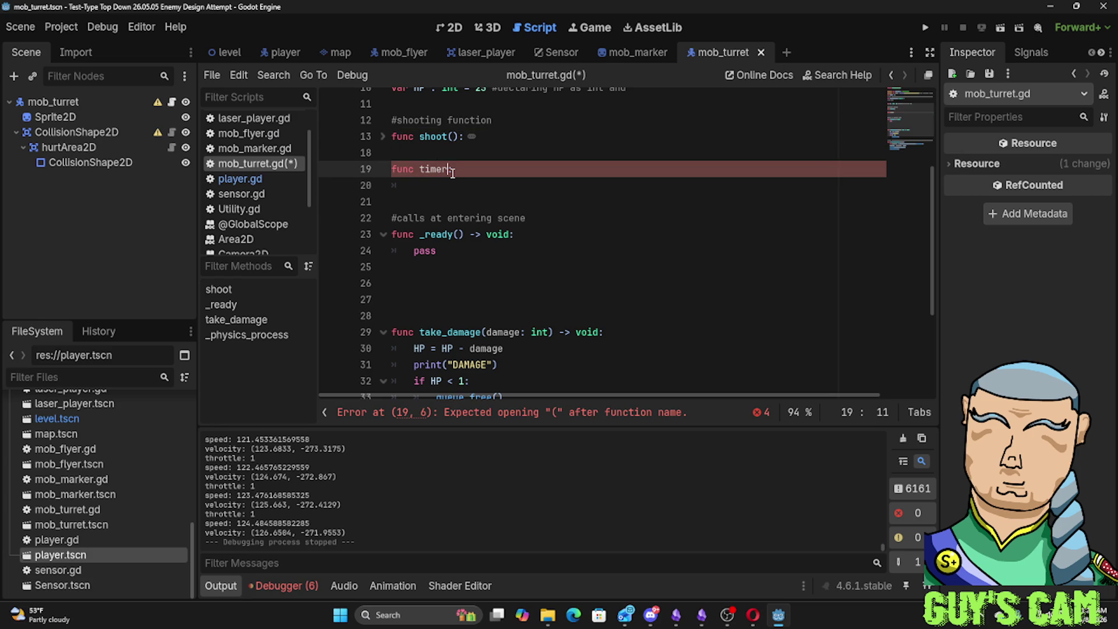
{"action": "type", "text": "():"}
{"action": "left_click", "coordinate": [414, 197]}
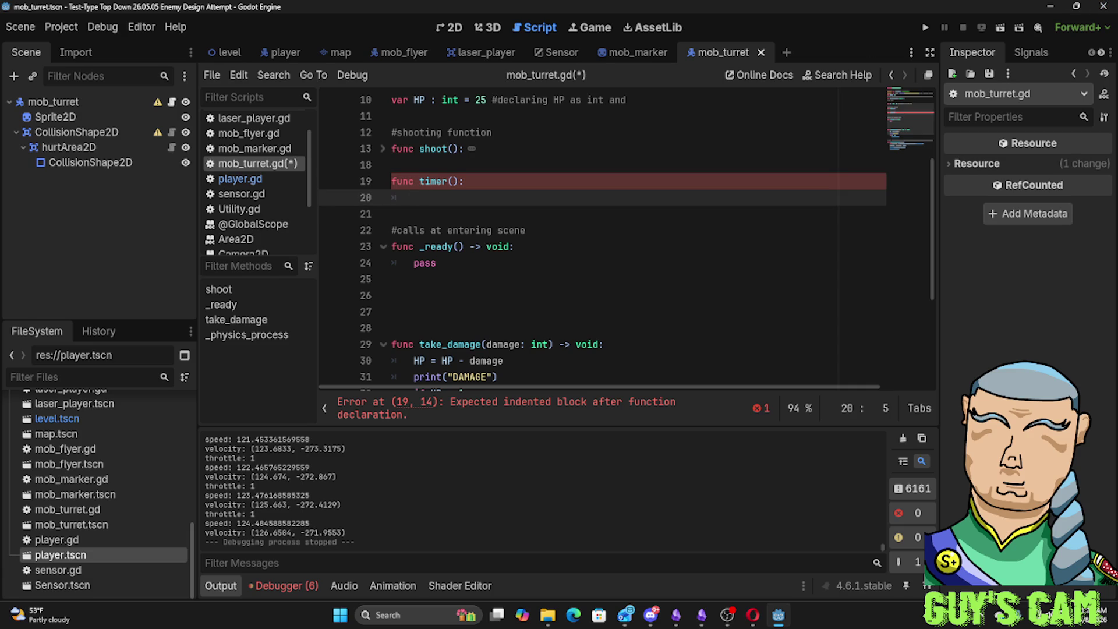
Hop between the web browser and the Godot script editor to look up timer code
{"action": "key", "text": "alt+Tab"}
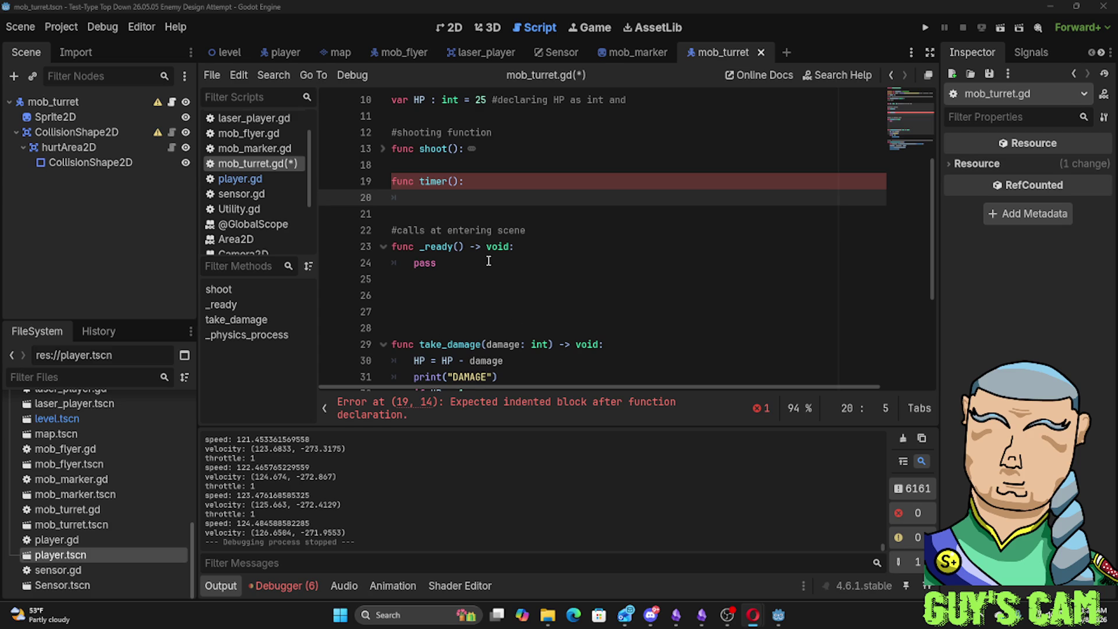
{"action": "left_click", "coordinate": [456, 204]}
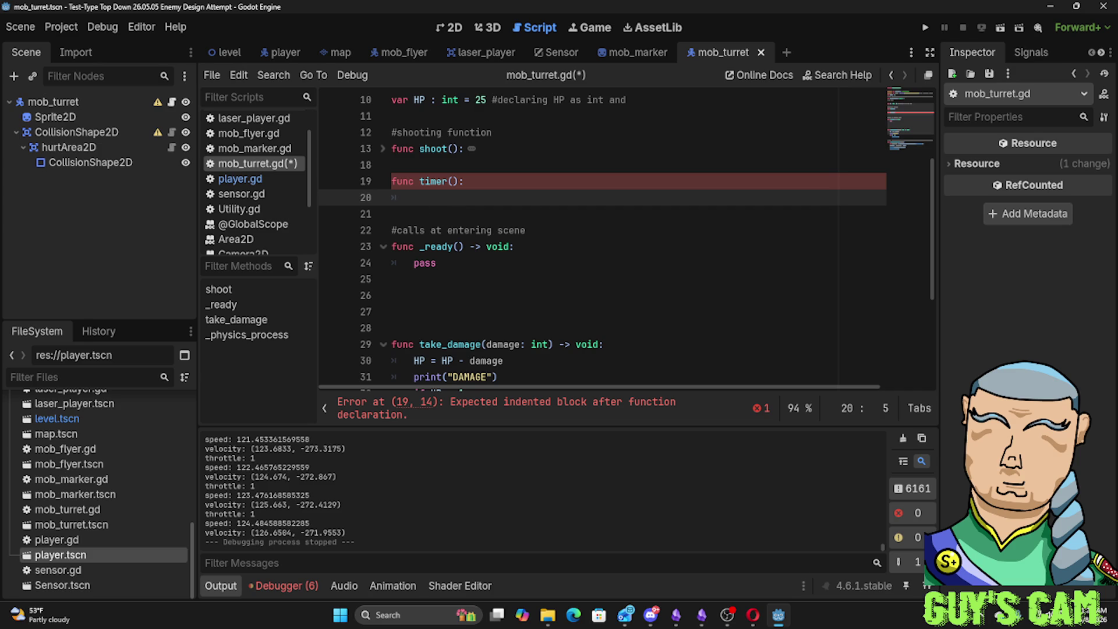
{"action": "key", "text": "alt+Tab"}
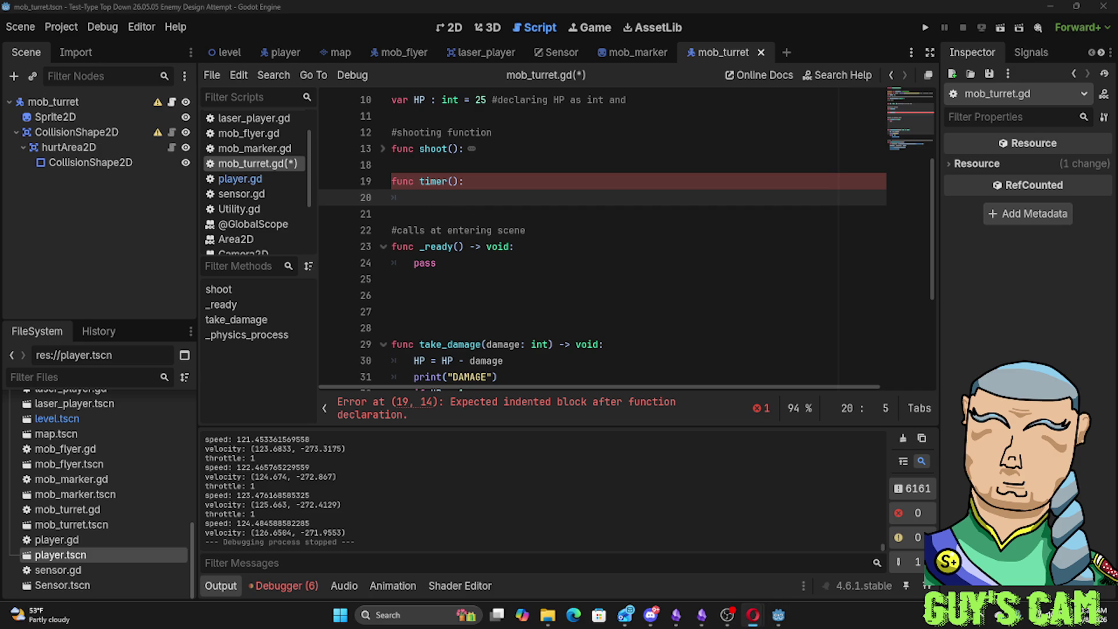
{"action": "key", "text": "alt+Tab"}
Paste print/await one-second/print into timer(), fix the print indentation, and open a line after the await for shoot()
{"action": "left_click", "coordinate": [458, 182]}
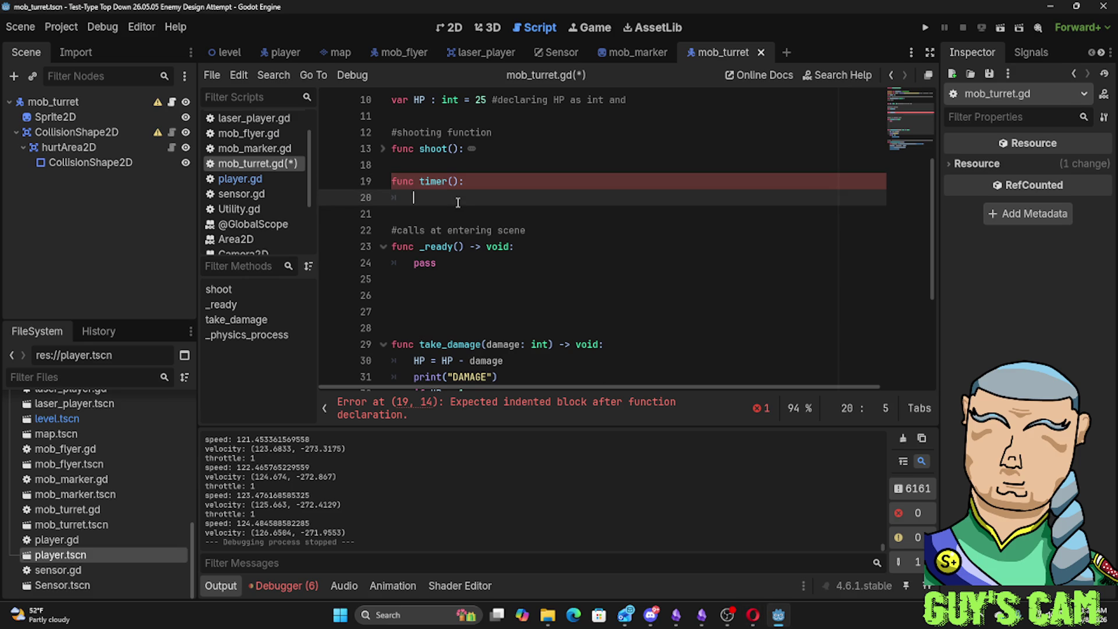
{"action": "type", "text": "print(\"Timer started.\") \tawait get_tree().create_timer(1.0).timeout \tprint(\"Timer ended.\")"}
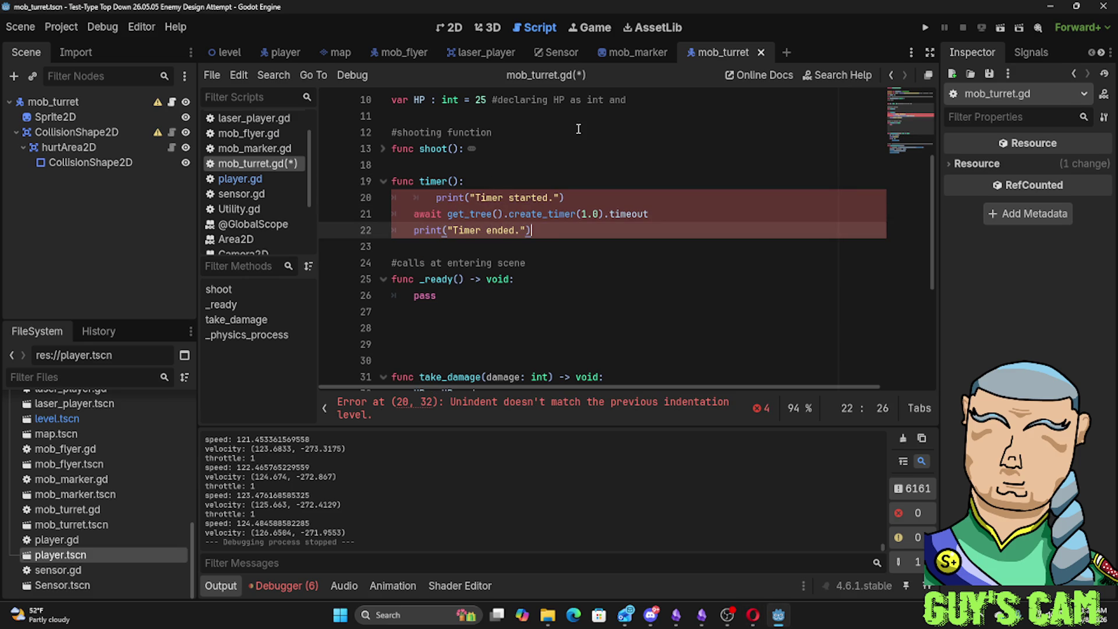
{"action": "left_click", "coordinate": [435, 198]}
{"action": "key", "text": "BackSpace"}
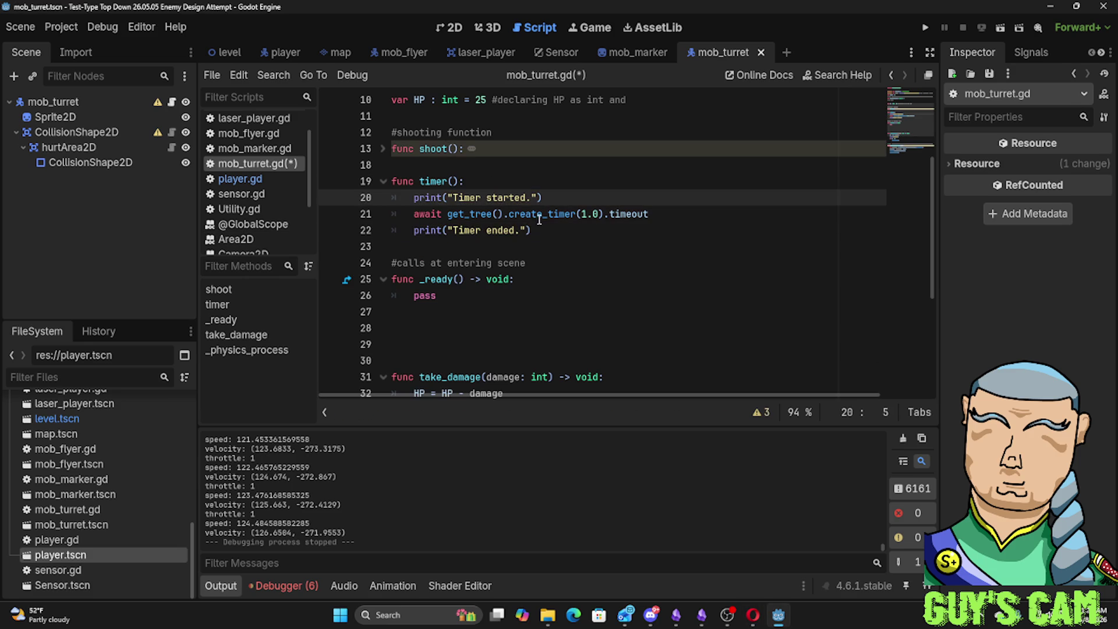
{"action": "left_click", "coordinate": [585, 215]}
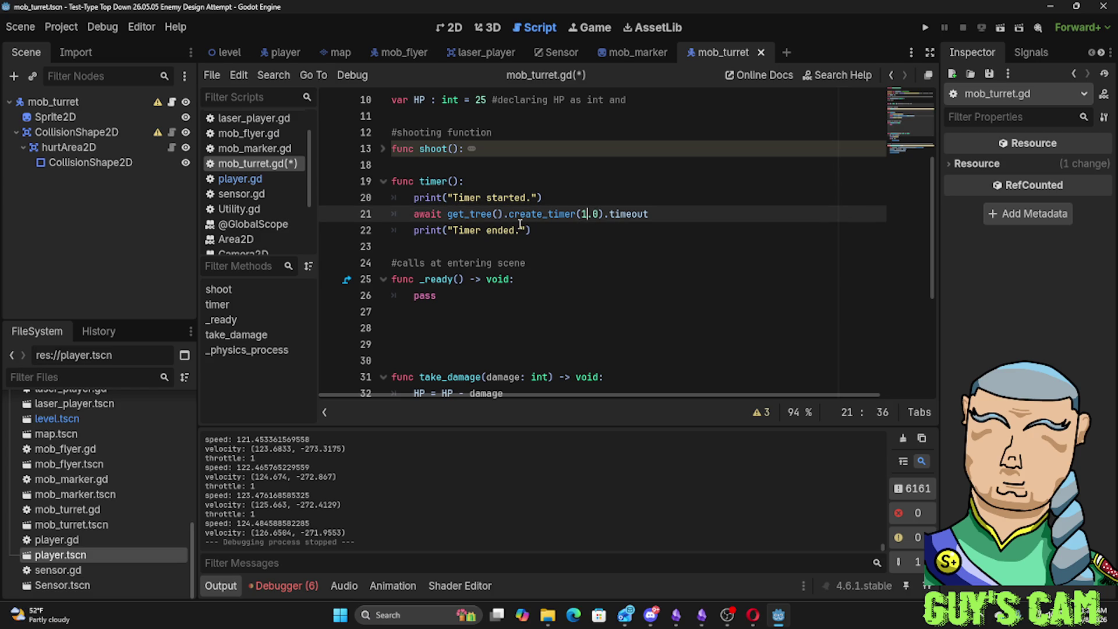
{"action": "left_click", "coordinate": [671, 216]}
{"action": "key", "text": "Return"}
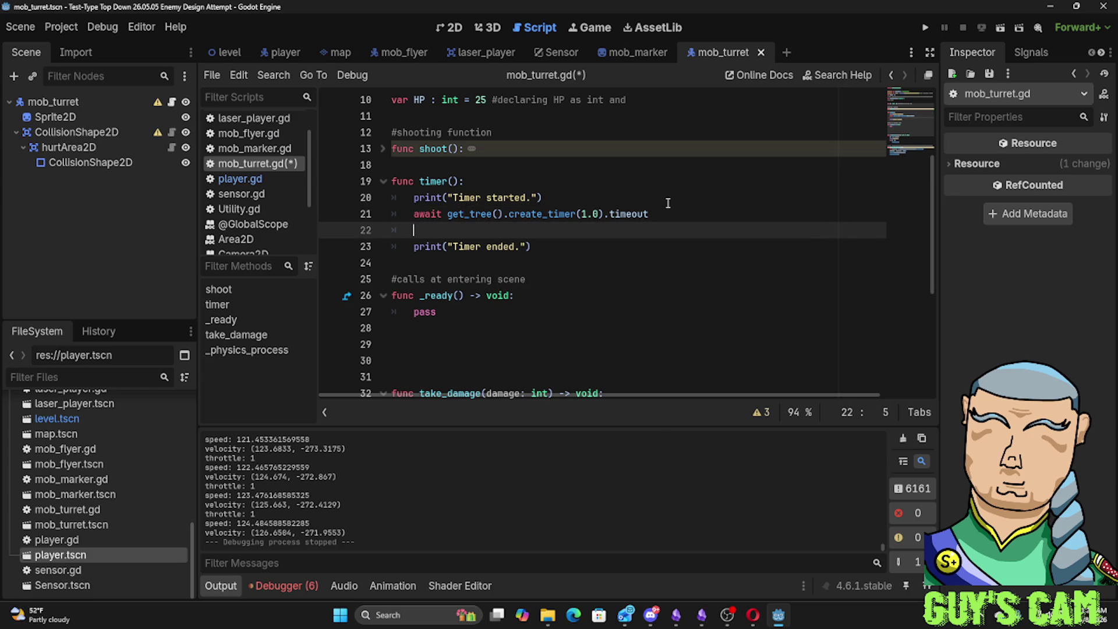
{"action": "type", "text": "shoot"}
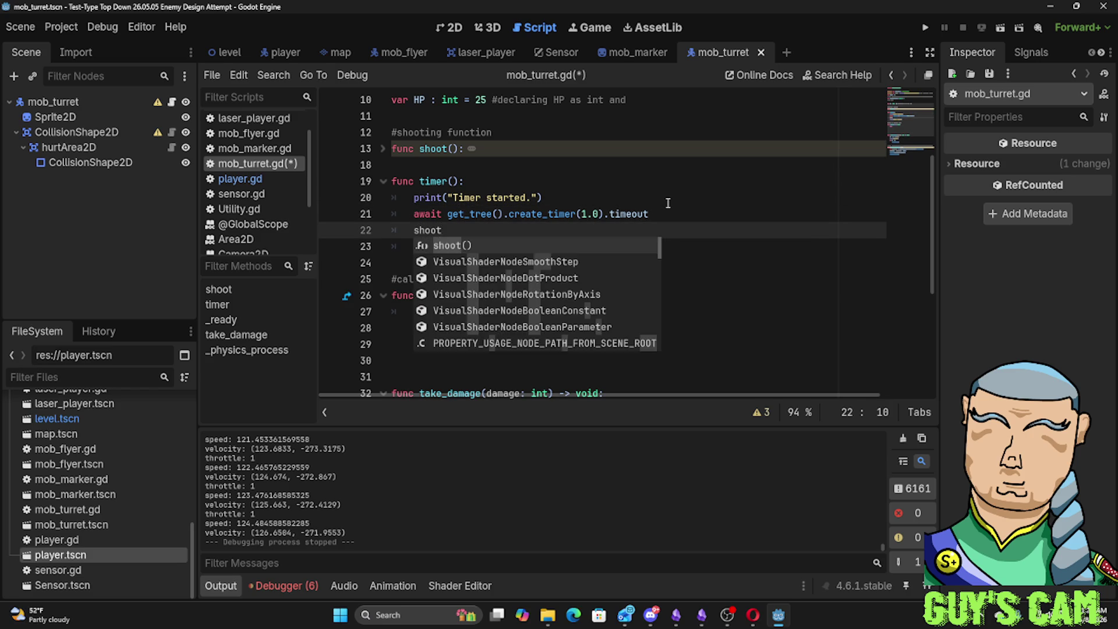
{"action": "type", "text": "("}
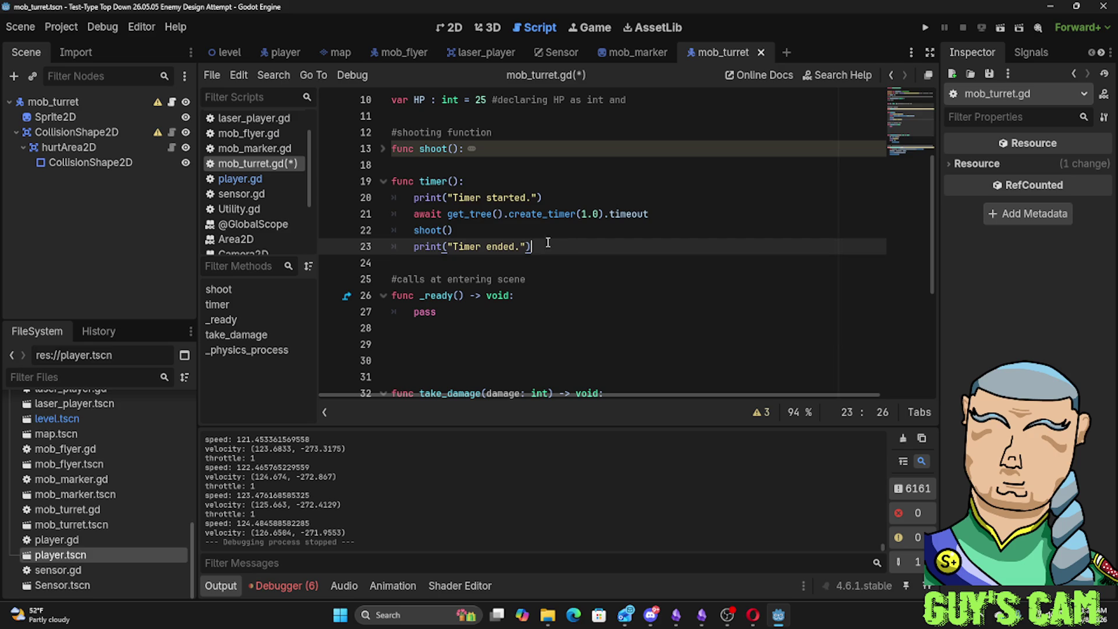
Add a timer() call as the first line of _physics_process and run the project with F5
{"action": "left_click_drag", "start_coordinate": [573, 250], "coordinate": [379, 188]}
{"action": "left_click", "coordinate": [499, 262]}
{"action": "scroll", "coordinate": [601, 310], "scroll_direction": "down", "scroll_amount": 4}
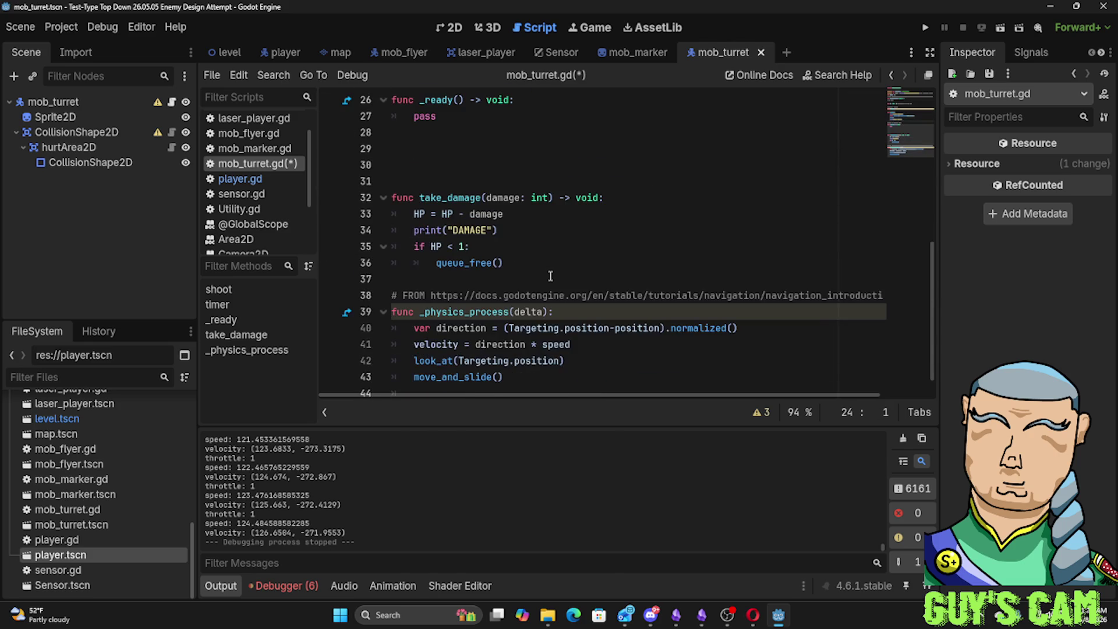
{"action": "scroll", "coordinate": [601, 310], "scroll_direction": "down", "scroll_amount": 1}
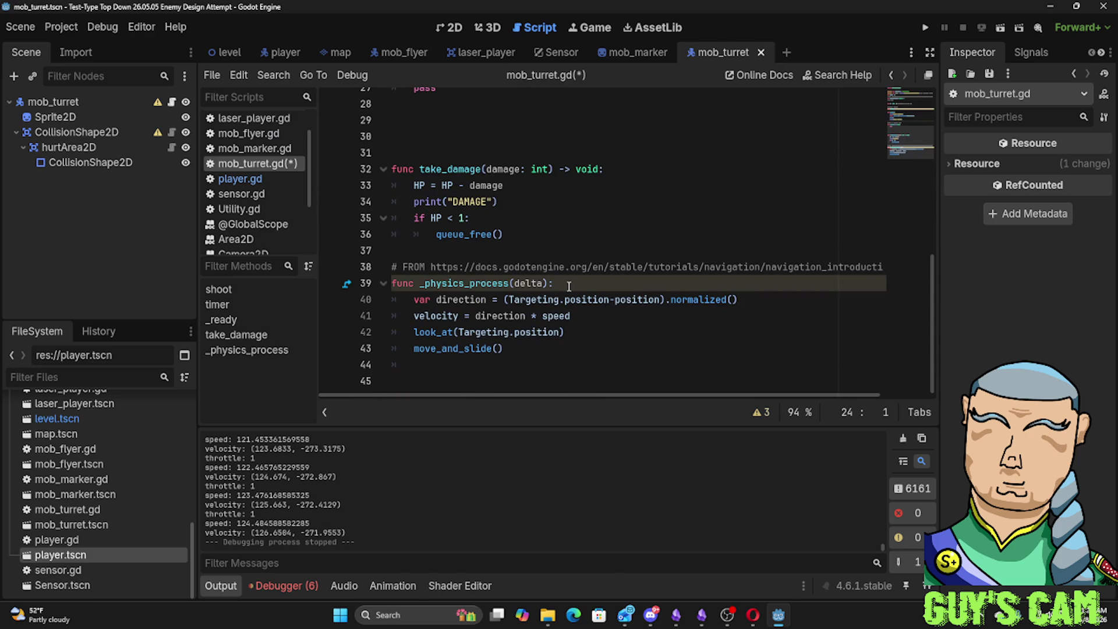
{"action": "left_click", "coordinate": [568, 286]}
{"action": "key", "text": "Return"}
{"action": "type", "text": "tim"}
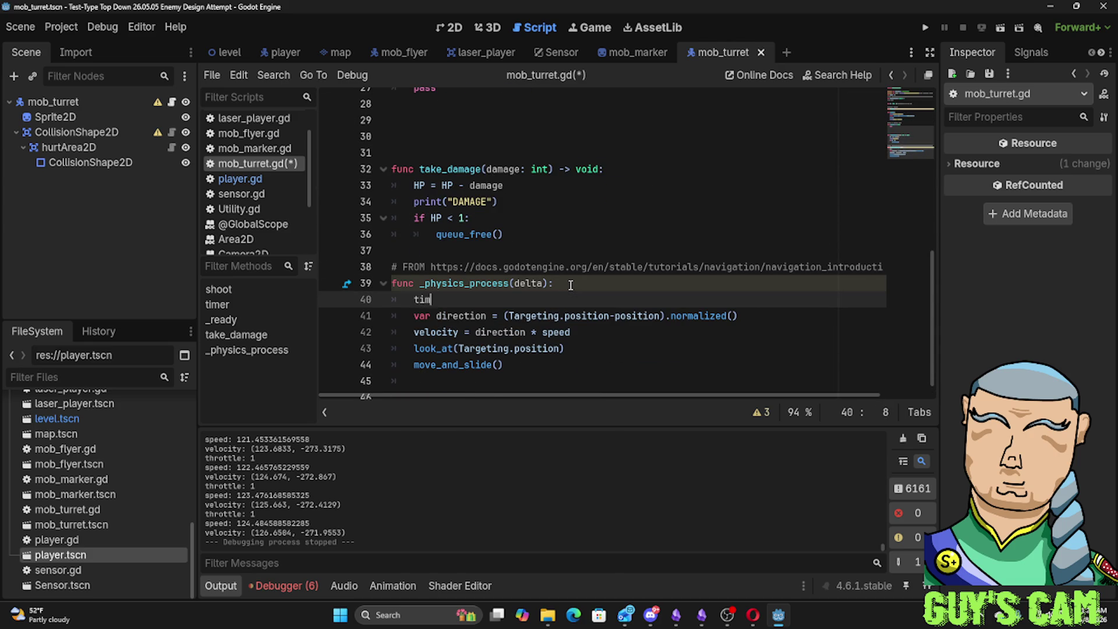
{"action": "type", "text": "er"}
{"action": "key", "text": "Return"}
{"action": "scroll", "coordinate": [570, 285], "scroll_direction": "up", "scroll_amount": 3}
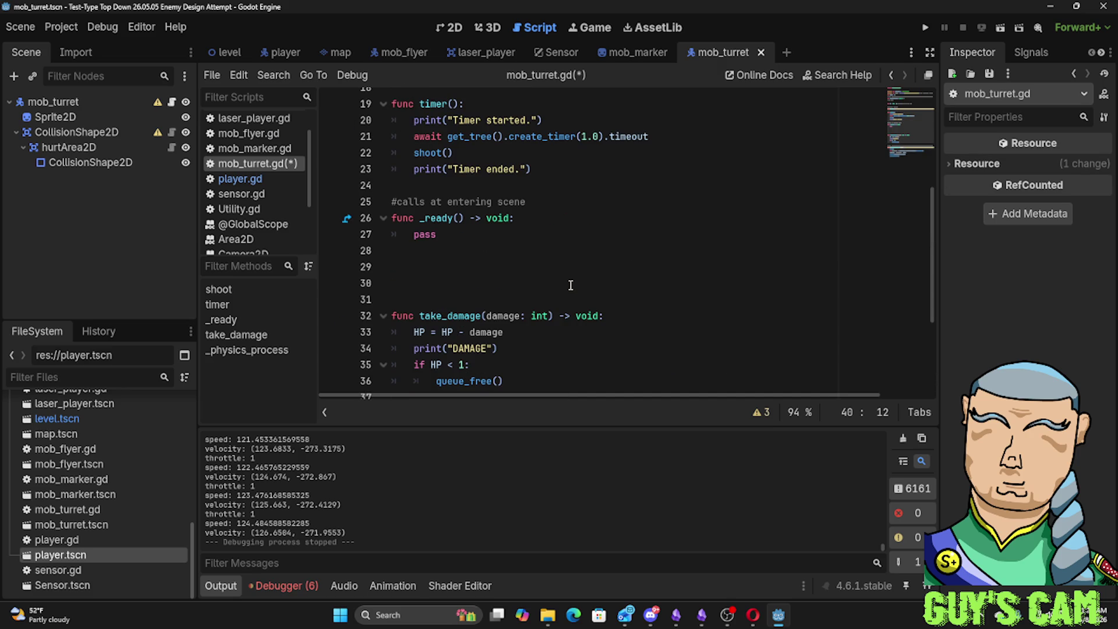
{"action": "key", "text": "F5"}
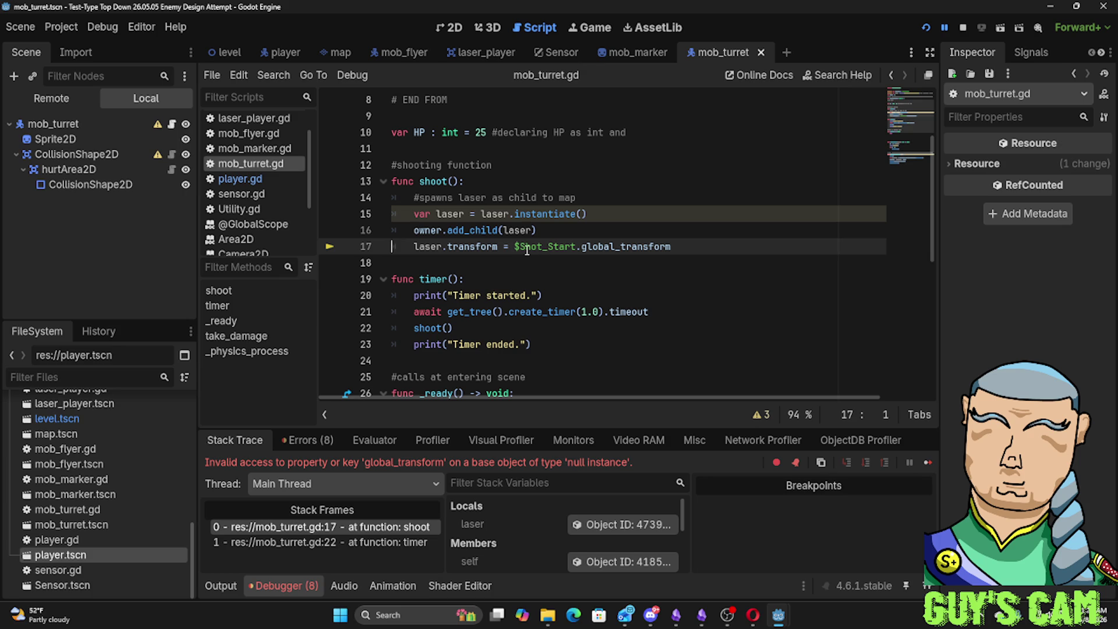
Replace $Shot_Start on line 17 with the turret's own $"." node reference and rerun the game
{"action": "left_click", "coordinate": [522, 247]}
{"action": "left_click_drag", "start_coordinate": [522, 248], "coordinate": [578, 247]}
{"action": "scroll", "coordinate": [246, 197], "scroll_direction": "up", "scroll_amount": 1}
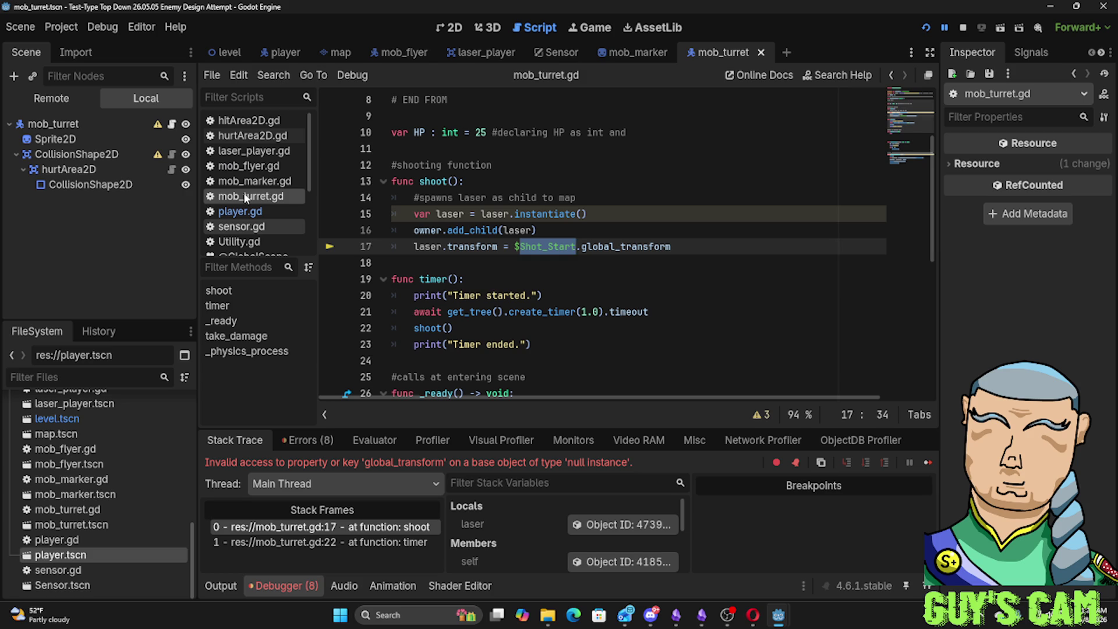
{"action": "mouse_move", "coordinate": [52, 124]}
{"action": "left_mouse_down"}
{"action": "mouse_move", "coordinate": [528, 254]}
{"action": "mouse_move", "coordinate": [516, 250]}
{"action": "mouse_move", "coordinate": [603, 248]}
{"action": "left_mouse_up"}
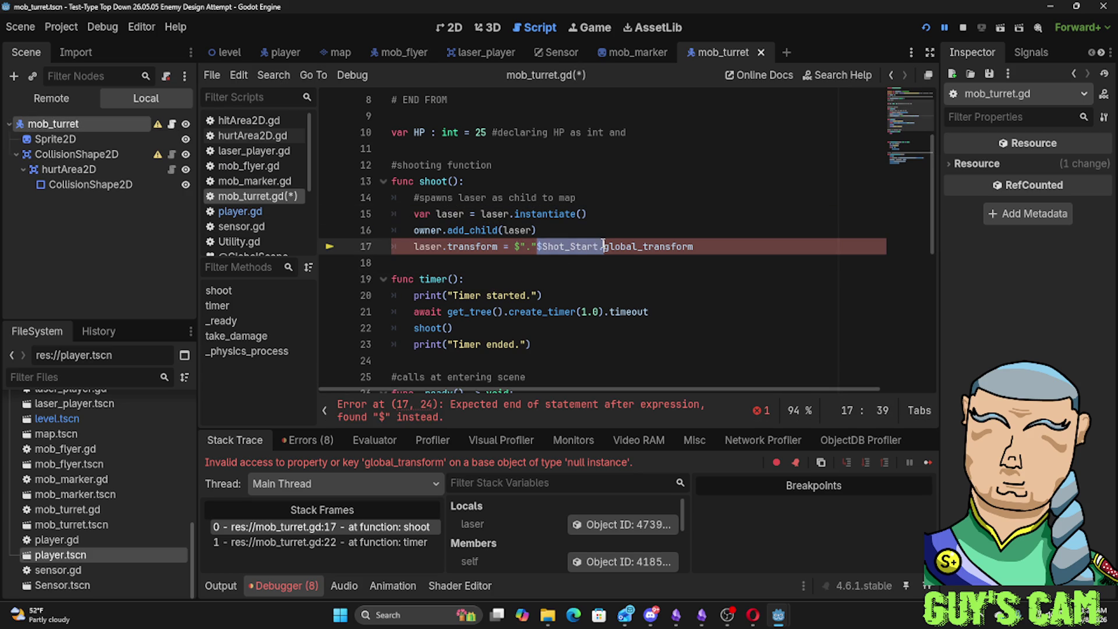
{"action": "key", "text": "BackSpace"}
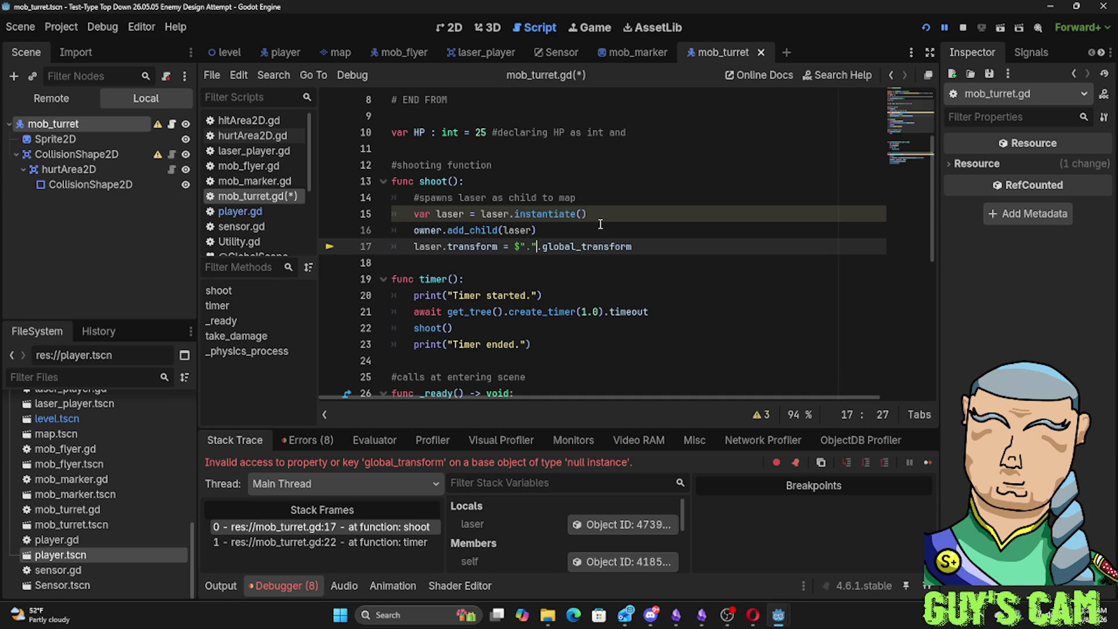
{"action": "key", "text": "F5"}
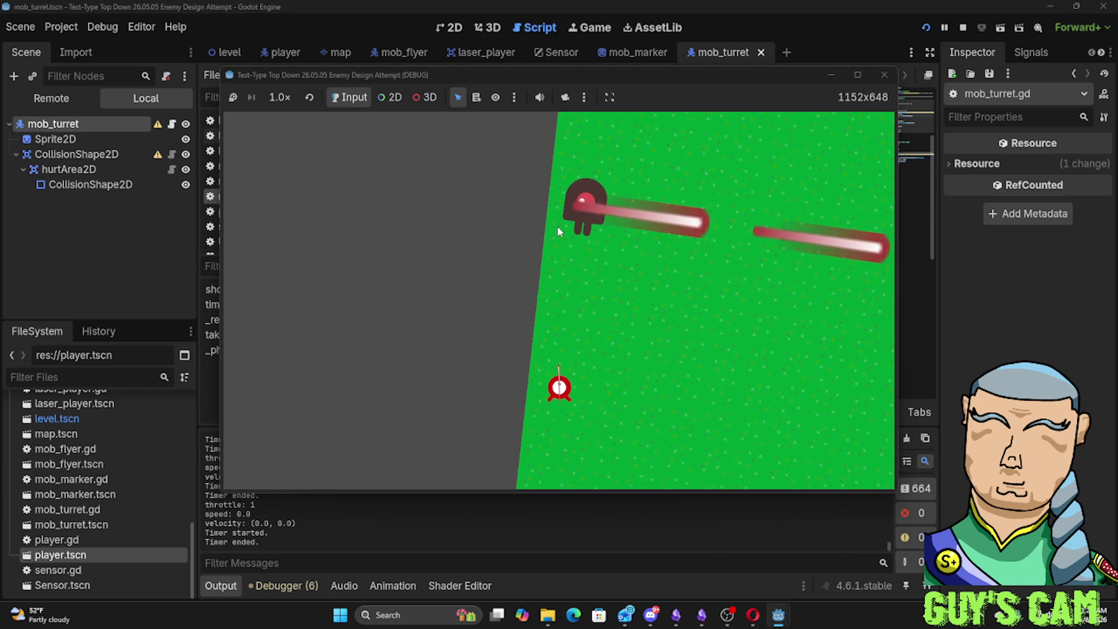
Steer the player around with WASD, then close the game window to stop the run
{"action": "key", "text": "w"}
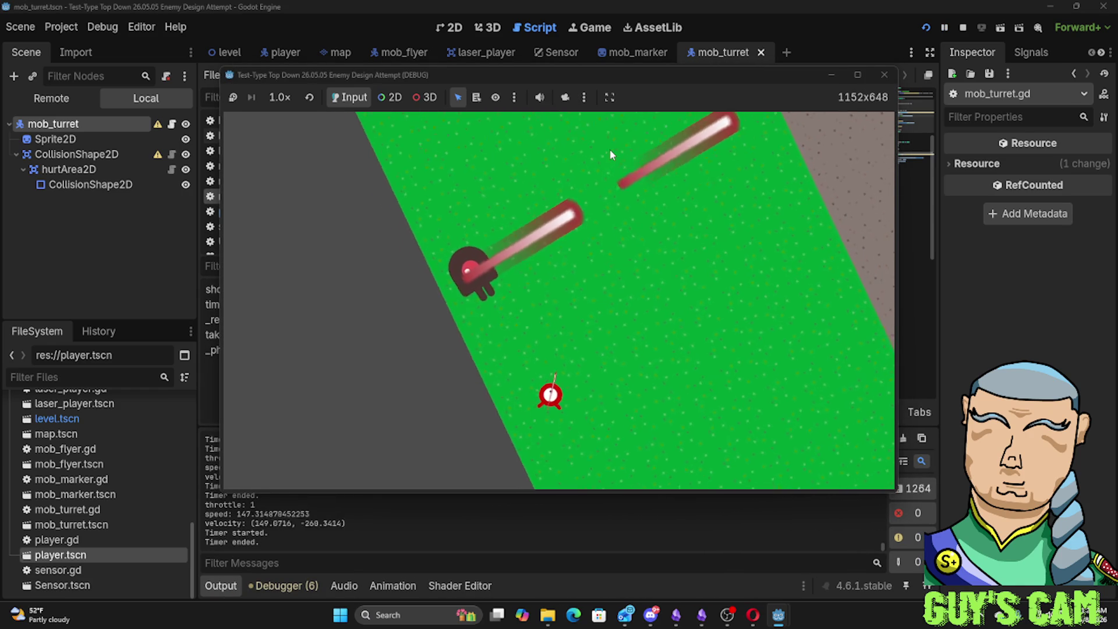
{"action": "key", "text": "a"}
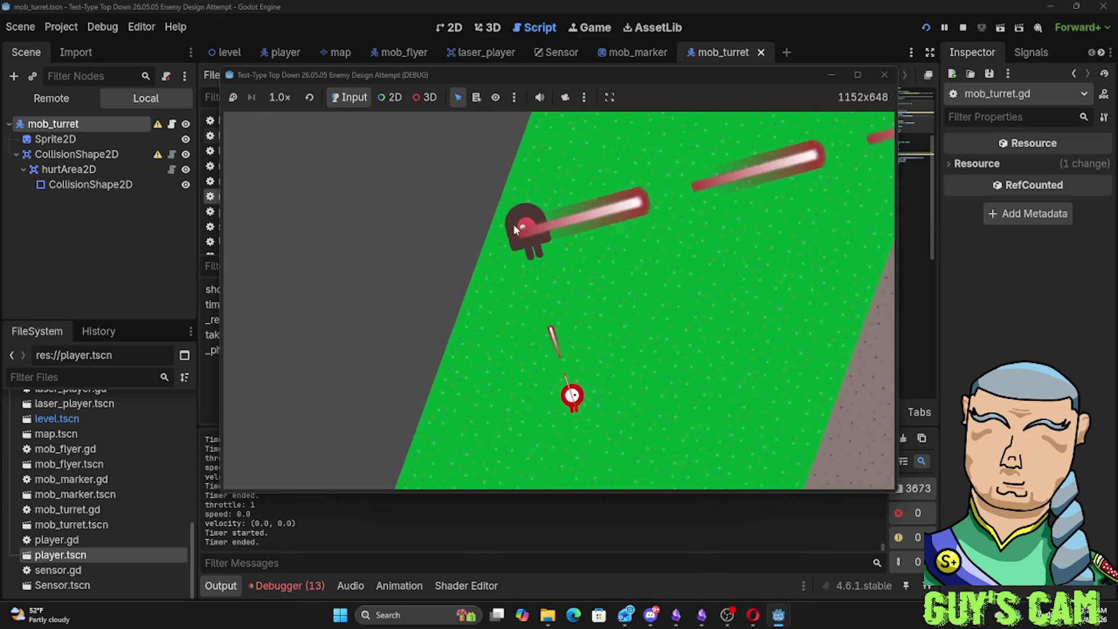
{"action": "left_click", "coordinate": [884, 77]}
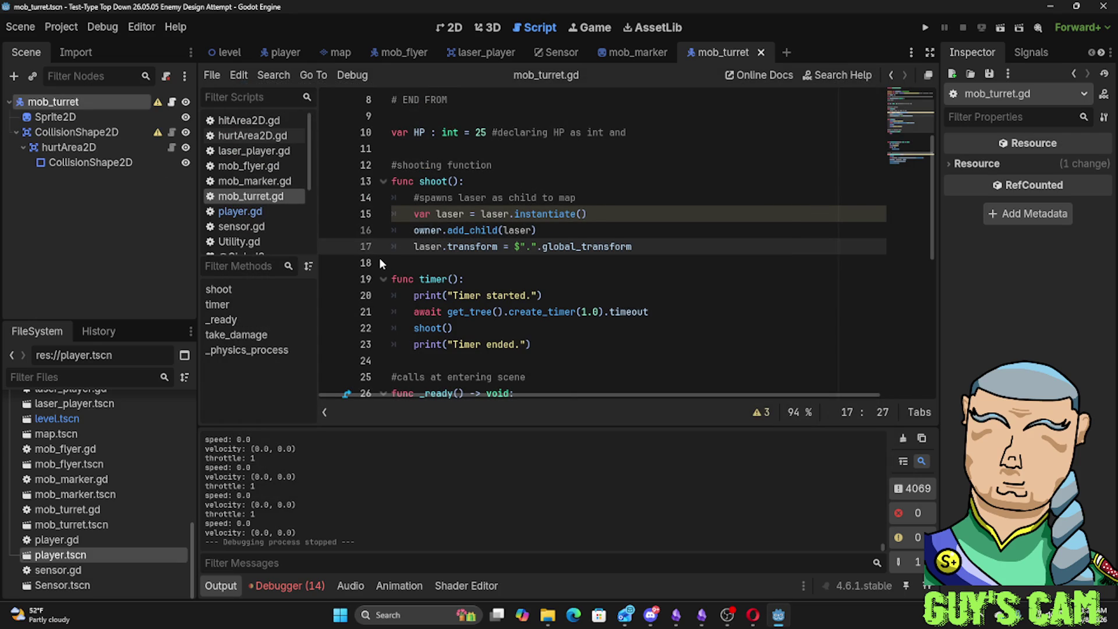
Change create_timer(1.0) on line 21 to wait 10 seconds before shoot()
{"action": "left_click", "coordinate": [587, 312]}
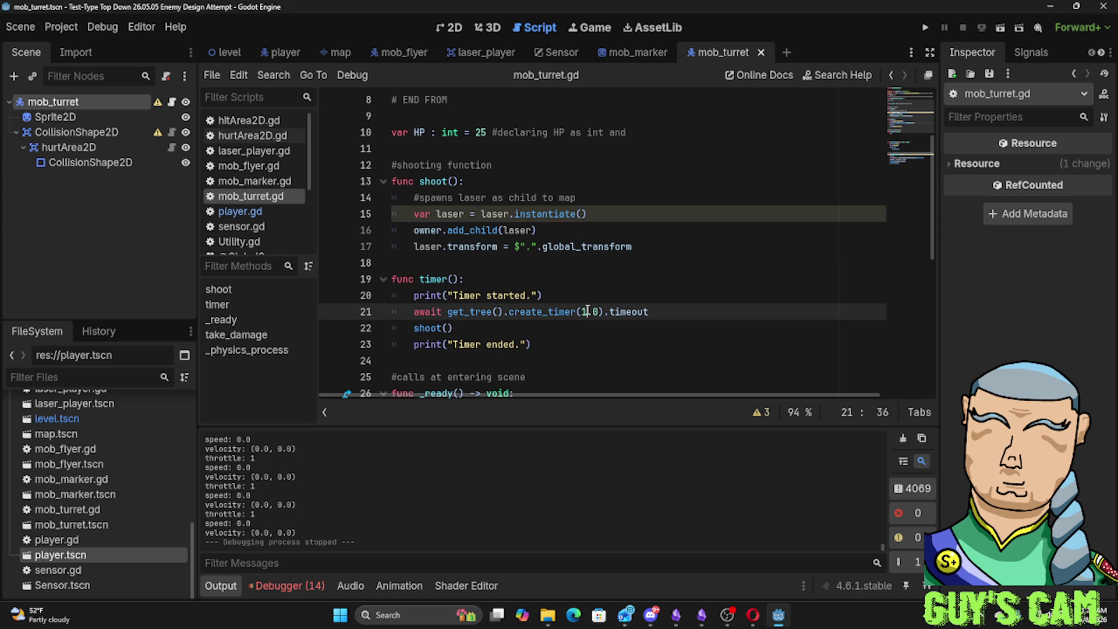
{"action": "key", "text": "BackSpace"}
{"action": "type", "text": "10"}
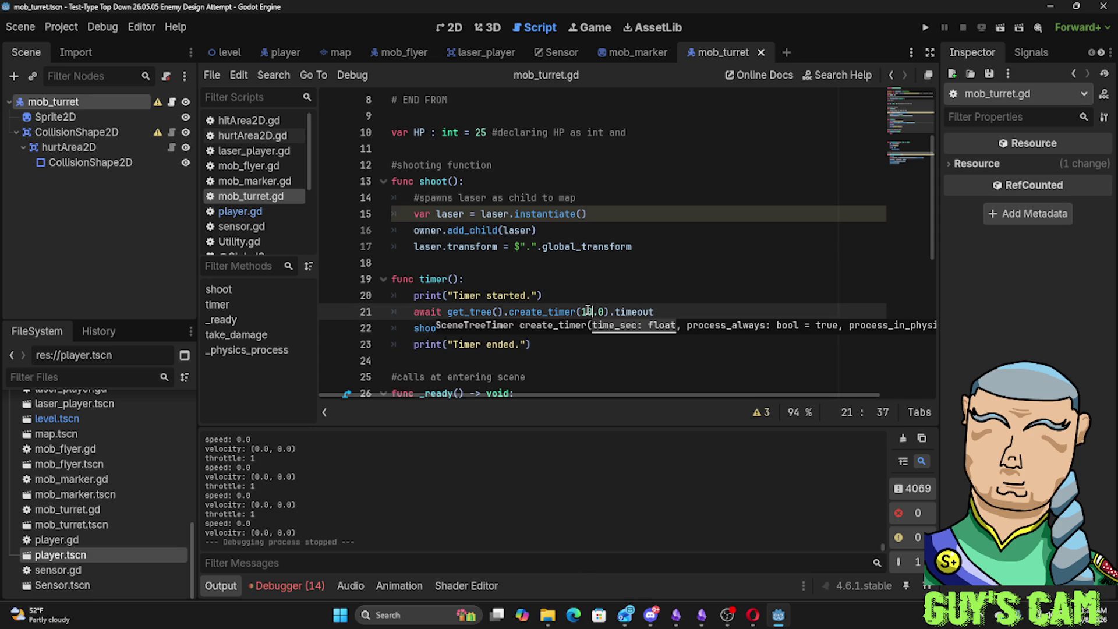
{"action": "left_click", "coordinate": [581, 361]}
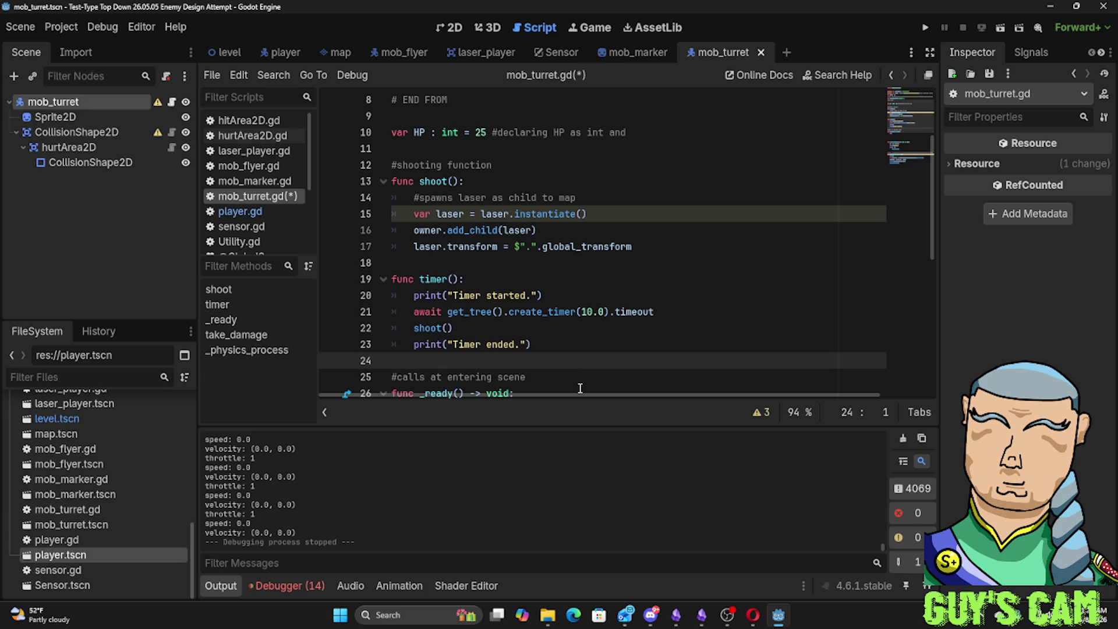
{"action": "scroll", "coordinate": [579, 388], "scroll_direction": "down", "scroll_amount": 3}
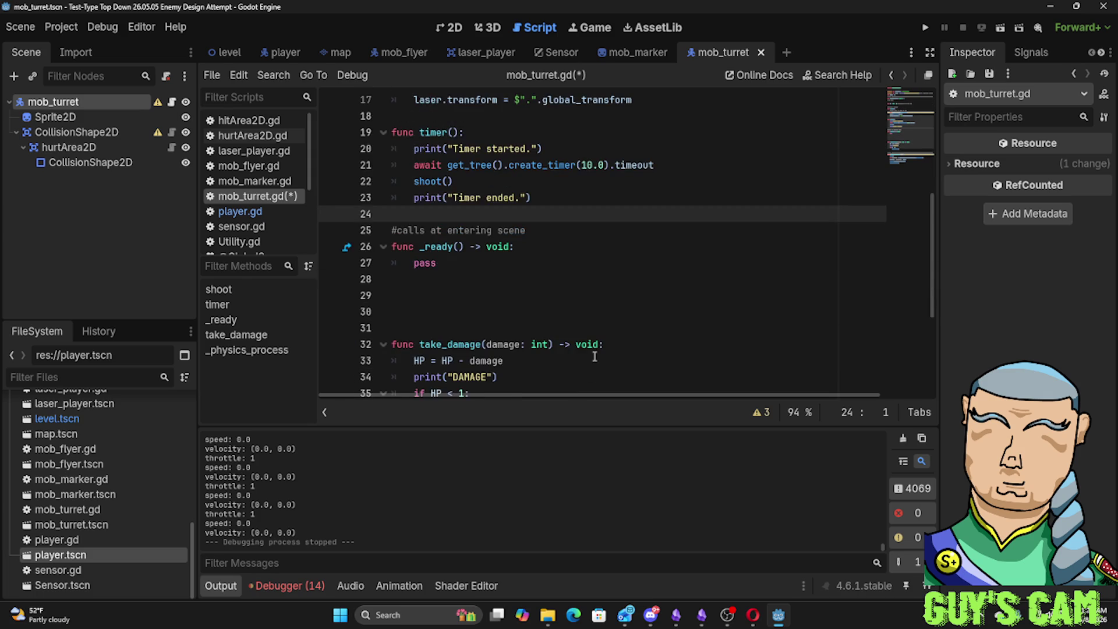
{"action": "scroll", "coordinate": [594, 355], "scroll_direction": "down", "scroll_amount": 3}
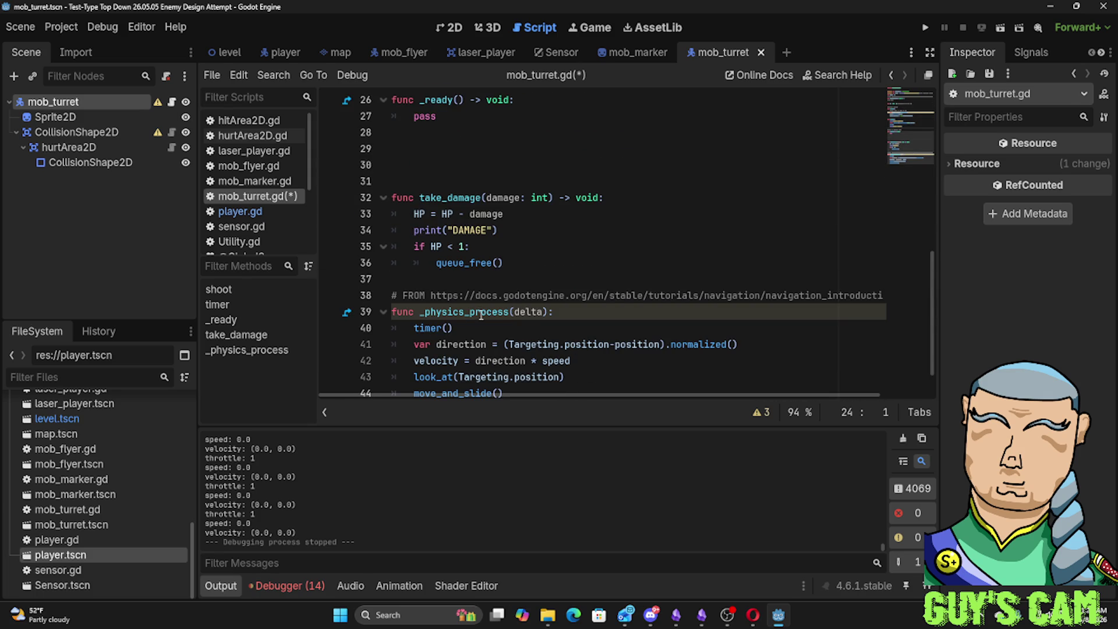
{"action": "scroll", "coordinate": [484, 308], "scroll_direction": "up", "scroll_amount": 5}
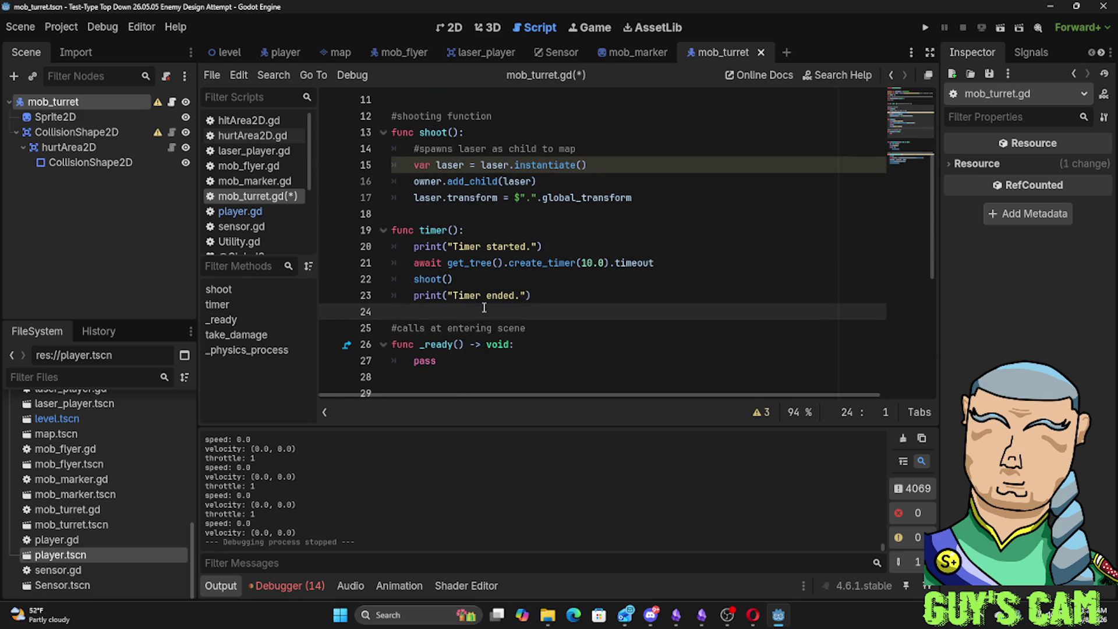
{"action": "scroll", "coordinate": [482, 307], "scroll_direction": "down", "scroll_amount": 4}
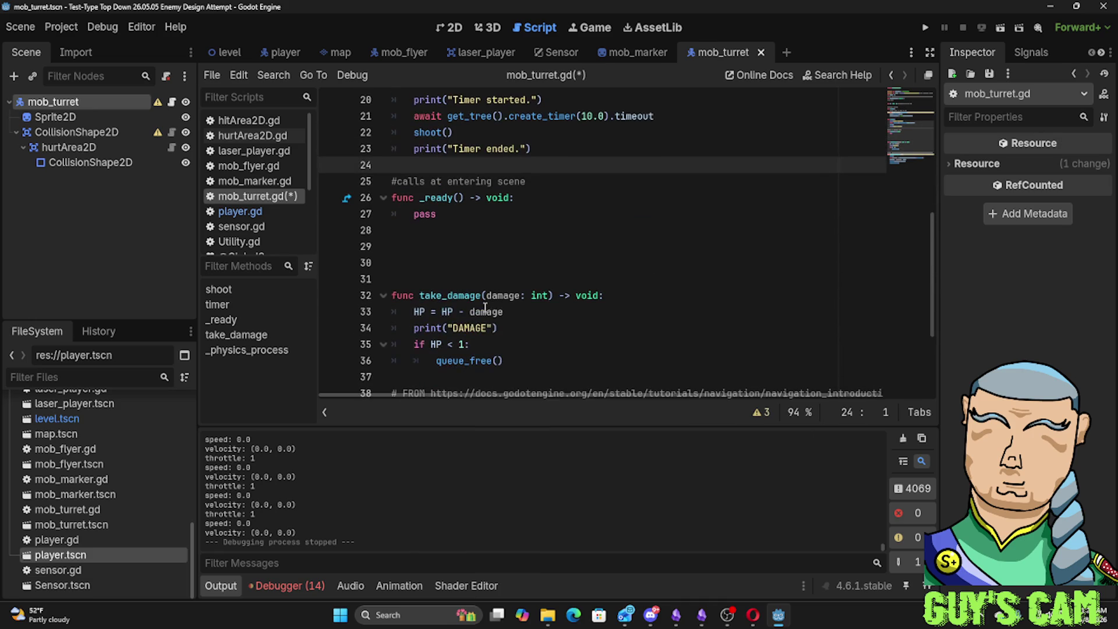
{"action": "scroll", "coordinate": [484, 307], "scroll_direction": "down", "scroll_amount": 2}
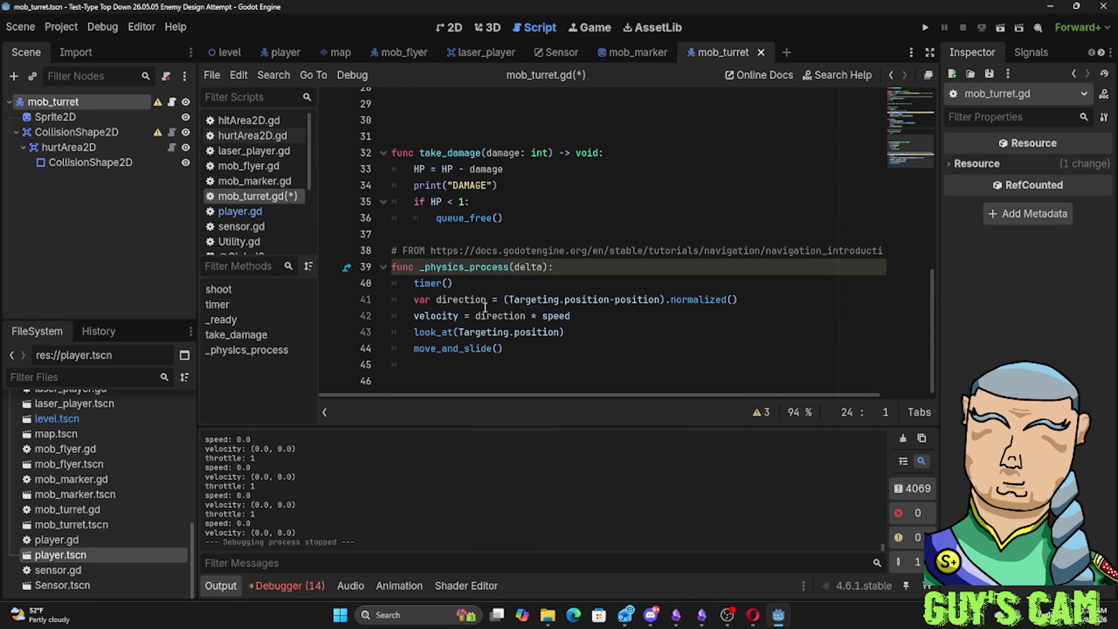
{"action": "scroll", "coordinate": [483, 307], "scroll_direction": "up", "scroll_amount": 3}
{"action": "scroll", "coordinate": [483, 308], "scroll_direction": "up", "scroll_amount": 2}
{"action": "scroll", "coordinate": [484, 308], "scroll_direction": "up", "scroll_amount": 1}
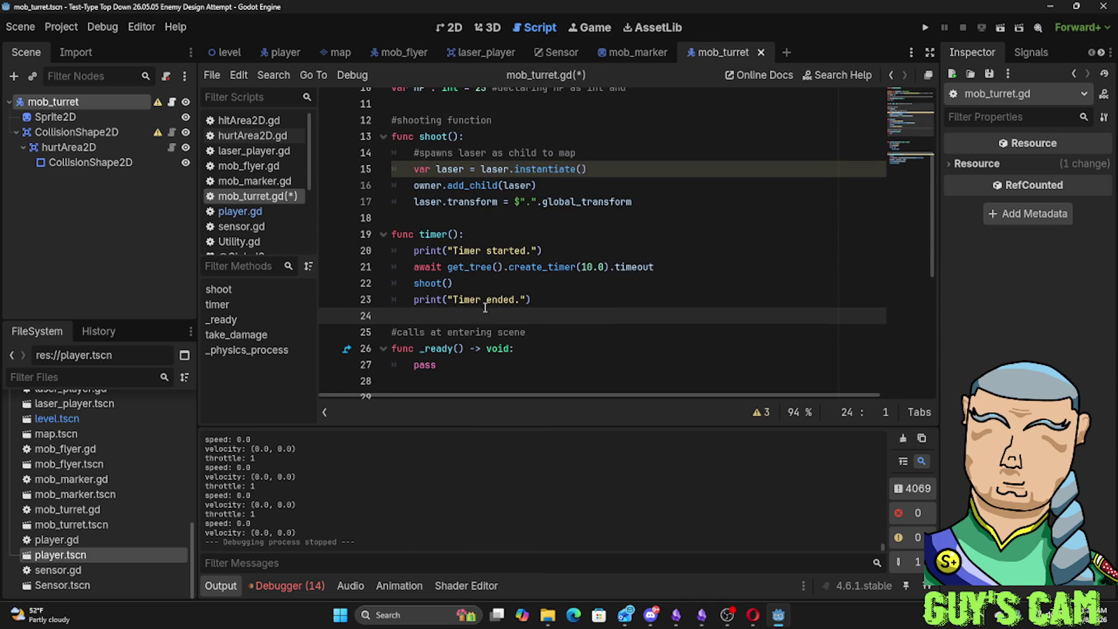
Run the project with F5, move the player, then close the debug game window
{"action": "key", "text": "F5"}
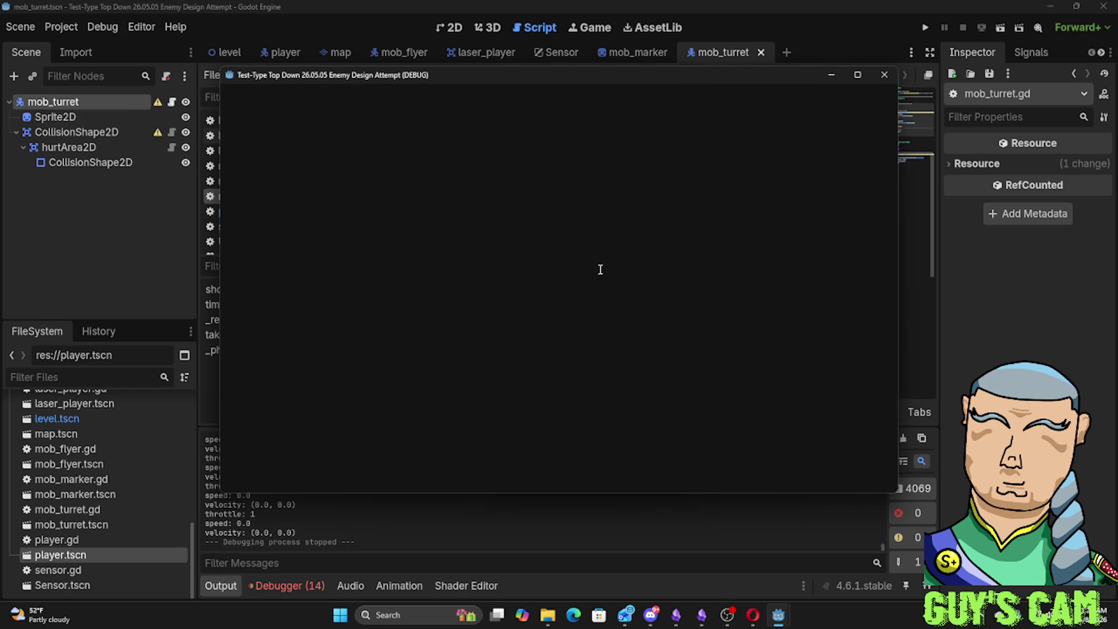
{"action": "key", "text": "w"}
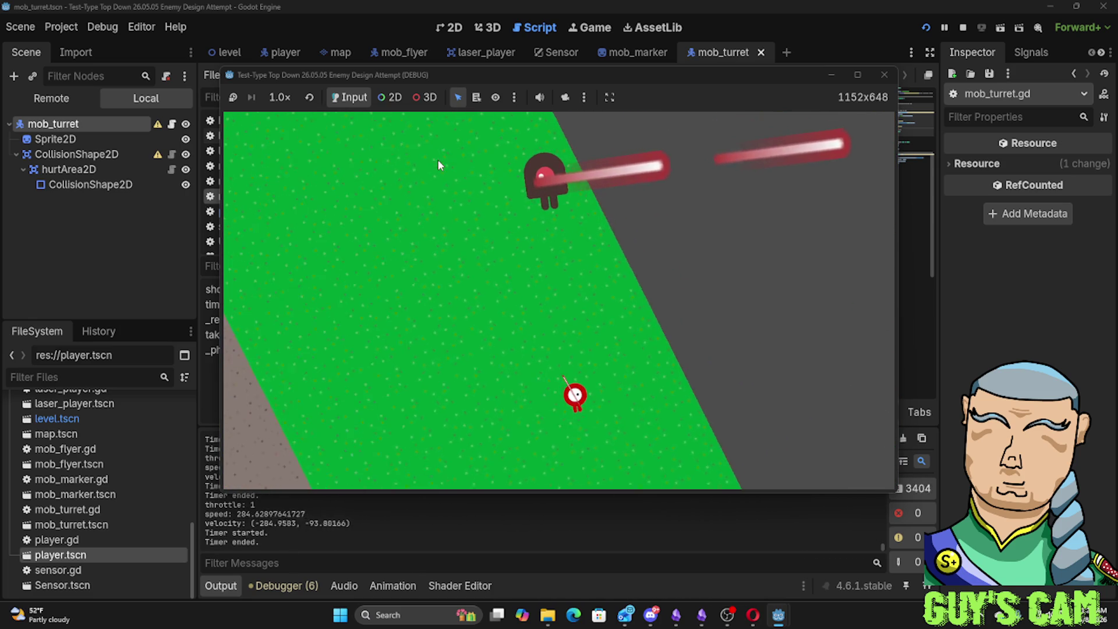
{"action": "left_click", "coordinate": [885, 75]}
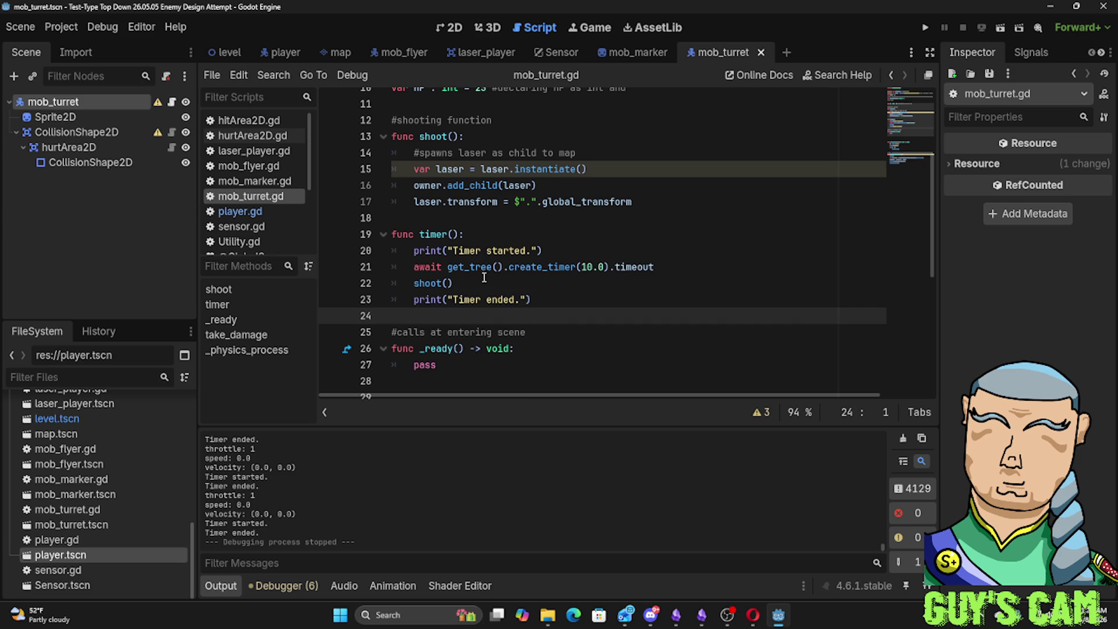
{"action": "scroll", "coordinate": [483, 282], "scroll_direction": "up", "scroll_amount": 3}
{"action": "scroll", "coordinate": [482, 281], "scroll_direction": "up", "scroll_amount": 1}
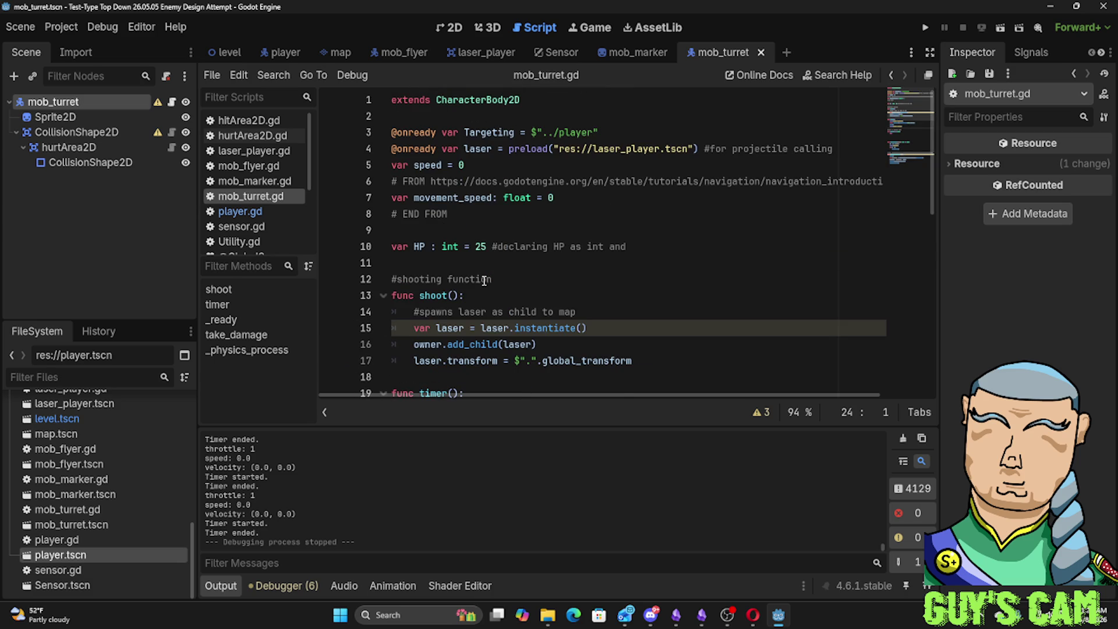
Add a new line 5 declaring var shot_clock = 0 above var speed
{"action": "left_click", "coordinate": [832, 150]}
{"action": "left_click", "coordinate": [393, 166]}
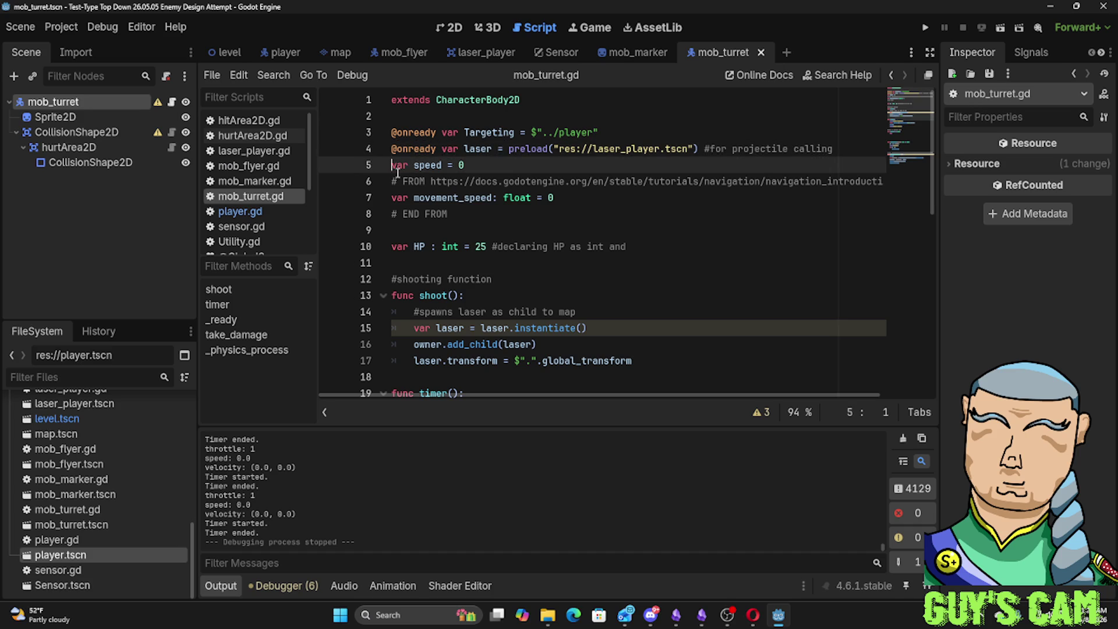
{"action": "key", "text": "Return"}
{"action": "key", "text": "Up"}
{"action": "type", "text": "var "}
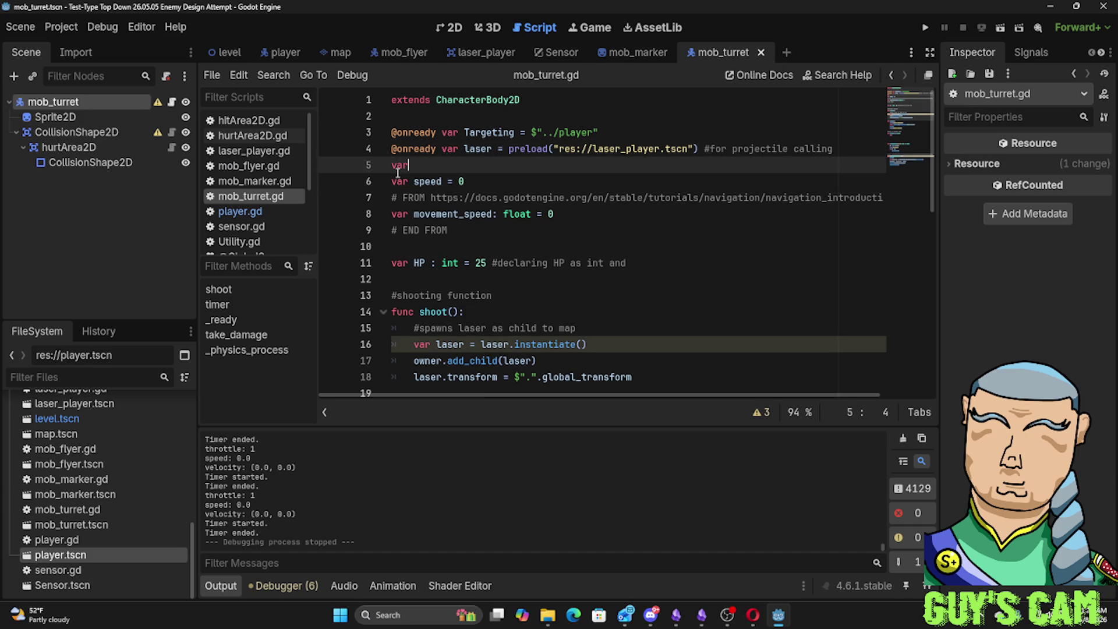
{"action": "type", "text": "sh"}
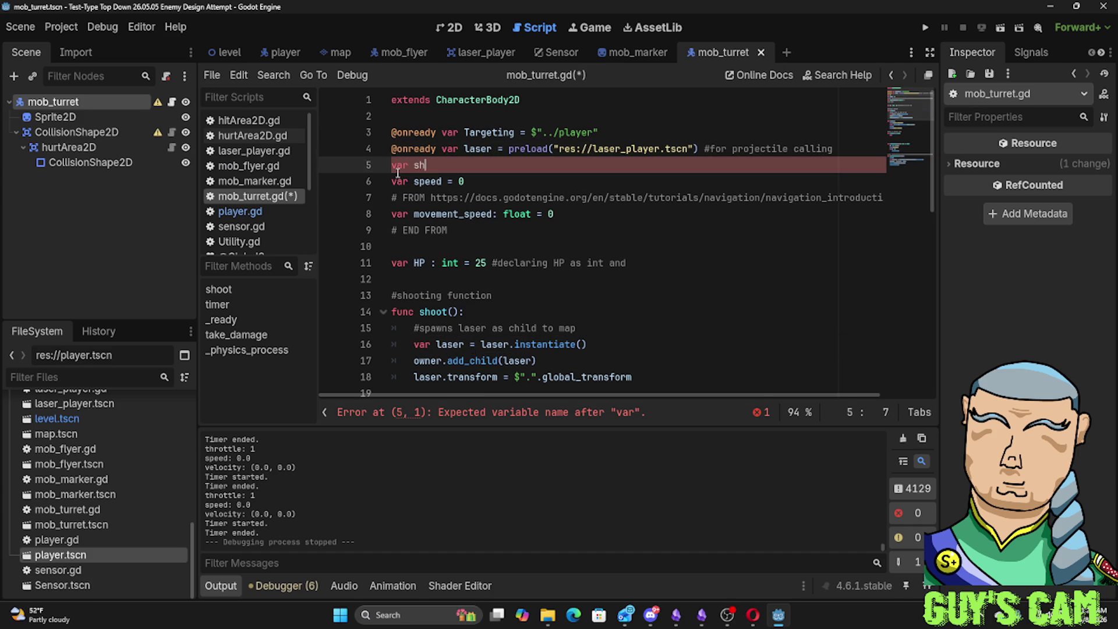
{"action": "type", "text": "oot ="}
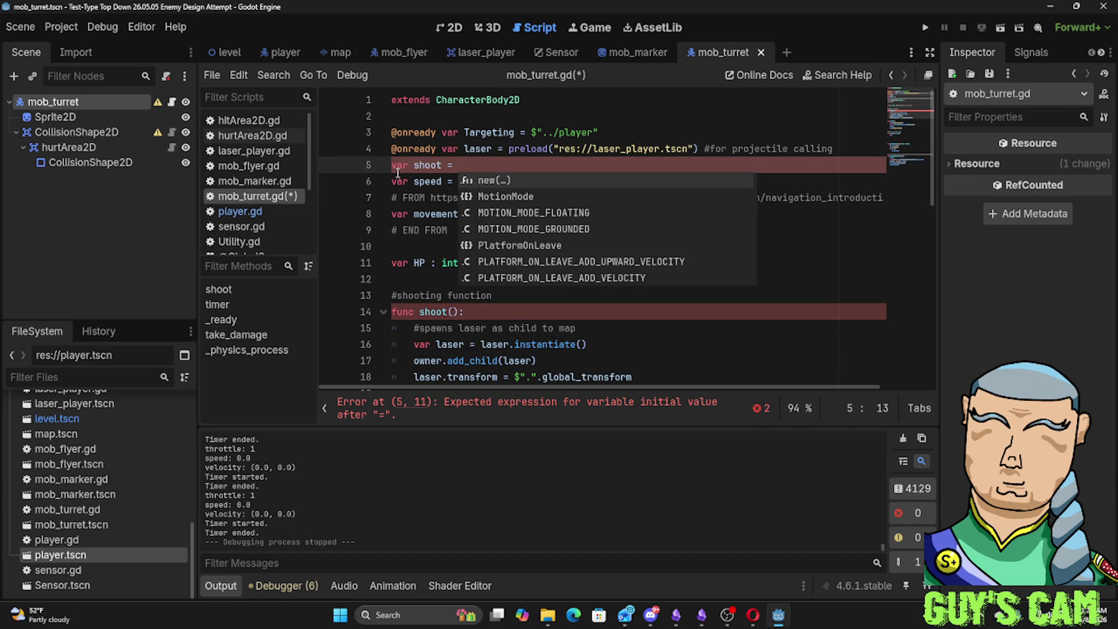
{"action": "key", "text": "BackSpace"}
{"action": "key", "text": "BackSpace"}
{"action": "key", "text": "BackSpace"}
{"action": "key", "text": "BackSpace"}
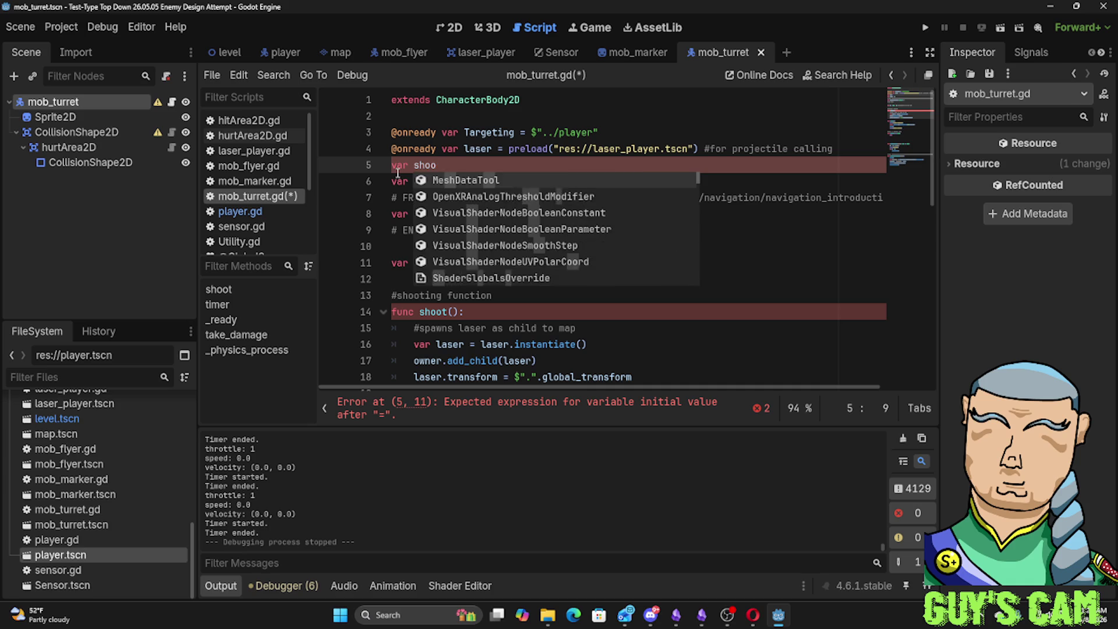
{"action": "key", "text": "BackSpace"}
{"action": "key", "text": "BackSpace"}
{"action": "key", "text": "BackSpace"}
{"action": "key", "text": "BackSpace"}
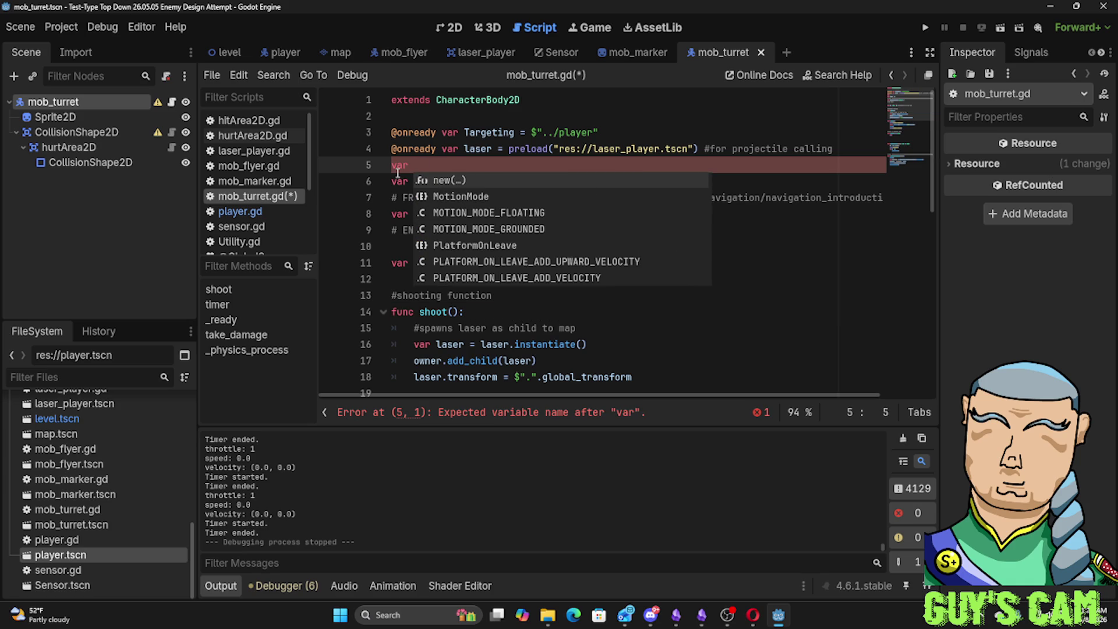
{"action": "type", "text": "sh"}
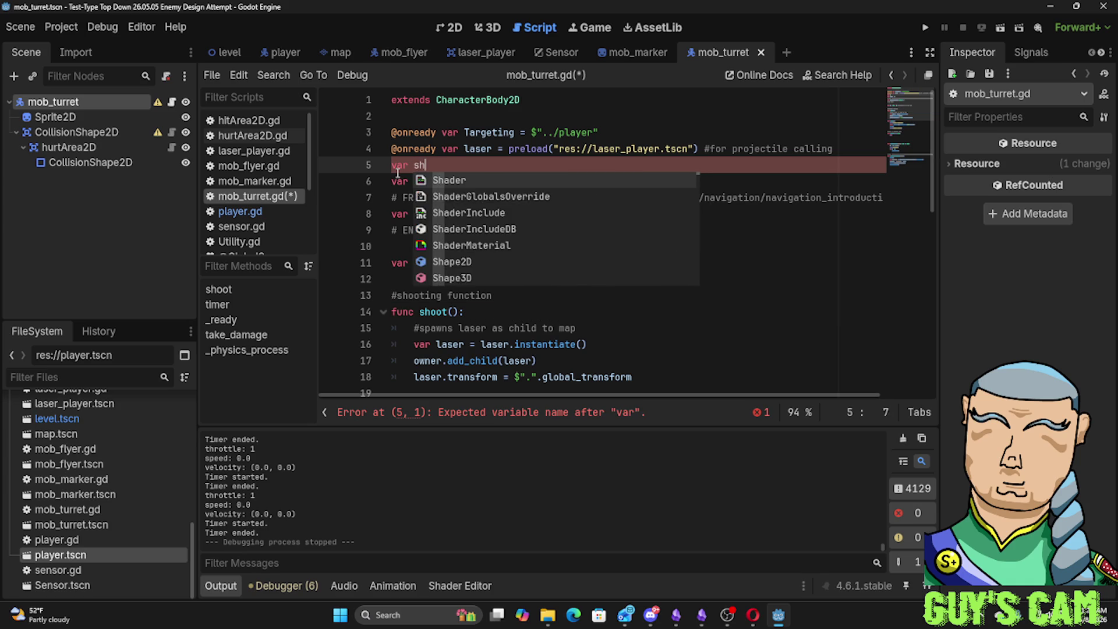
{"action": "type", "text": "ot_clock "}
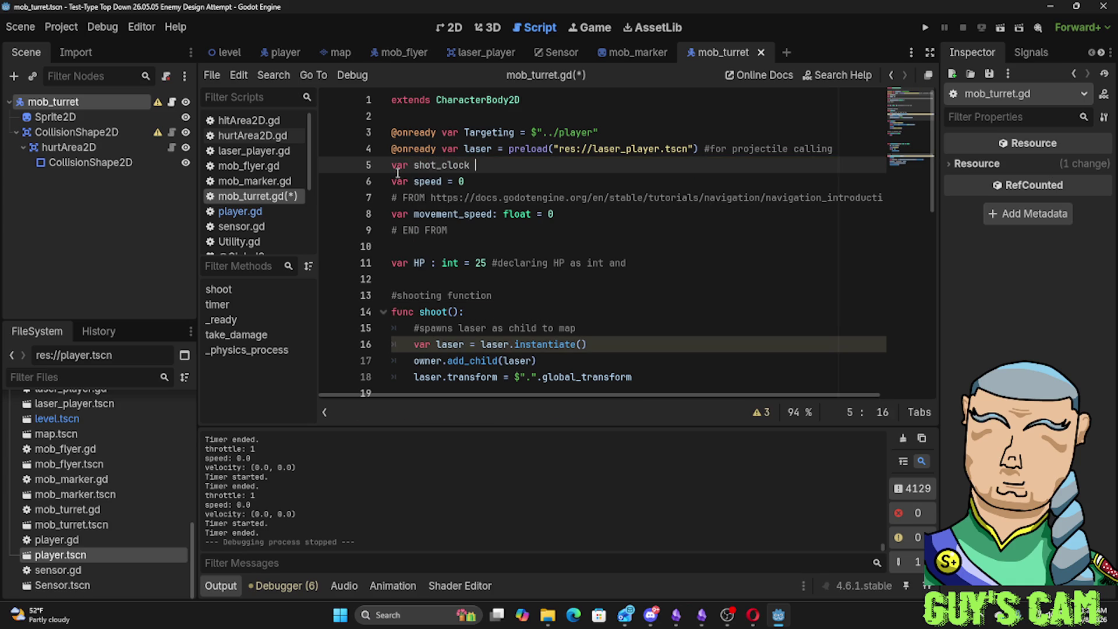
{"action": "type", "text": "= "}
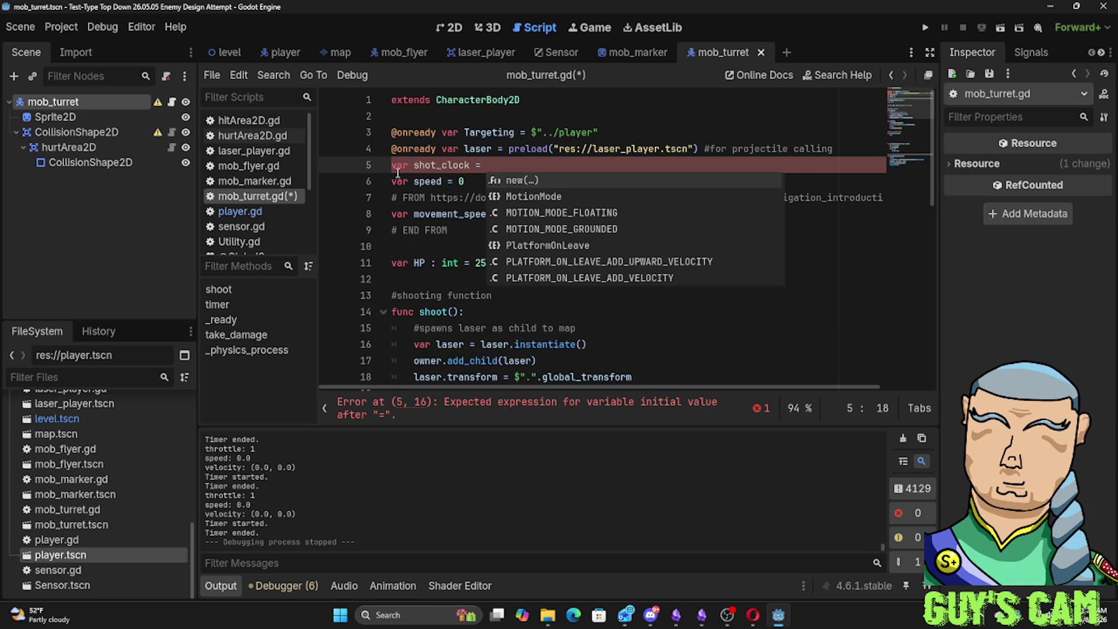
{"action": "type", "text": "0"}
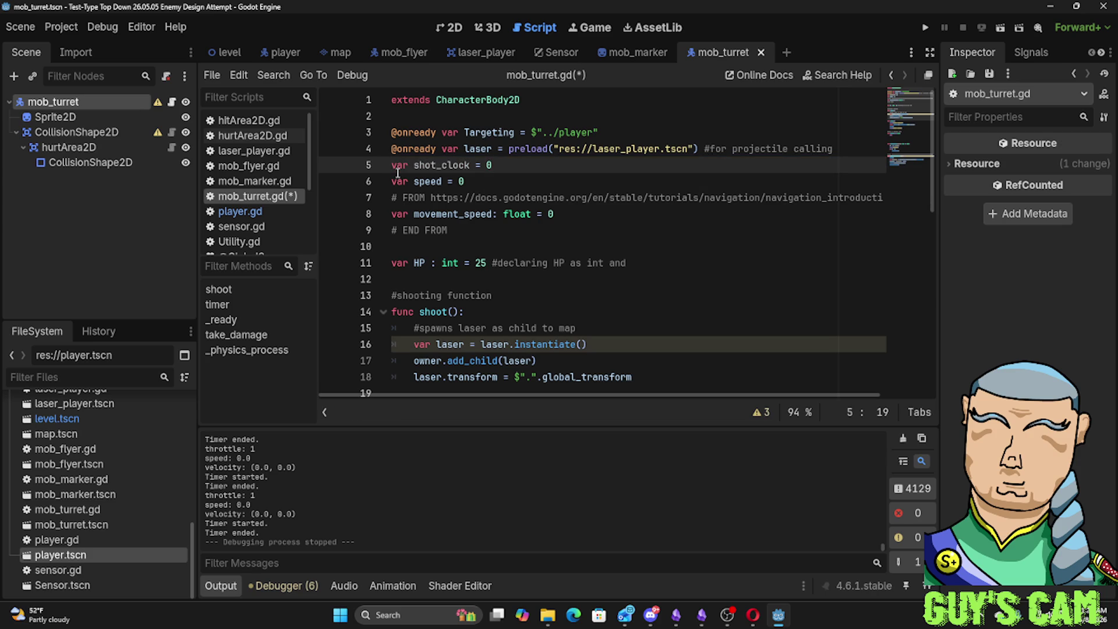
{"action": "scroll", "coordinate": [420, 227], "scroll_direction": "down", "scroll_amount": 1}
{"action": "scroll", "coordinate": [446, 288], "scroll_direction": "down", "scroll_amount": 1}
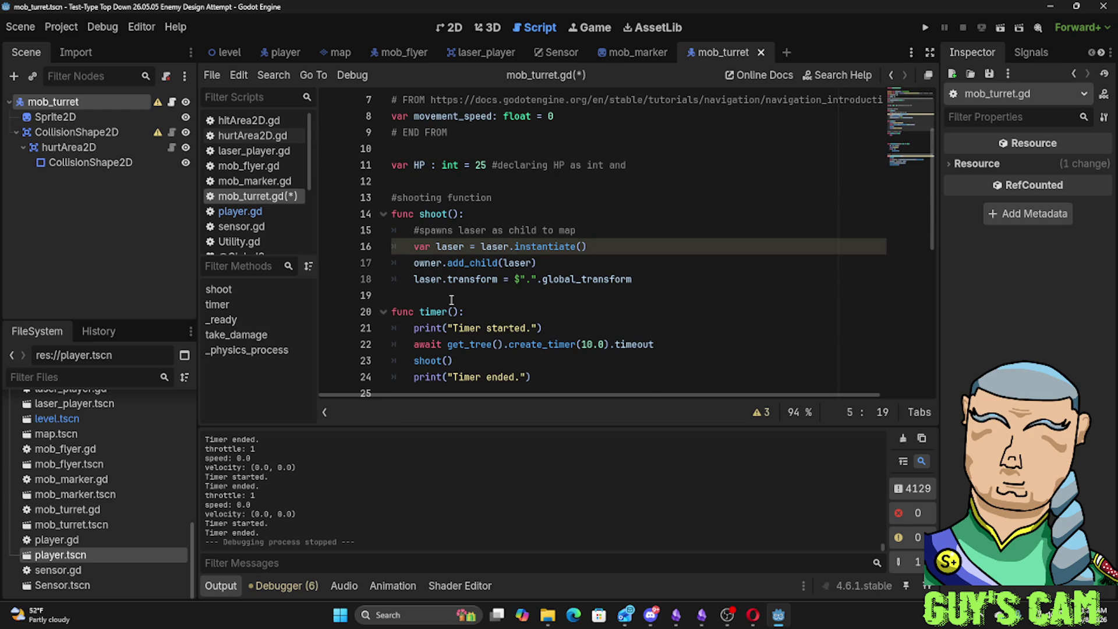
{"action": "scroll", "coordinate": [451, 300], "scroll_direction": "up", "scroll_amount": 1}
{"action": "scroll", "coordinate": [451, 300], "scroll_direction": "up", "scroll_amount": 2}
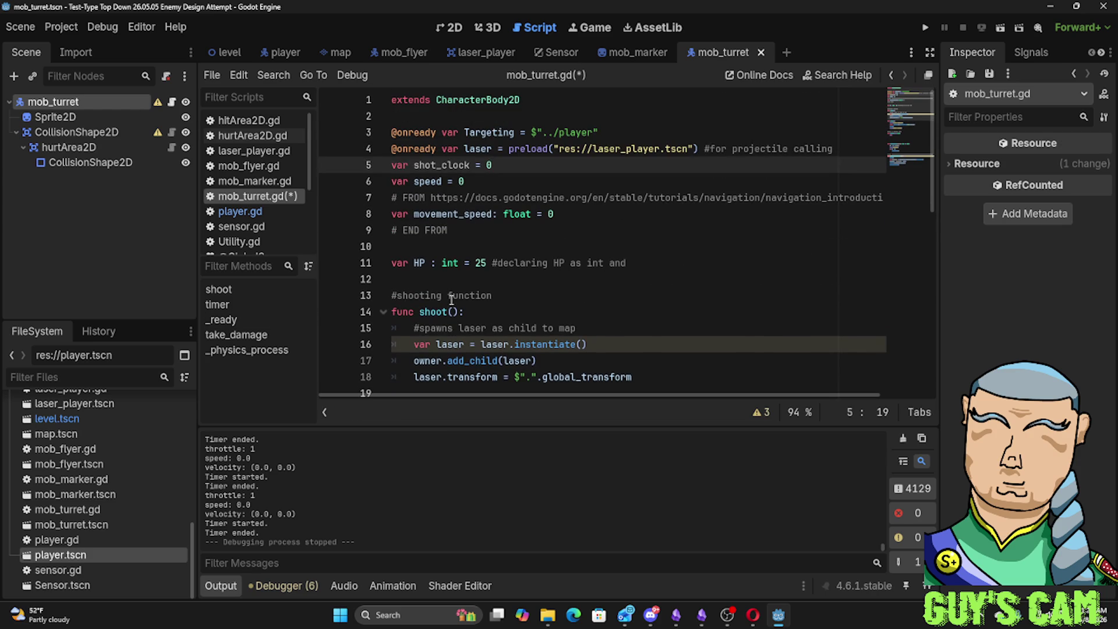
{"action": "scroll", "coordinate": [451, 300], "scroll_direction": "down", "scroll_amount": 3}
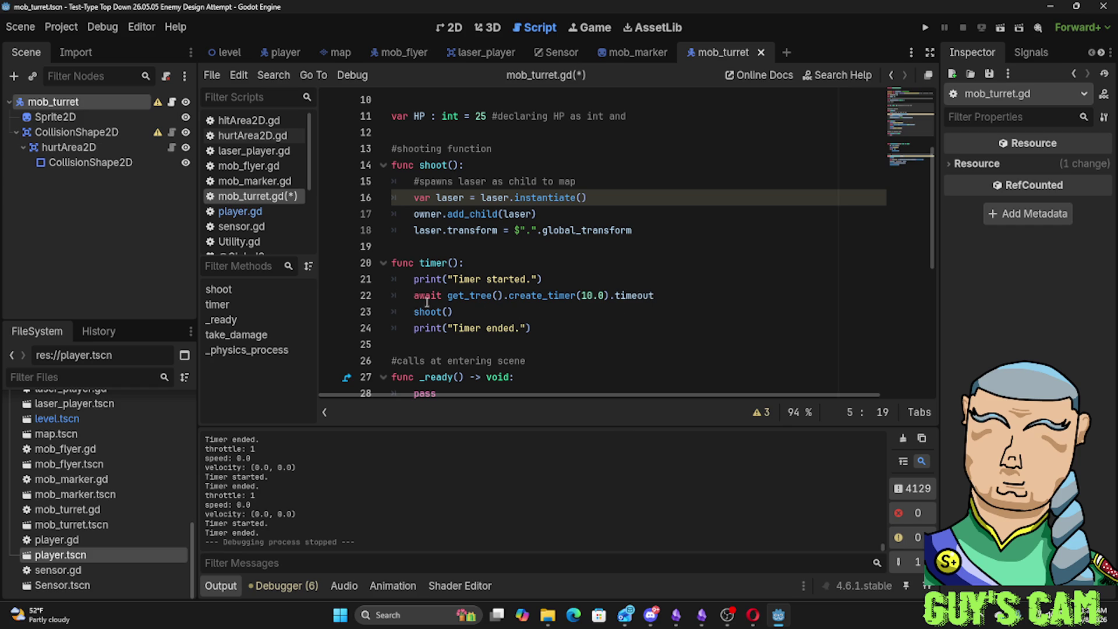
Indent the shoot() call on line 23 one extra level inside timer()
{"action": "left_click", "coordinate": [410, 313]}
{"action": "key", "text": "Tab"}
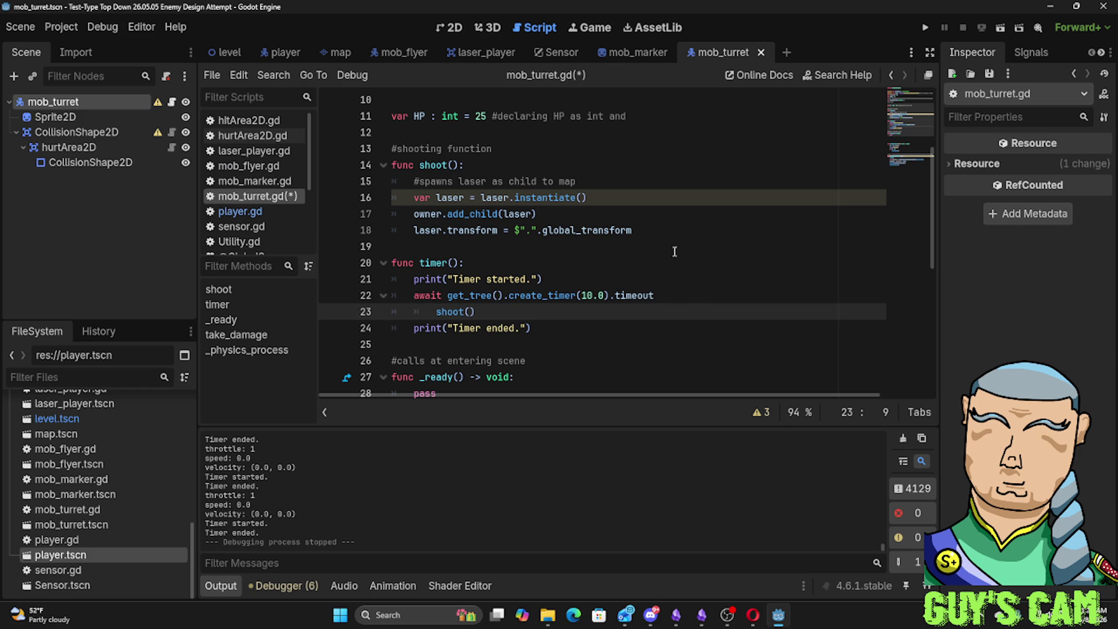
{"action": "left_click", "coordinate": [673, 251]}
Run with F5, hit the indent error, and indent the Timer ended print to match shoot()
{"action": "key", "text": "F5"}
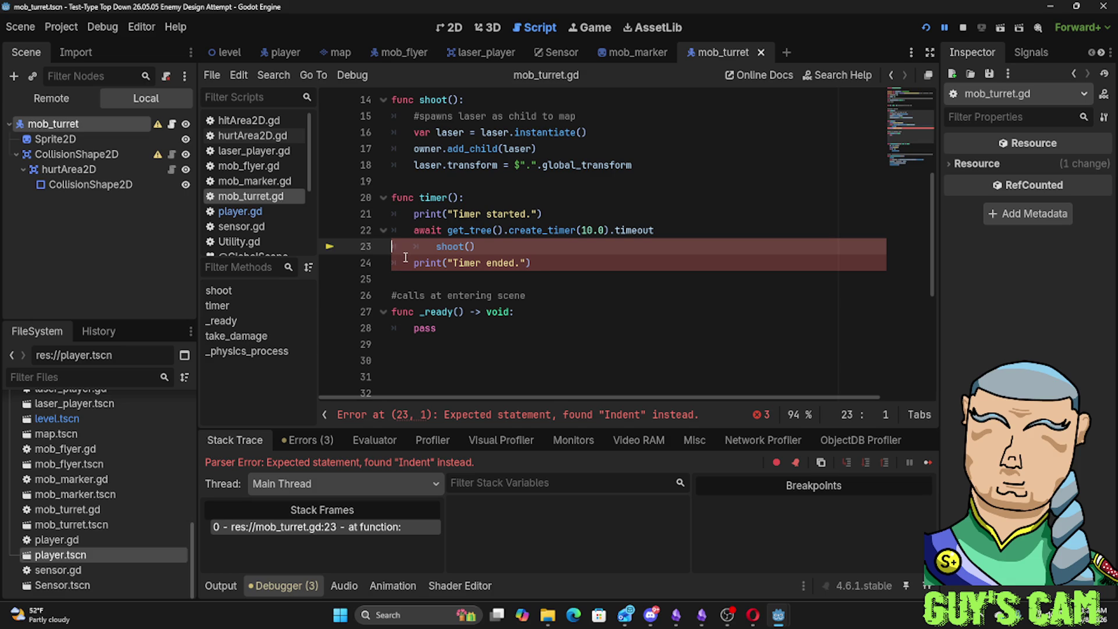
{"action": "left_click", "coordinate": [409, 262]}
{"action": "key", "text": "Tab"}
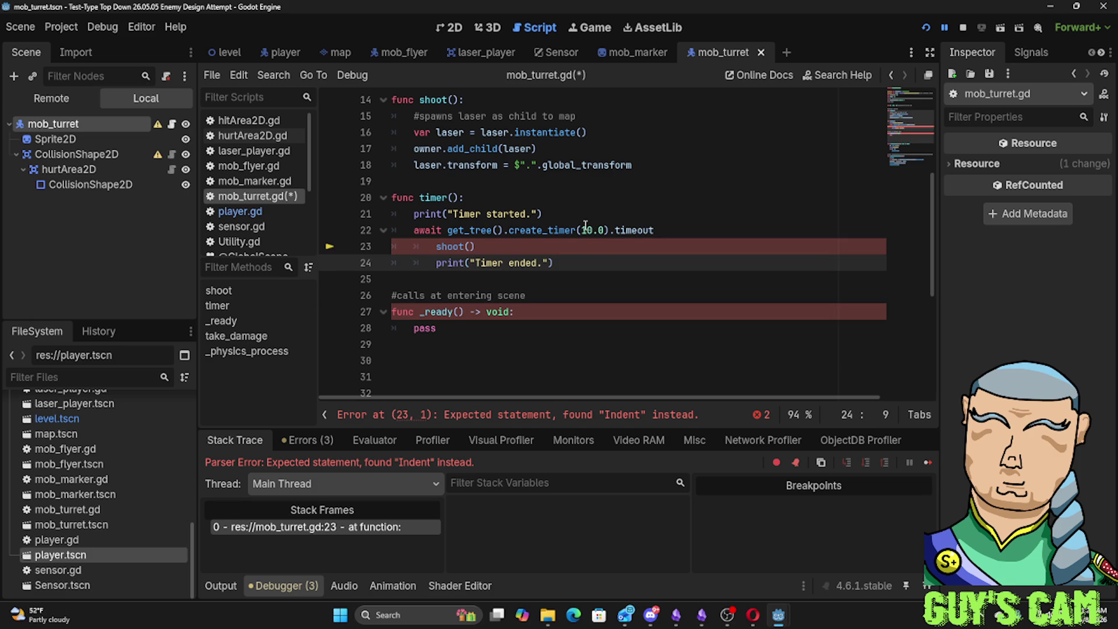
{"action": "left_click", "coordinate": [384, 231]}
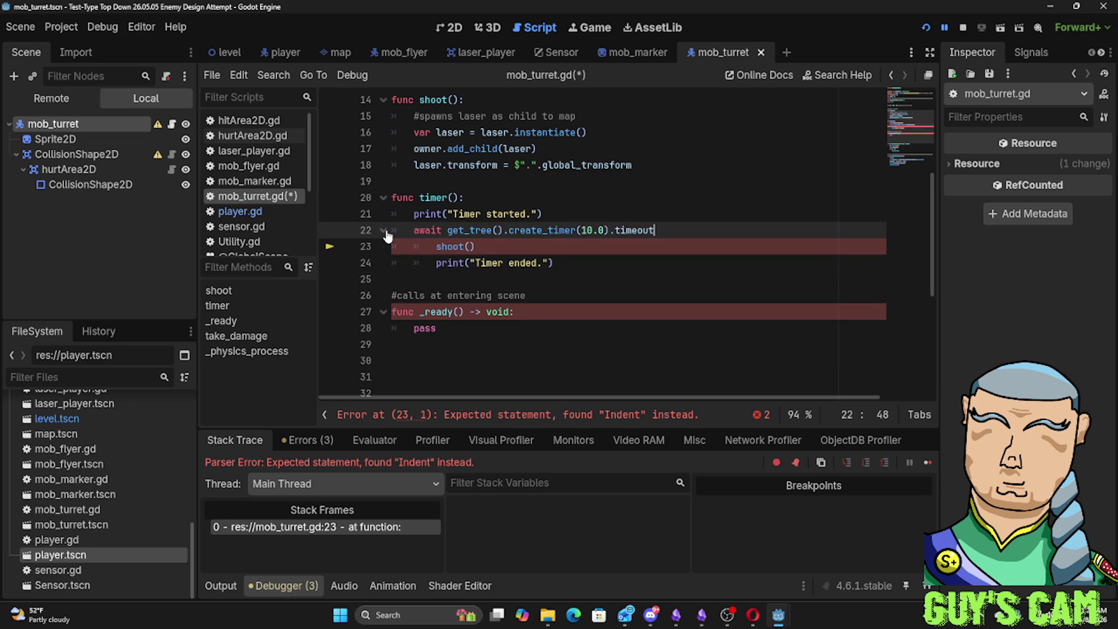
{"action": "left_click", "coordinate": [436, 230]}
Outdent the Timer ended print and shoot() back to one level under func timer()
{"action": "left_click", "coordinate": [436, 262]}
{"action": "key", "text": "BackSpace"}
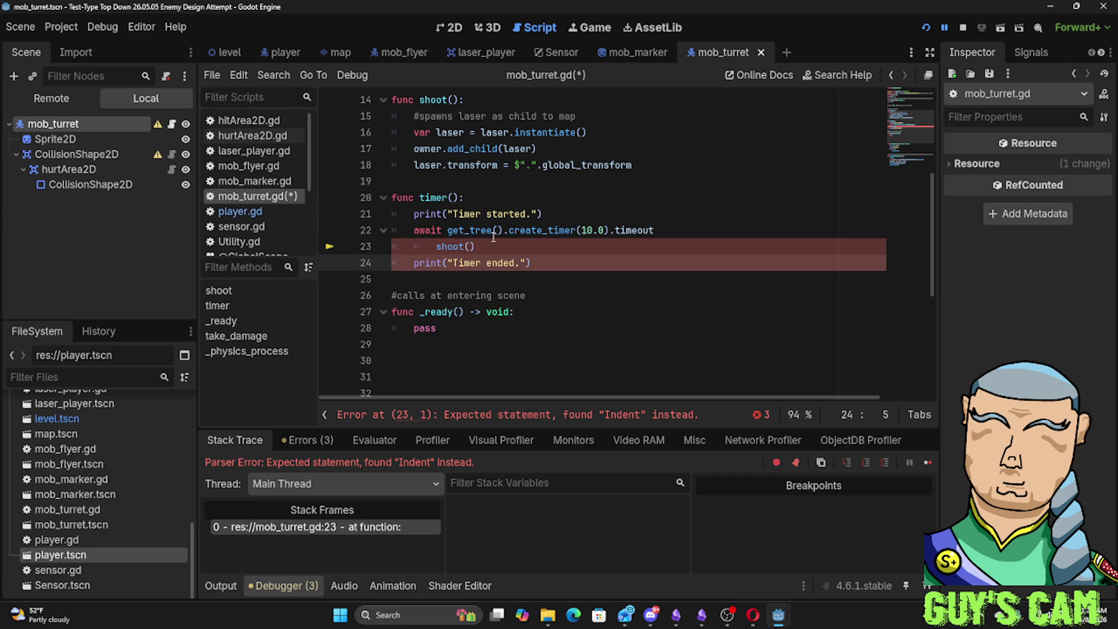
{"action": "left_click", "coordinate": [435, 246]}
{"action": "key", "text": "BackSpace"}
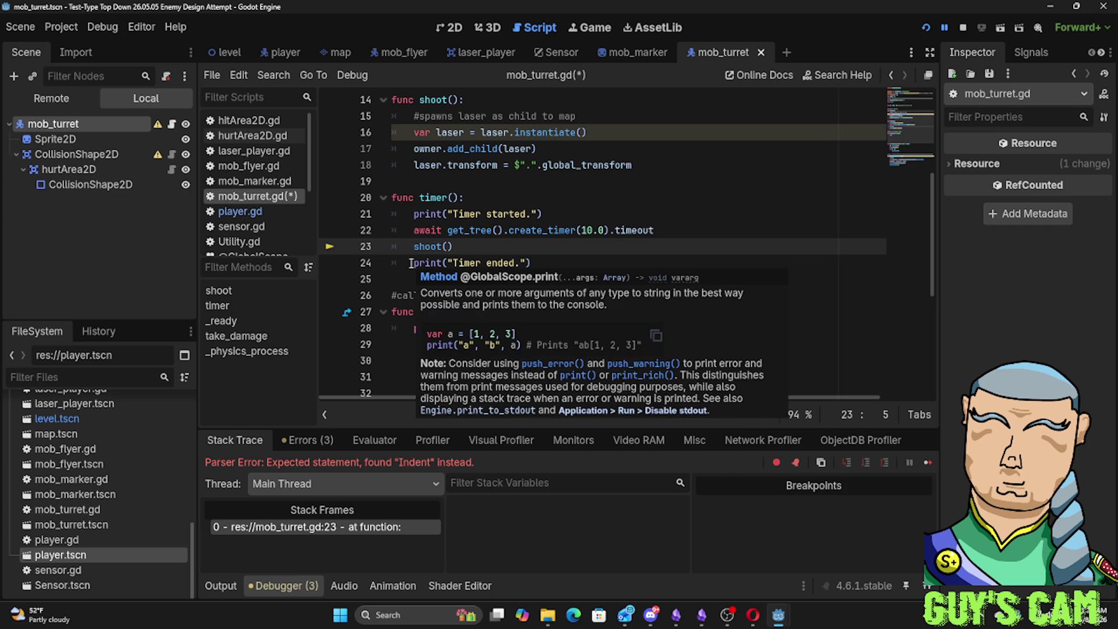
{"action": "left_click", "coordinate": [480, 230]}
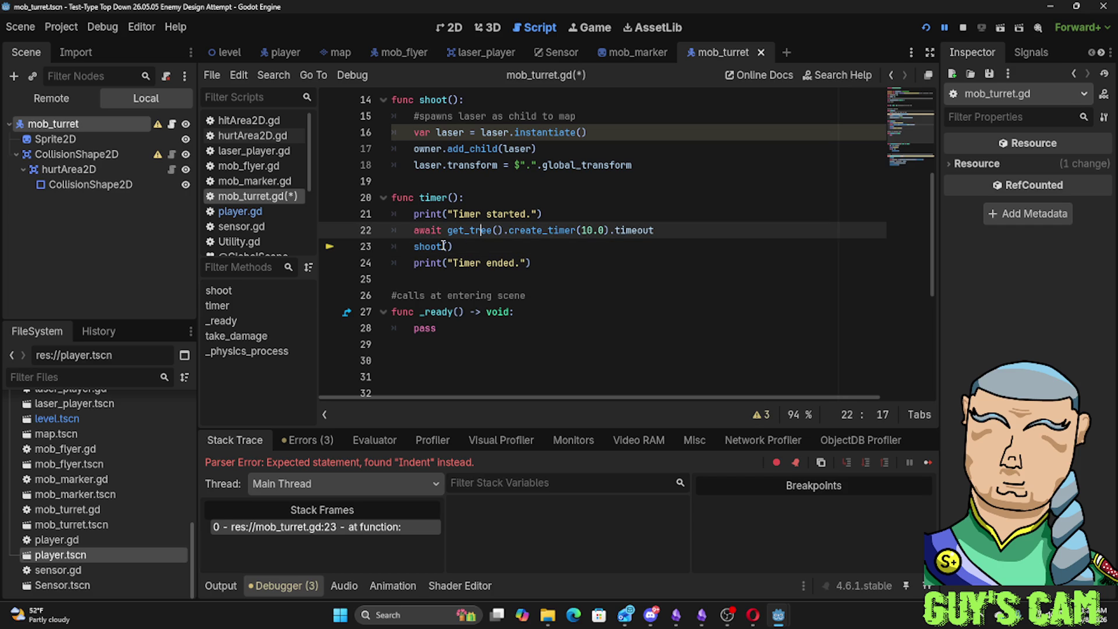
Select line 22's ten-second await statement and copy it via delete-and-undo
{"action": "left_click", "coordinate": [663, 227]}
{"action": "mouse_move", "coordinate": [672, 226]}
{"action": "left_mouse_down"}
{"action": "mouse_move", "coordinate": [445, 217]}
{"action": "mouse_move", "coordinate": [393, 230]}
{"action": "left_mouse_up"}
{"action": "key", "text": "ctrl+c"}
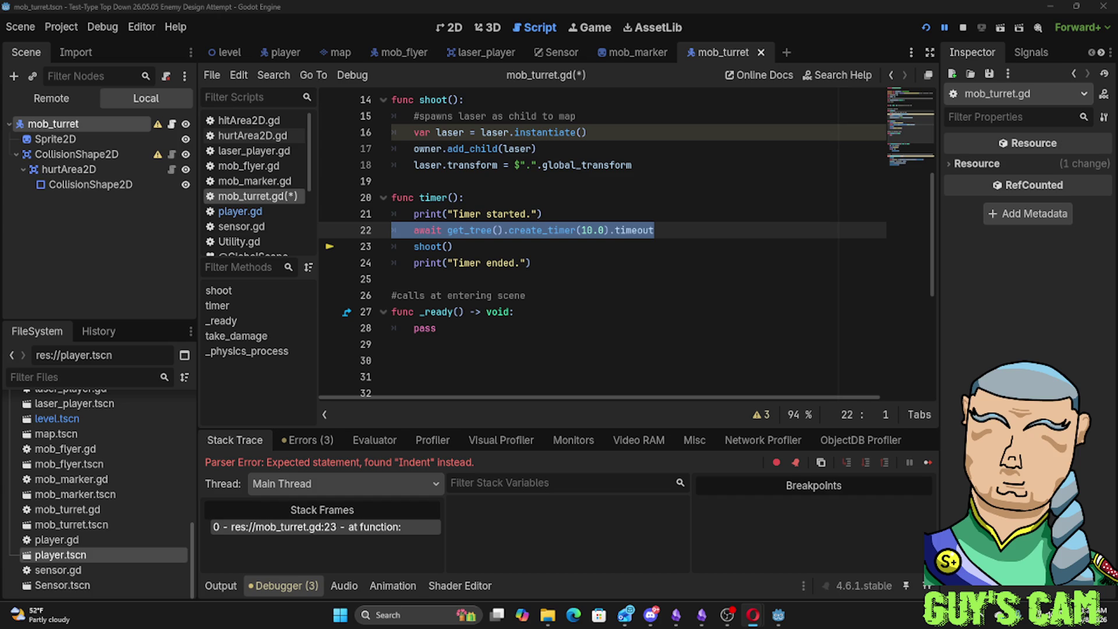
{"action": "left_click", "coordinate": [521, 246]}
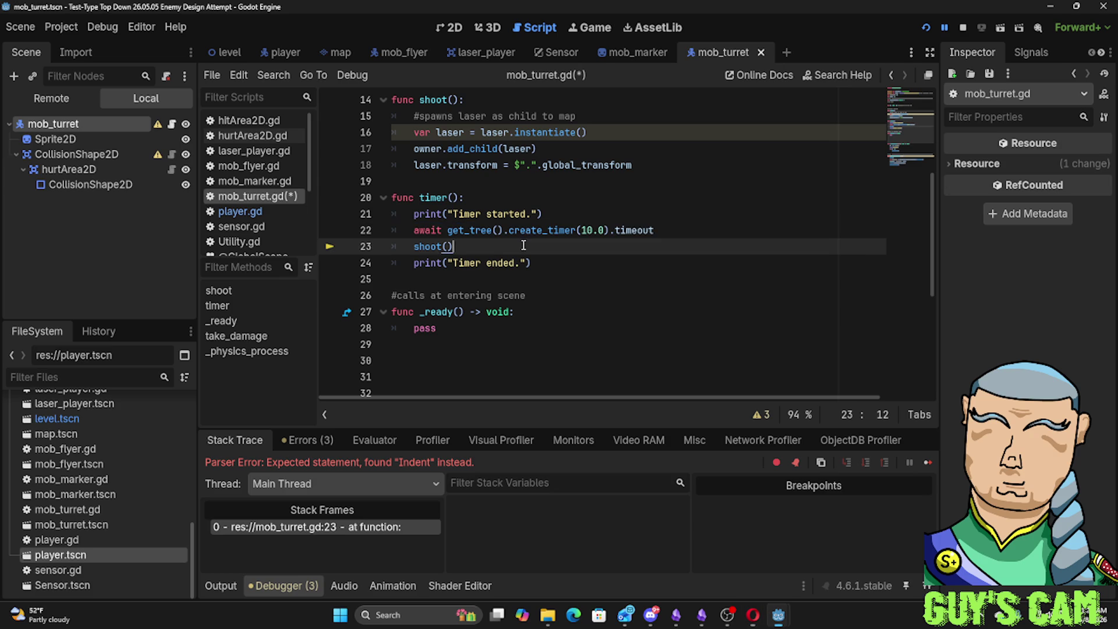
{"action": "left_click", "coordinate": [670, 233]}
{"action": "left_click_drag", "start_coordinate": [670, 233], "coordinate": [407, 229]}
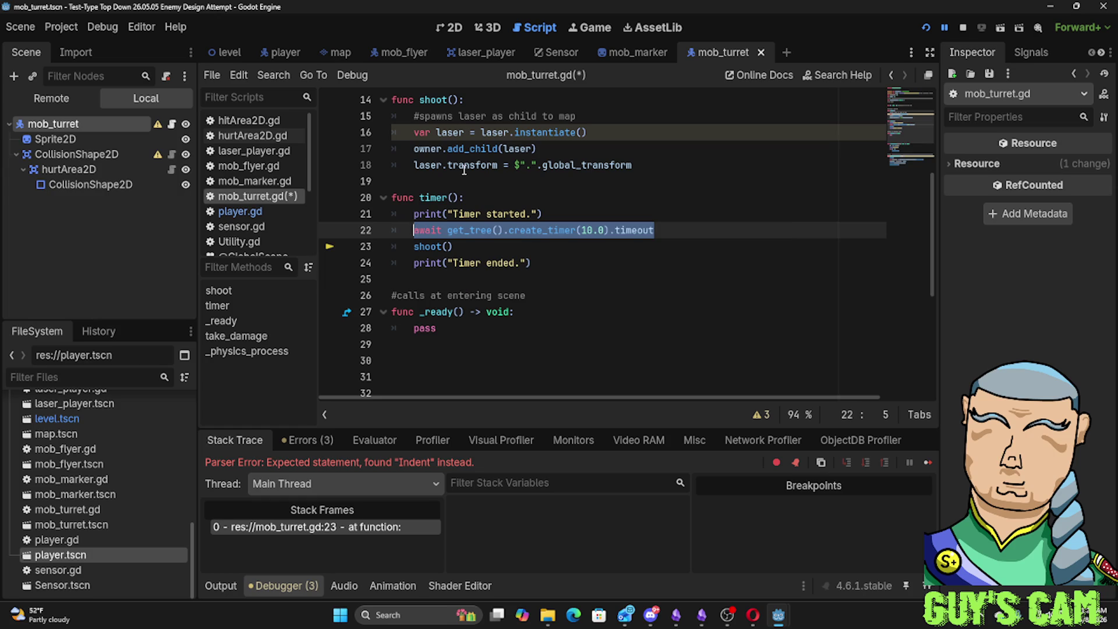
{"action": "key", "text": "Delete"}
{"action": "key", "text": "ctrl+z"}
Paste the await statement onto a new first line inside shoot()
{"action": "left_click", "coordinate": [526, 166]}
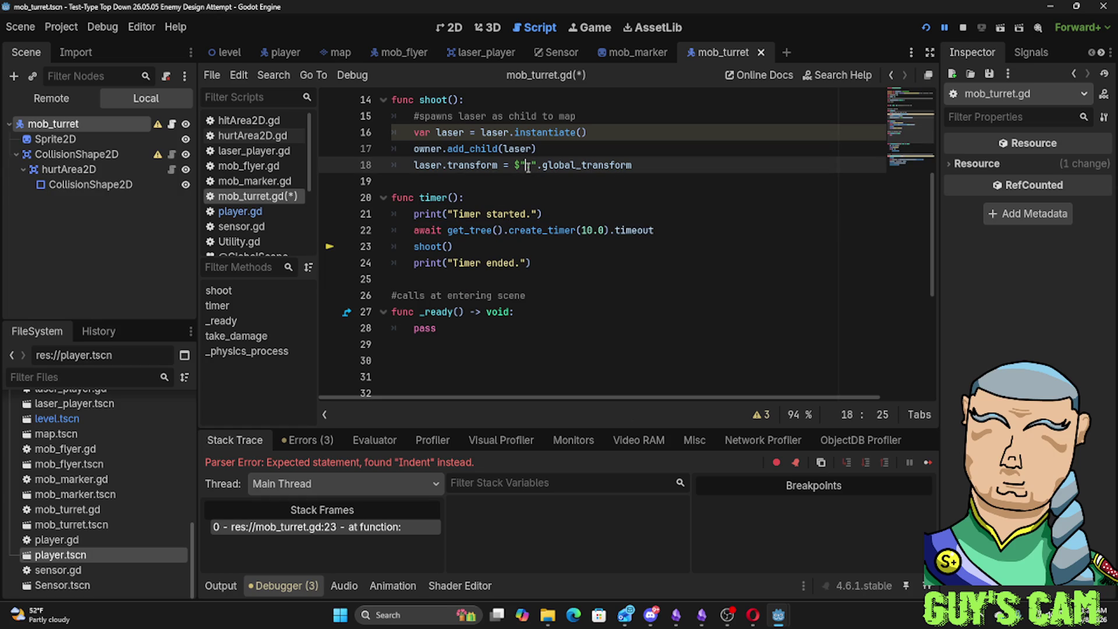
{"action": "left_click", "coordinate": [471, 102]}
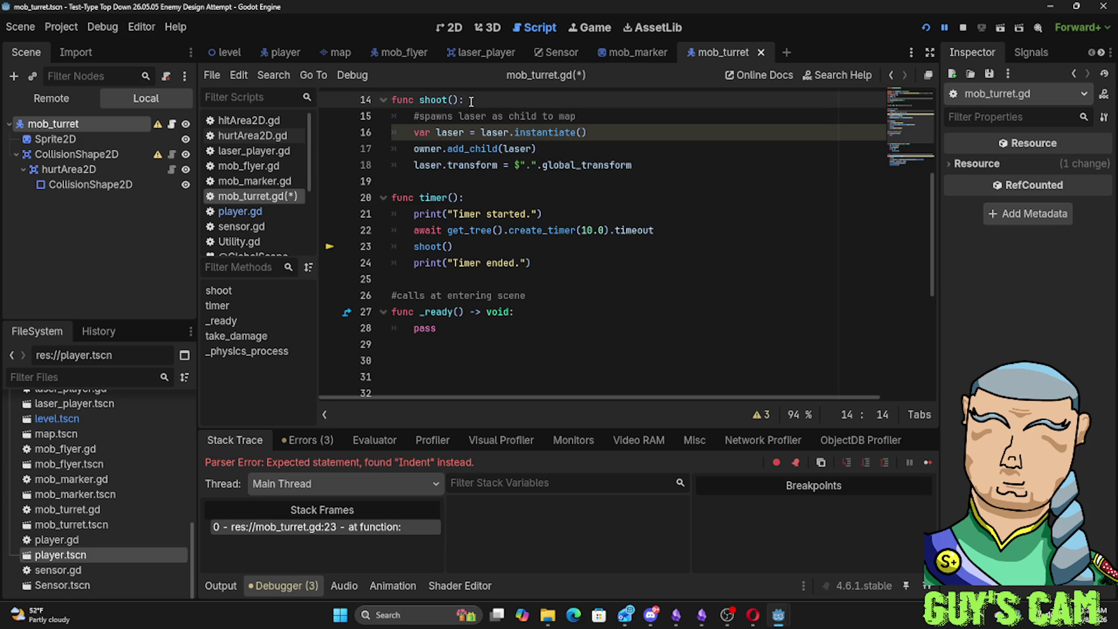
{"action": "key", "text": "Return"}
{"action": "key", "text": "ctrl+v"}
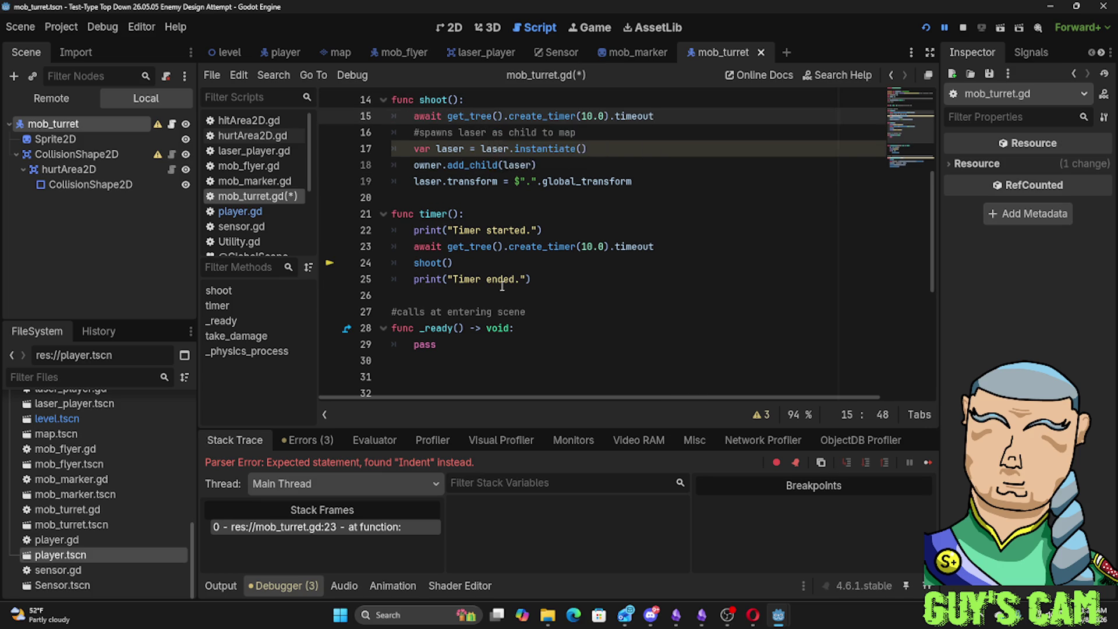
{"action": "scroll", "coordinate": [503, 288], "scroll_direction": "down", "scroll_amount": 3}
{"action": "scroll", "coordinate": [503, 289], "scroll_direction": "up", "scroll_amount": 3}
Delete the pasted await line 15 from shoot(), leaving an indented blank line
{"action": "left_click_drag", "start_coordinate": [654, 115], "coordinate": [417, 115]}
{"action": "key", "text": "BackSpace"}
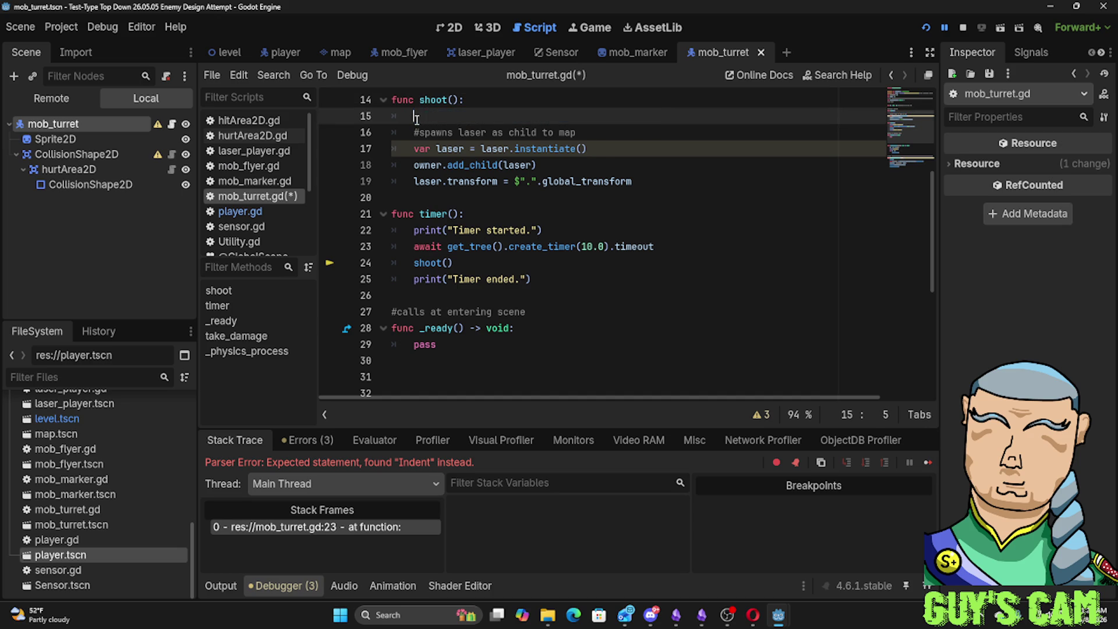
{"action": "key", "text": "BackSpace"}
{"action": "key", "text": "Tab"}
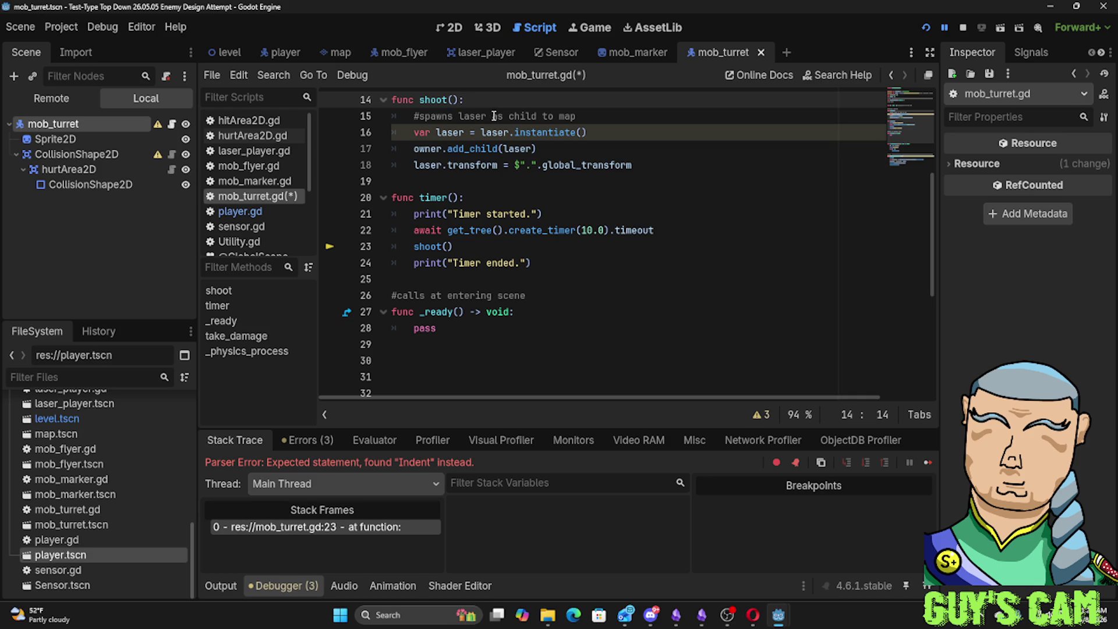
{"action": "scroll", "coordinate": [524, 99], "scroll_direction": "up", "scroll_amount": 4}
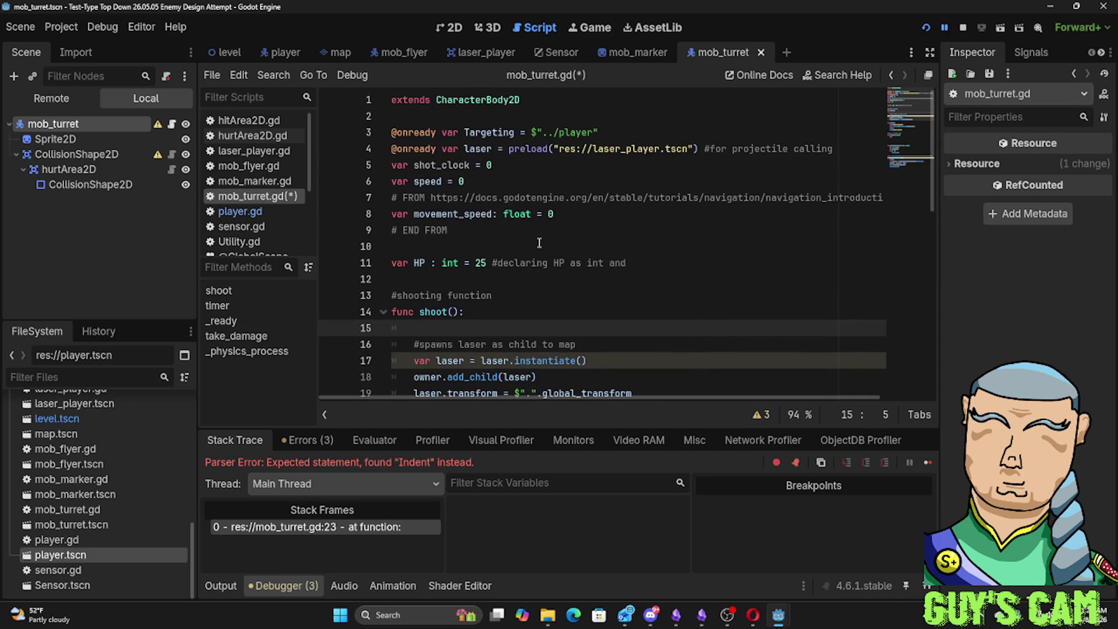
{"action": "scroll", "coordinate": [539, 242], "scroll_direction": "down", "scroll_amount": 1}
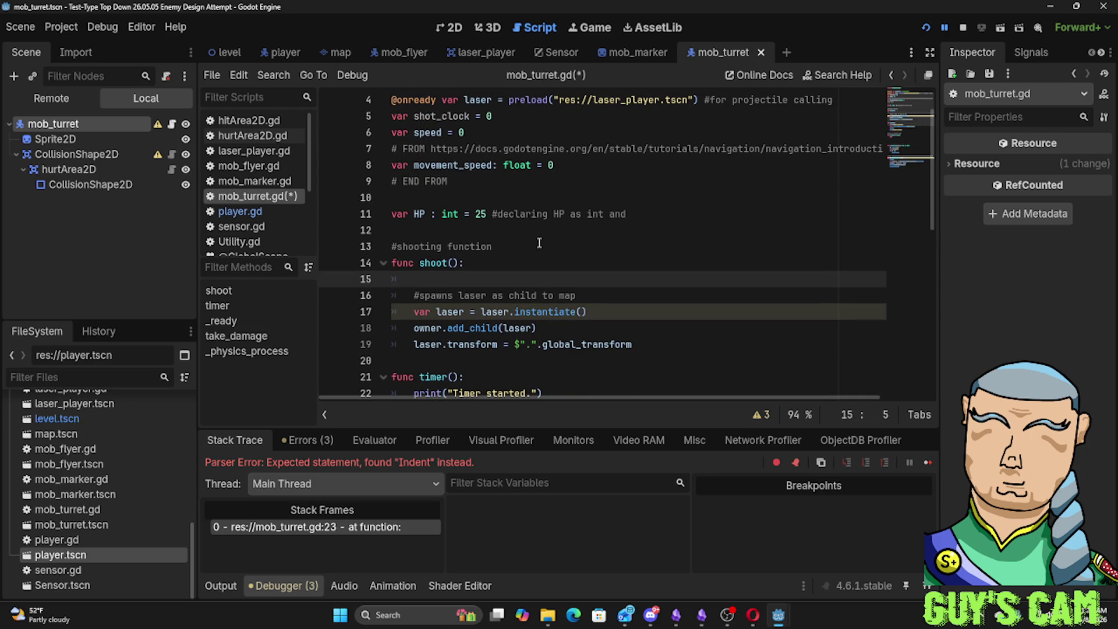
{"action": "type", "text": "if s"}
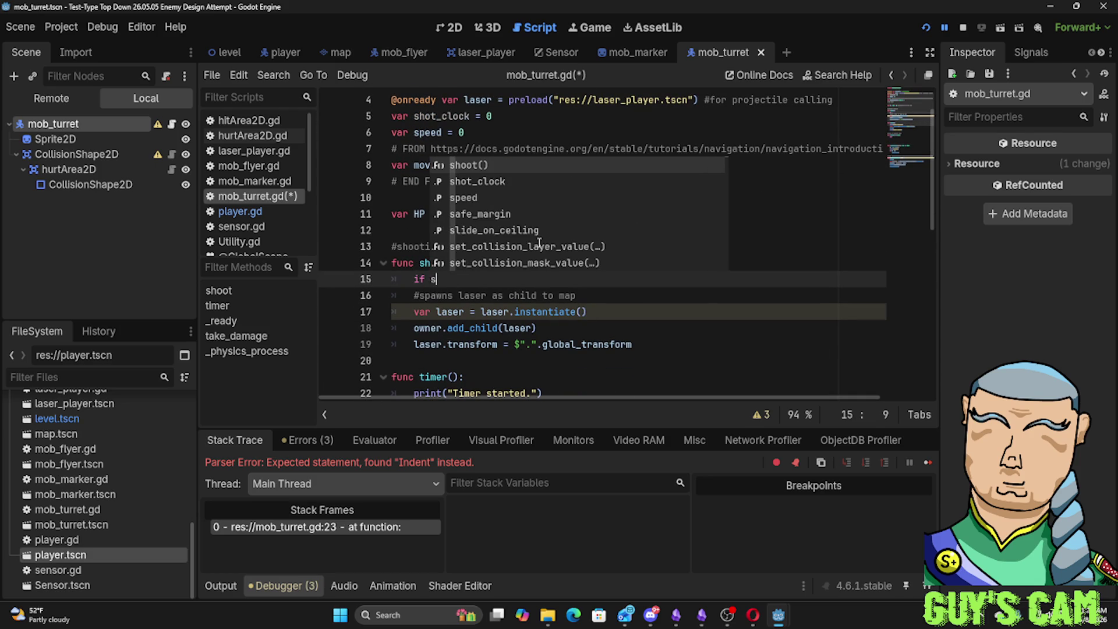
{"action": "type", "text": "hot_clock "}
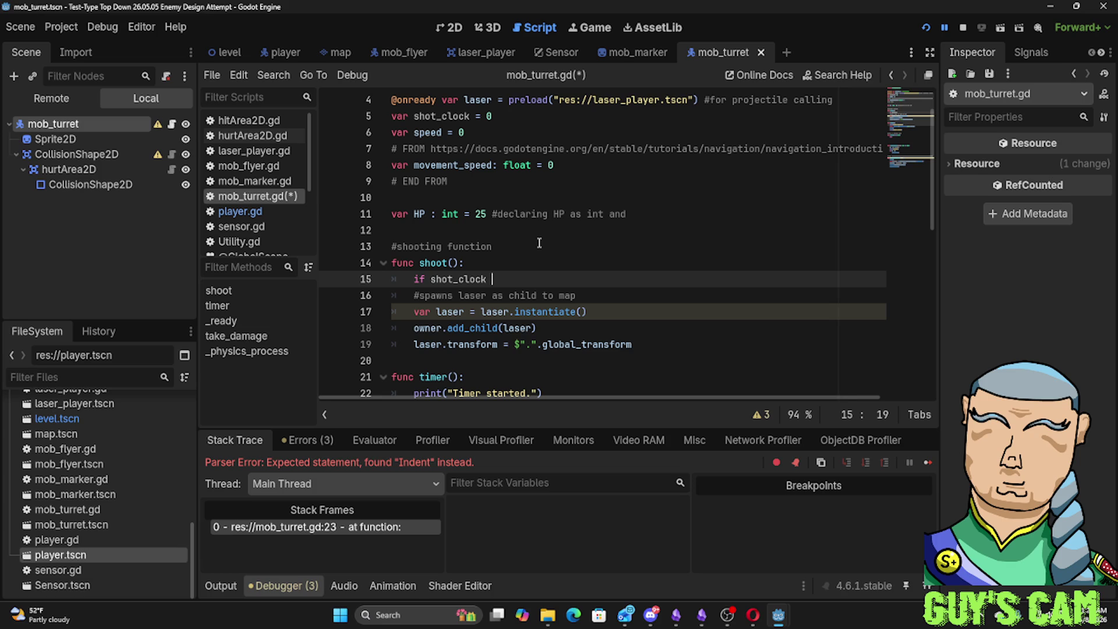
{"action": "type", "text": "= 1"}
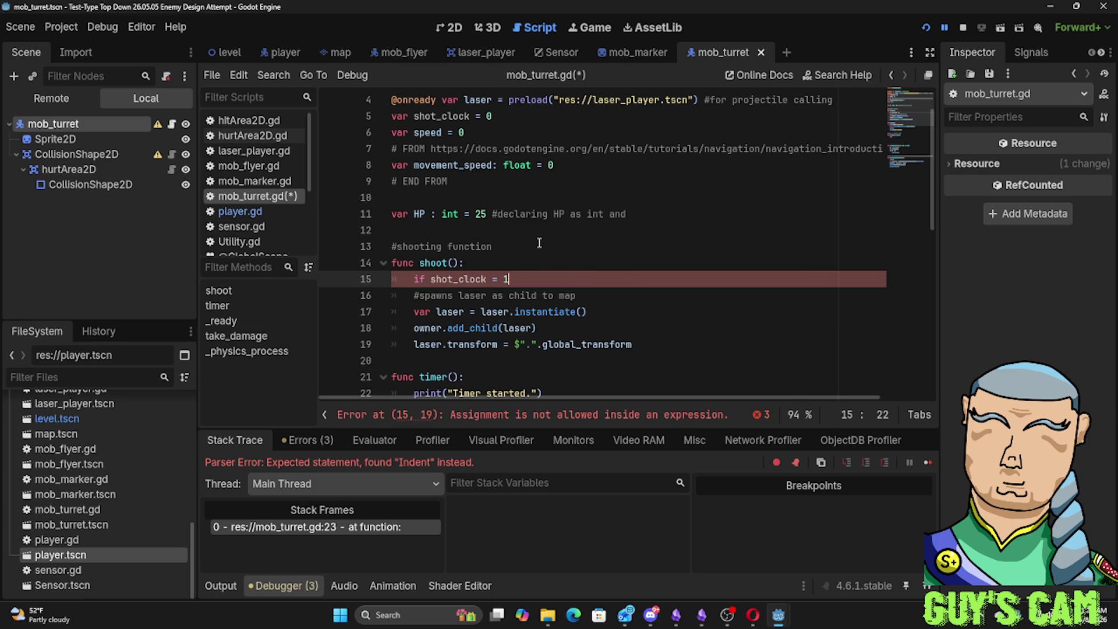
Finish 'if shot_clock = 10:' on line 15 and indent the first two laser lines under it
{"action": "key", "text": "BackSpace"}
{"action": "type", "text": "10:"}
{"action": "key", "text": "Return"}
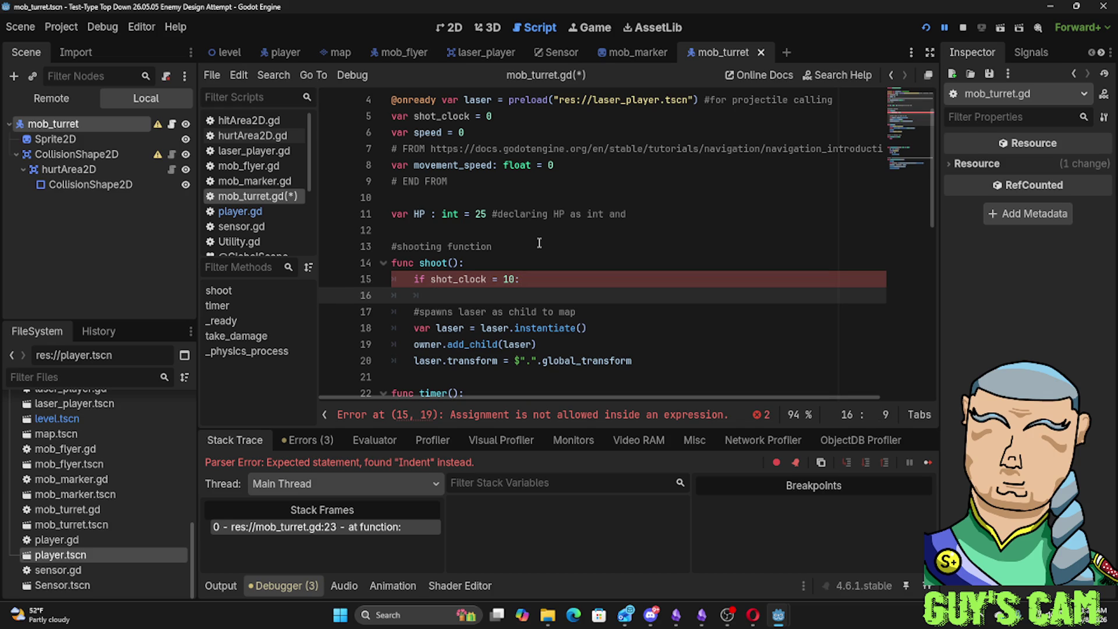
{"action": "key", "text": "Down"}
{"action": "key", "text": "Down"}
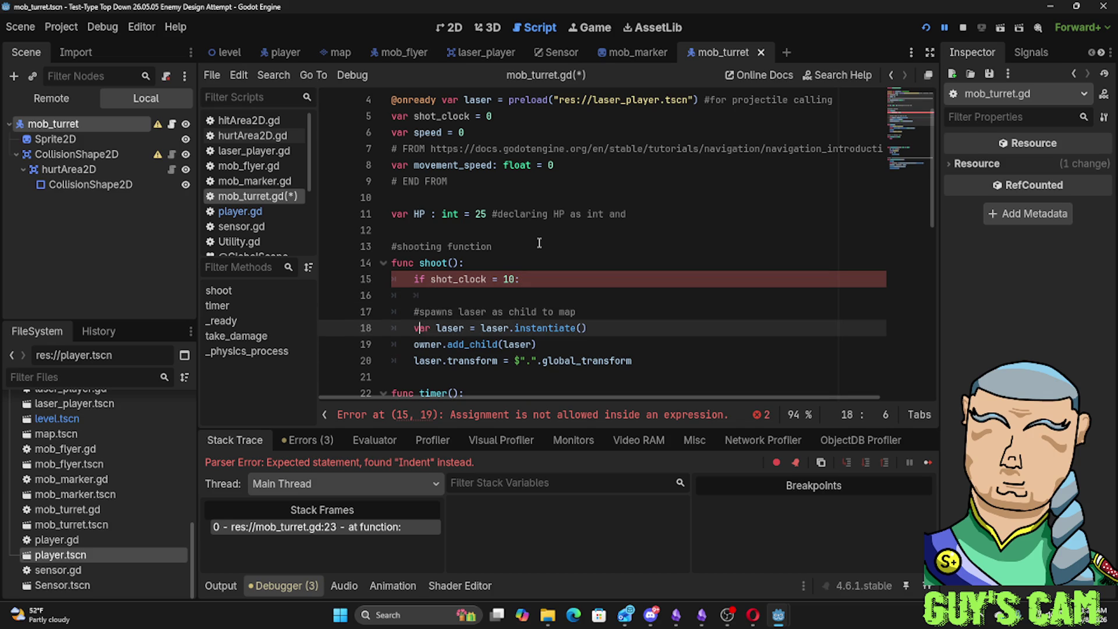
{"action": "key", "text": "Tab"}
{"action": "key", "text": "Down"}
{"action": "key", "text": "Tab"}
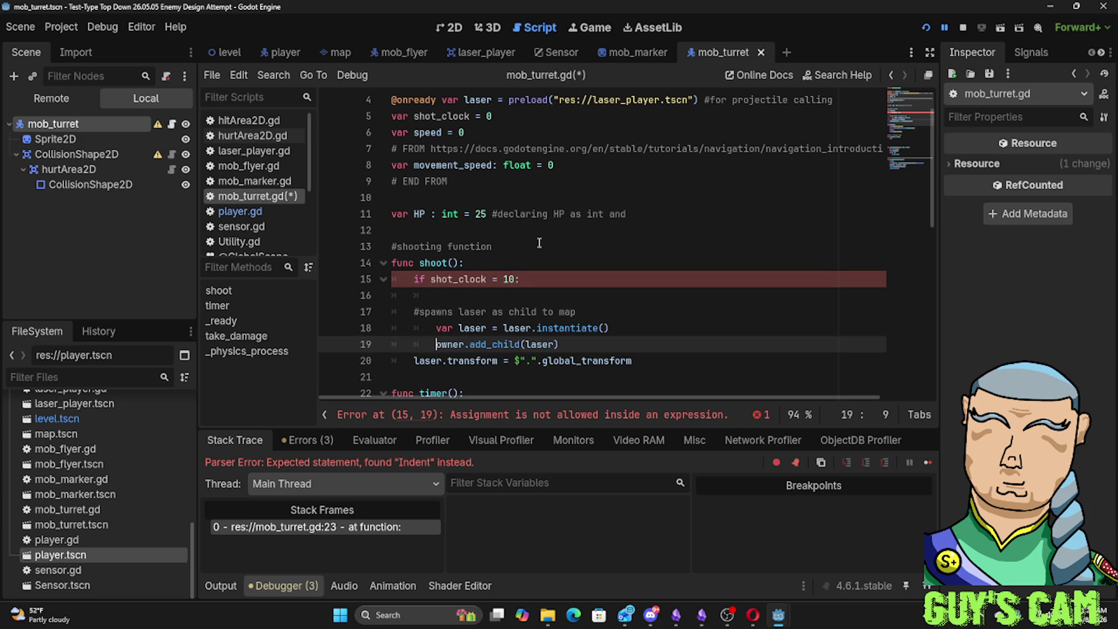
Indent the laser transform line under the if and delete the empty line 16
{"action": "key", "text": "Down"}
{"action": "key", "text": "End"}
{"action": "key", "text": "Up"}
{"action": "key", "text": "Down"}
{"action": "key", "text": "Home"}
{"action": "key", "text": "Tab"}
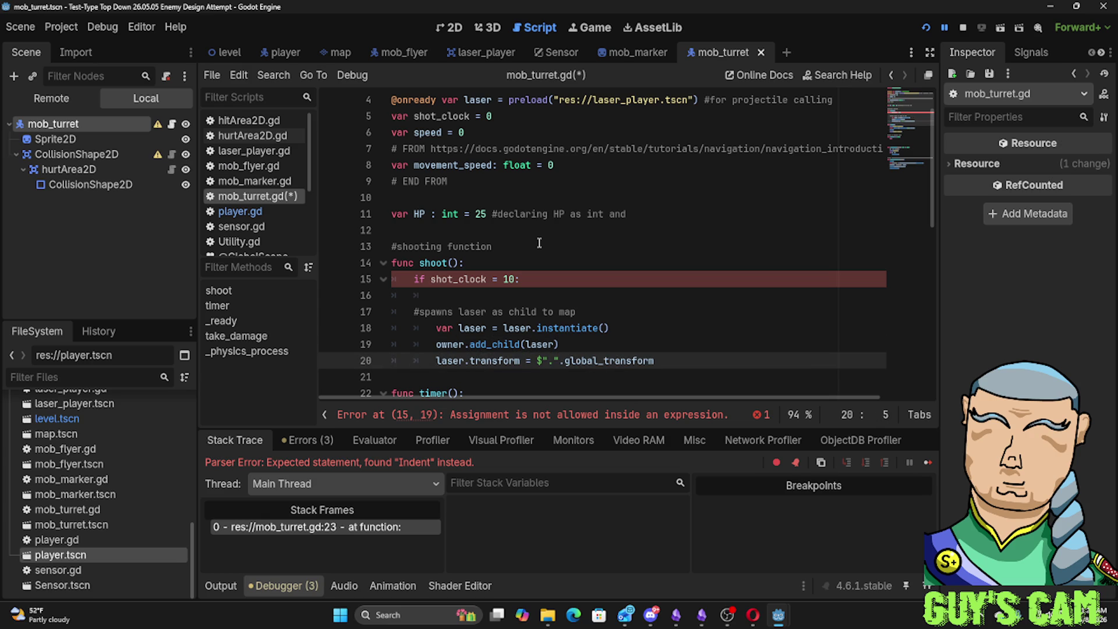
{"action": "left_click", "coordinate": [451, 296]}
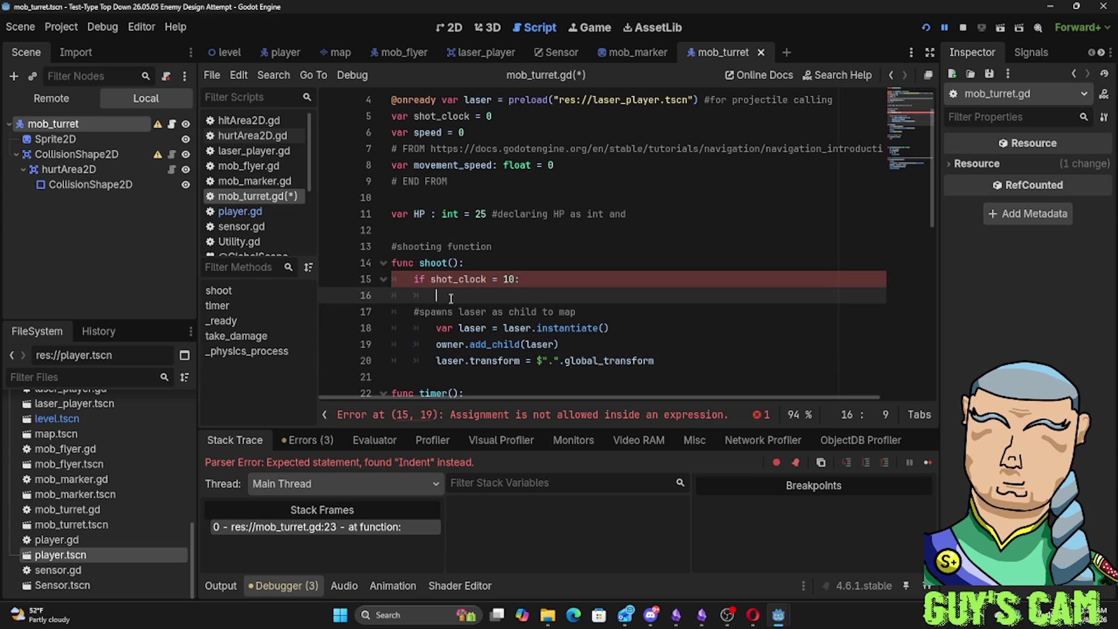
{"action": "key", "text": "BackSpace"}
{"action": "key", "text": "BackSpace"}
{"action": "key", "text": "BackSpace"}
Change line 15's check to shot_clock == 10, clearing the error, and run with F5
{"action": "left_click", "coordinate": [552, 196]}
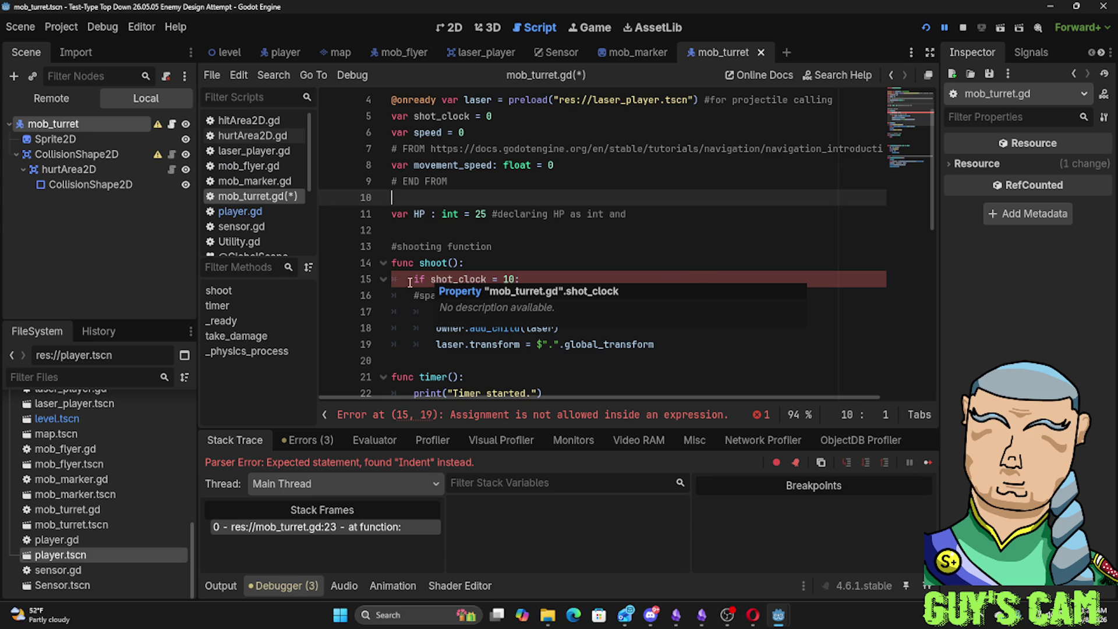
{"action": "left_click", "coordinate": [382, 280]}
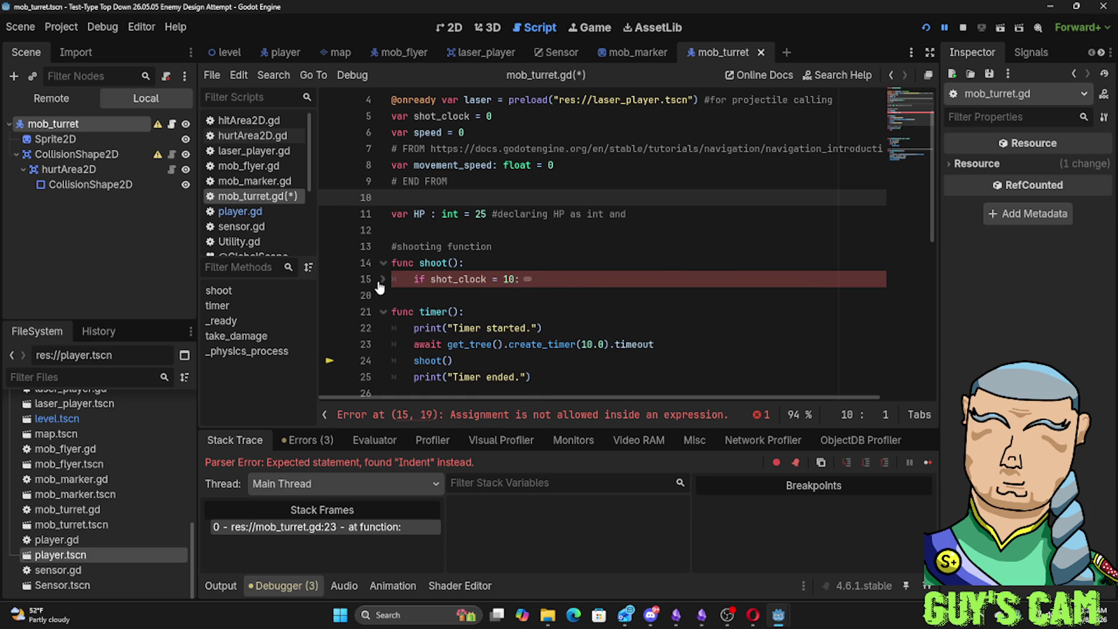
{"action": "left_click", "coordinate": [381, 280]}
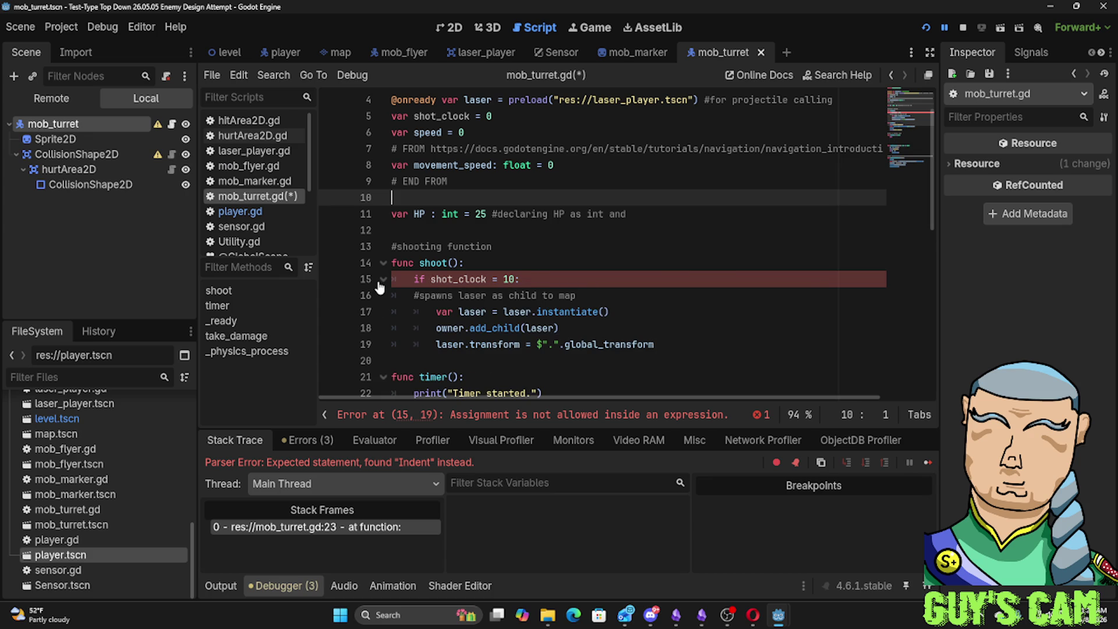
{"action": "left_click", "coordinate": [491, 279]}
{"action": "type", "text": "="}
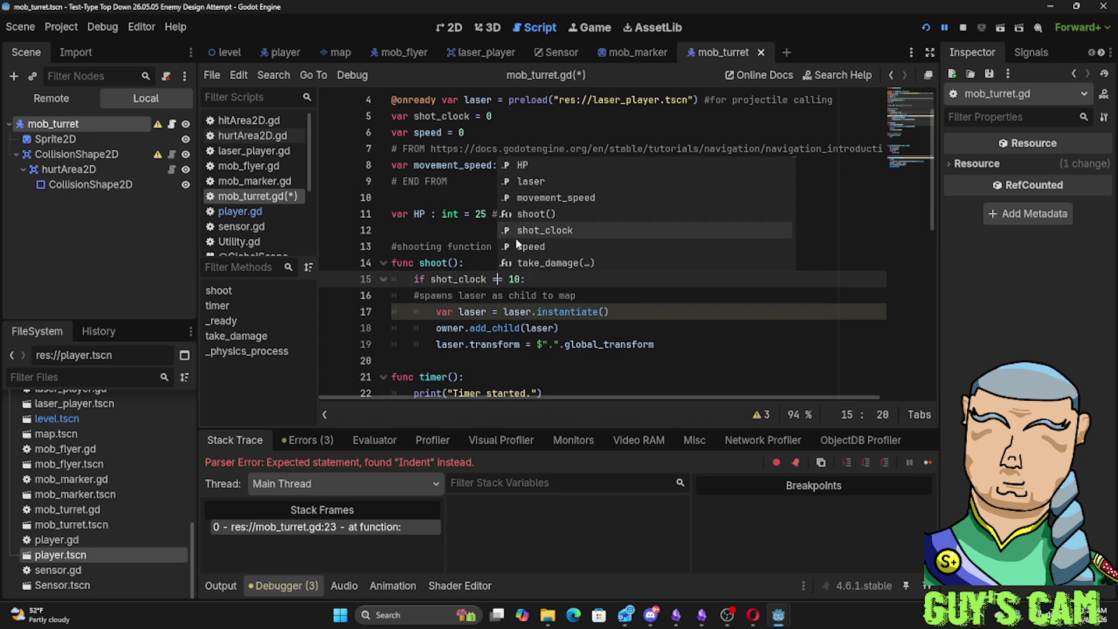
{"action": "left_click", "coordinate": [454, 214]}
{"action": "left_click", "coordinate": [423, 231]}
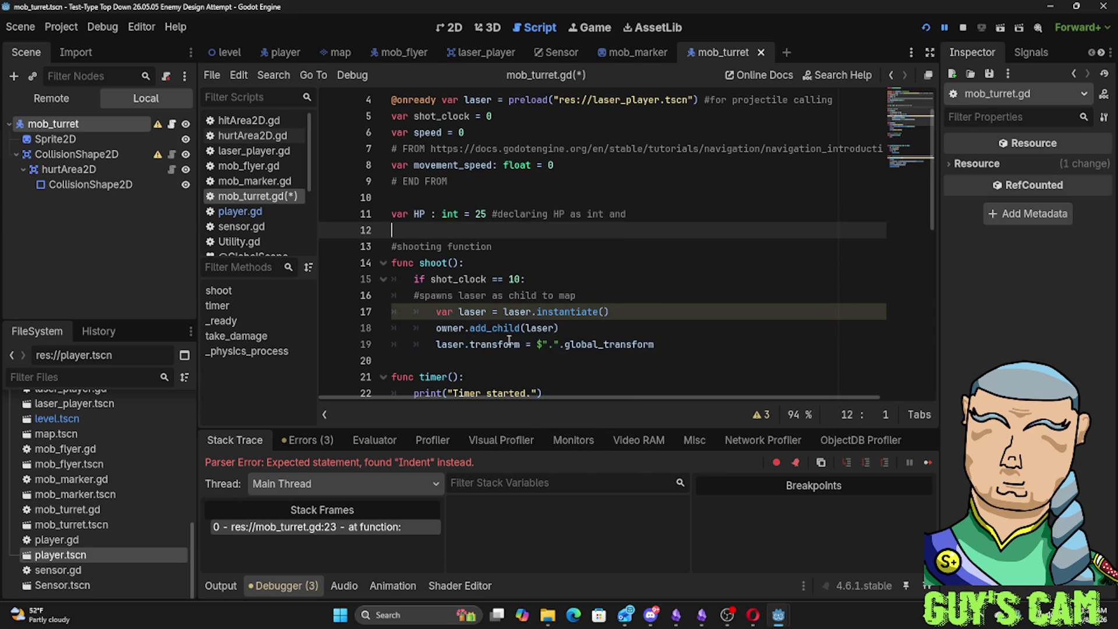
{"action": "key", "text": "F5"}
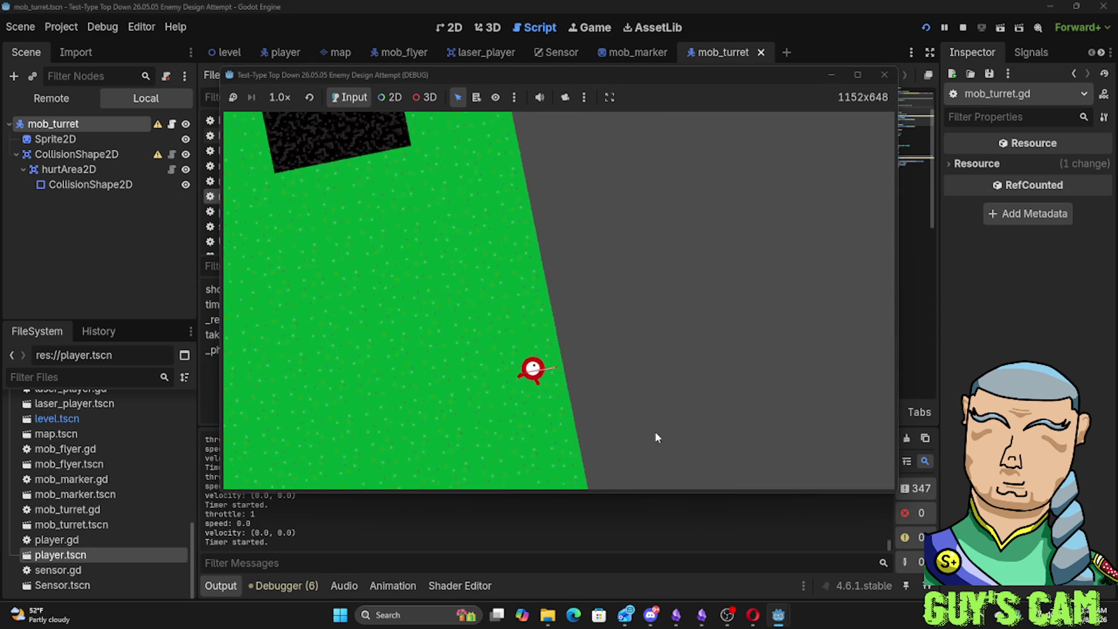
Move the player briefly, then close the game window to return to mob_turret.gd
{"action": "key", "text": "w"}
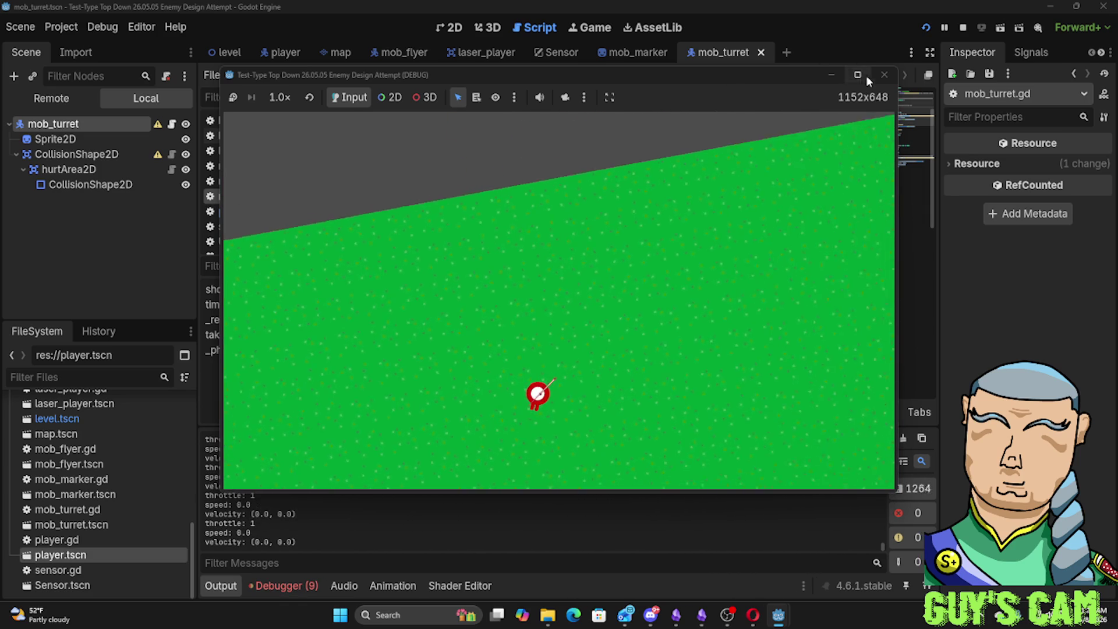
{"action": "left_click", "coordinate": [886, 74]}
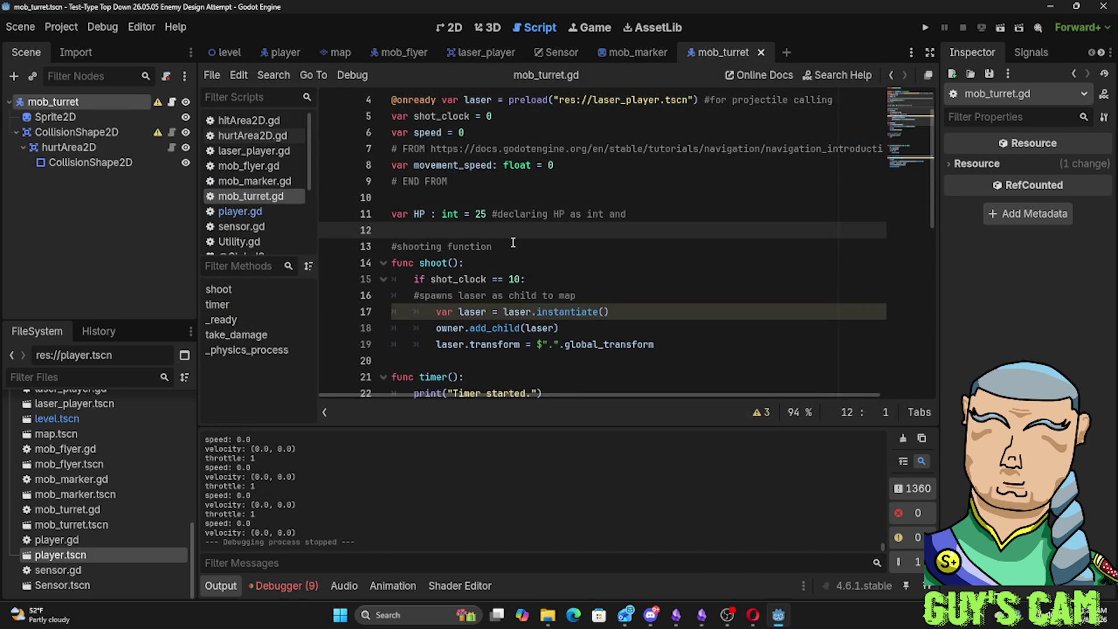
{"action": "scroll", "coordinate": [513, 243], "scroll_direction": "down", "scroll_amount": 3}
{"action": "scroll", "coordinate": [511, 246], "scroll_direction": "down", "scroll_amount": 4}
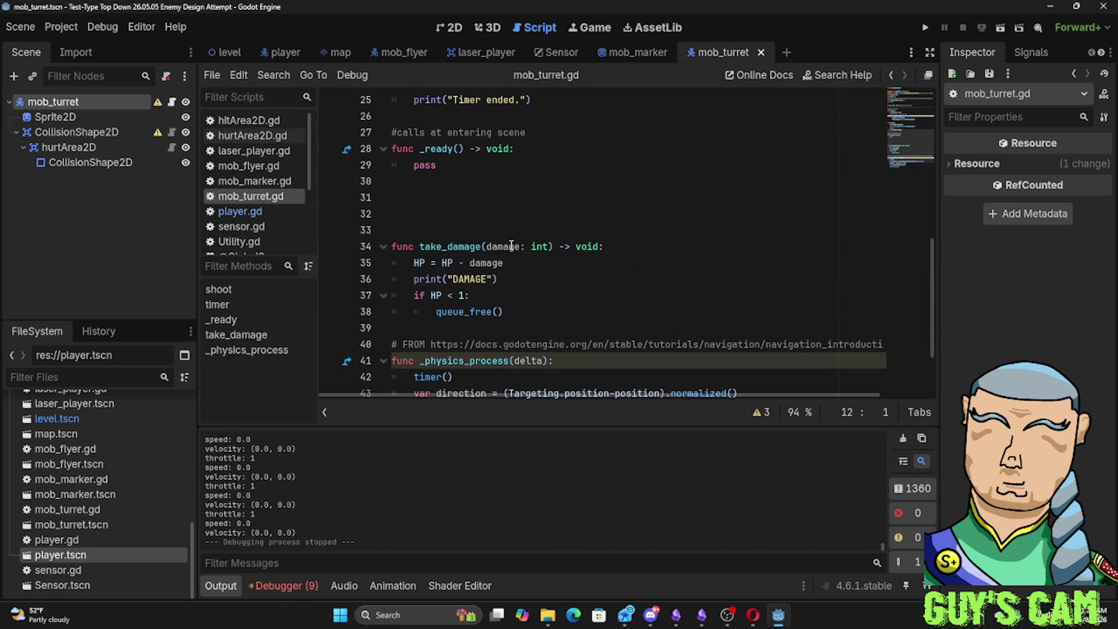
{"action": "scroll", "coordinate": [512, 247], "scroll_direction": "down", "scroll_amount": 2}
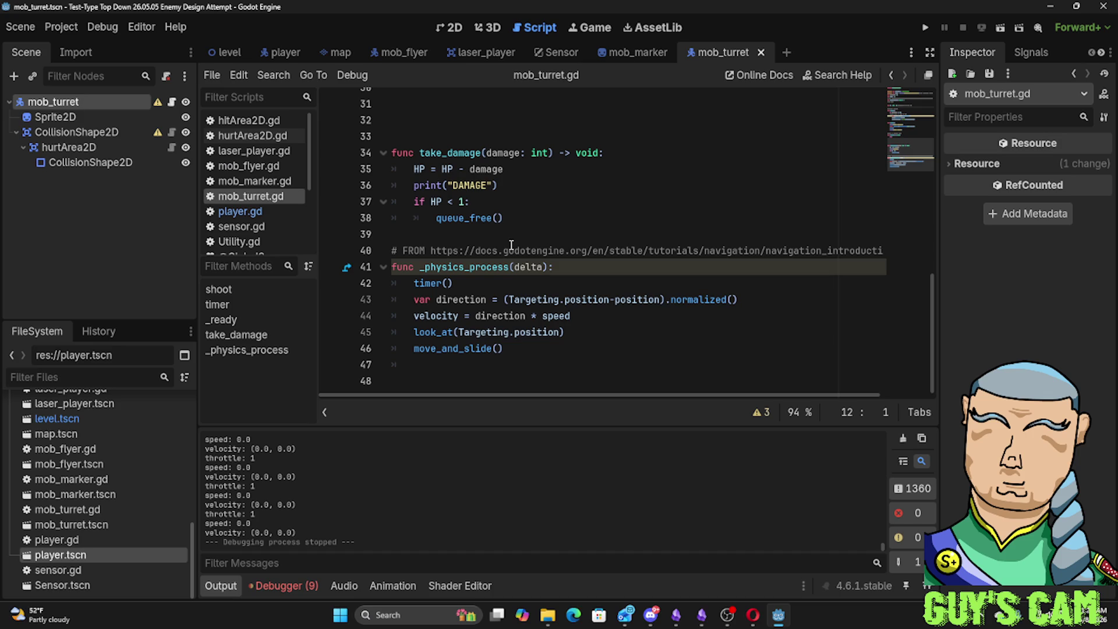
{"action": "scroll", "coordinate": [511, 246], "scroll_direction": "up", "scroll_amount": 6}
{"action": "scroll", "coordinate": [510, 249], "scroll_direction": "up", "scroll_amount": 3}
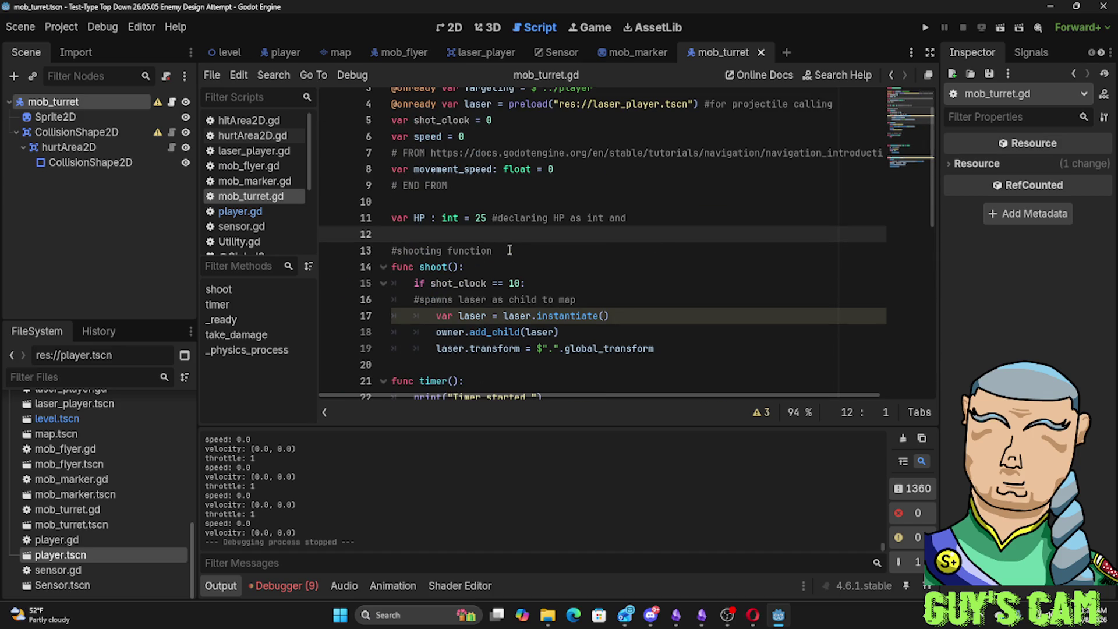
{"action": "scroll", "coordinate": [508, 251], "scroll_direction": "down", "scroll_amount": 2}
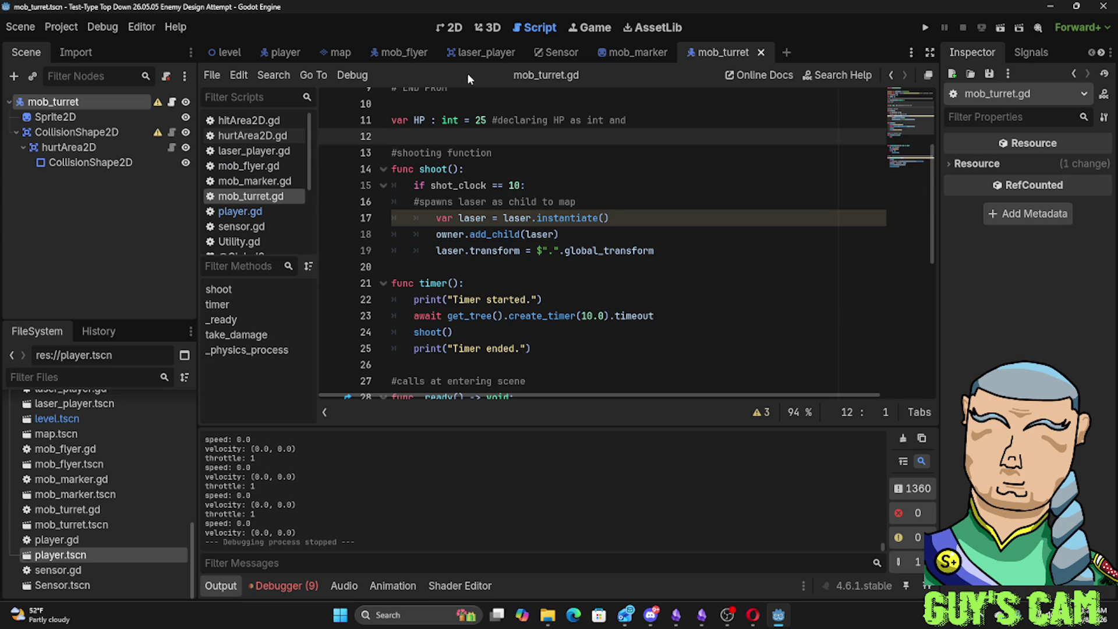
Switch from mob_turret.gd over to the mob_marker script tab
{"action": "left_click", "coordinate": [620, 53]}
Back in mob_turret.gd with Transform expanded, delete the shoot() call from timer()
{"action": "left_click", "coordinate": [699, 53]}
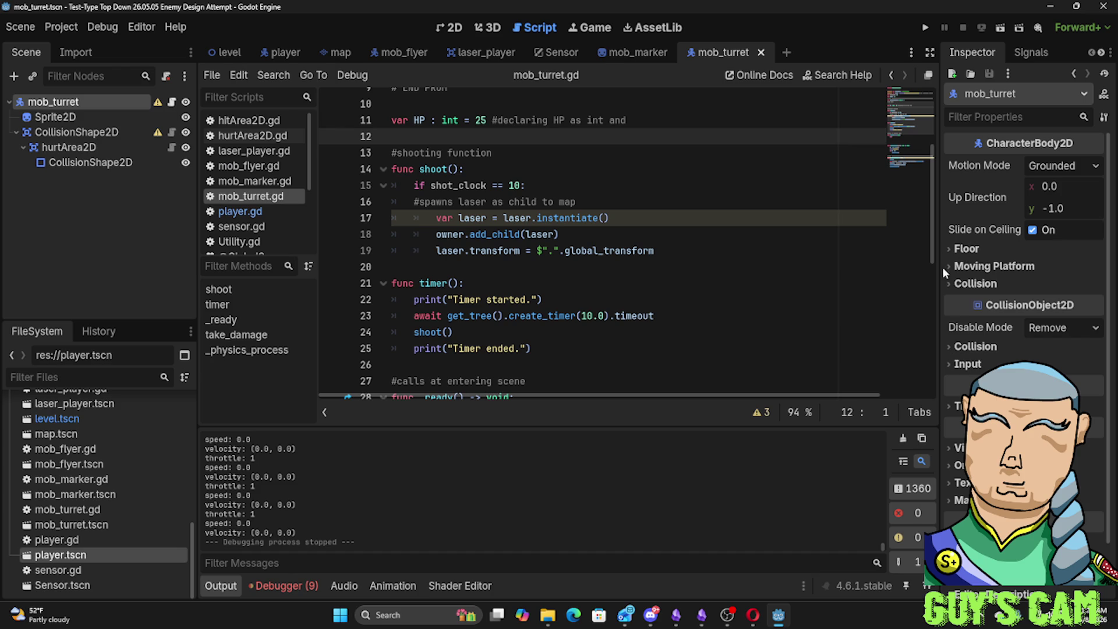
{"action": "left_click", "coordinate": [957, 408]}
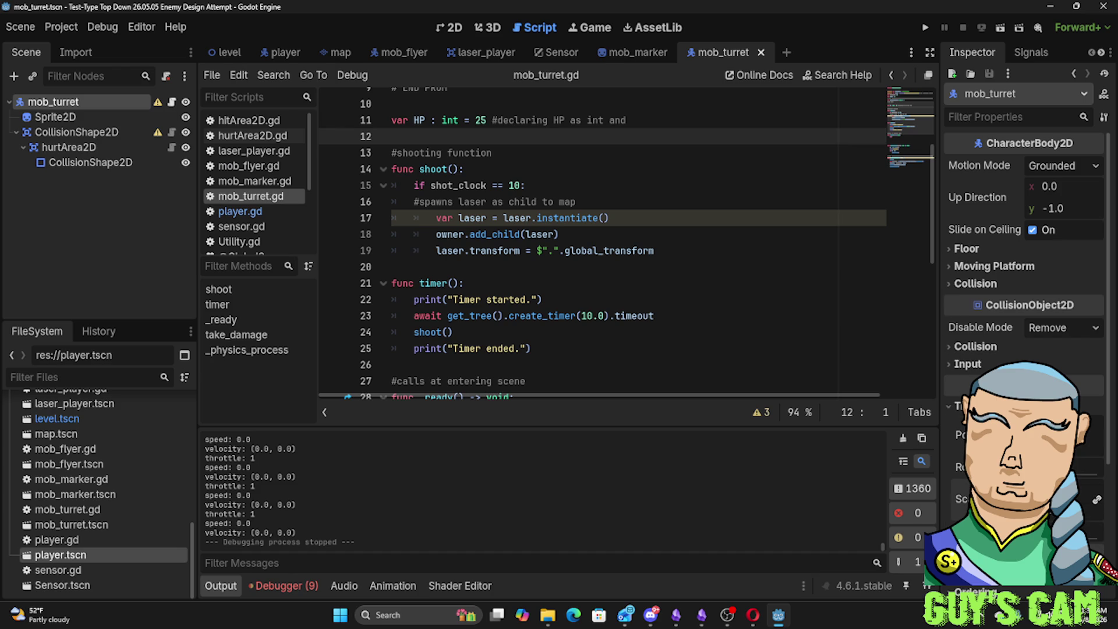
{"action": "left_click", "coordinate": [685, 280]}
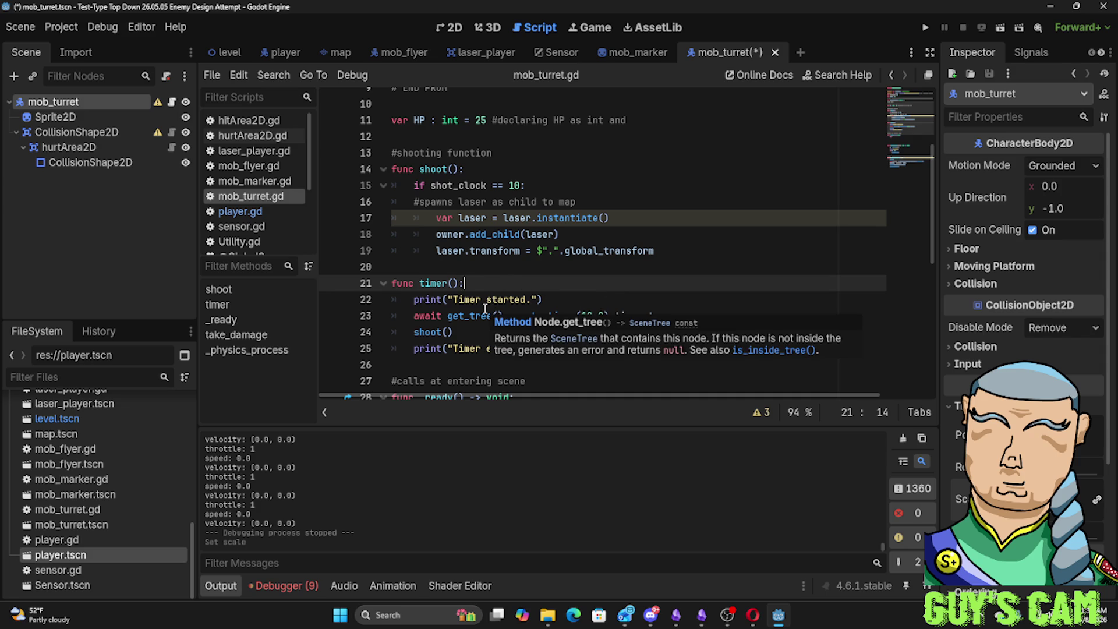
{"action": "left_click_drag", "start_coordinate": [466, 335], "coordinate": [417, 339]}
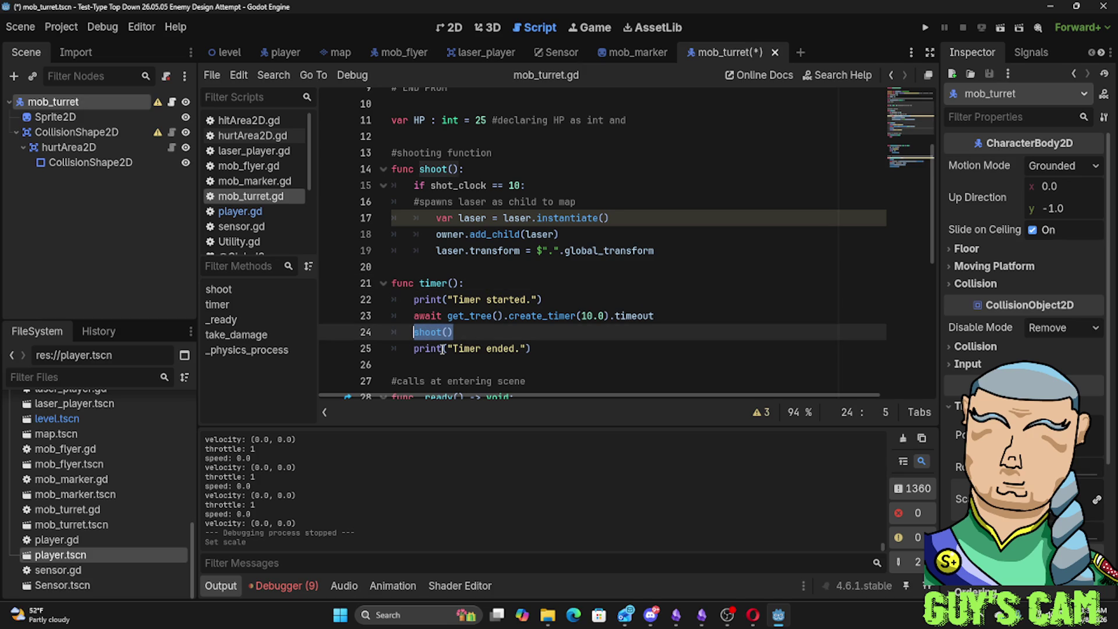
{"action": "mouse_move", "coordinate": [430, 348]}
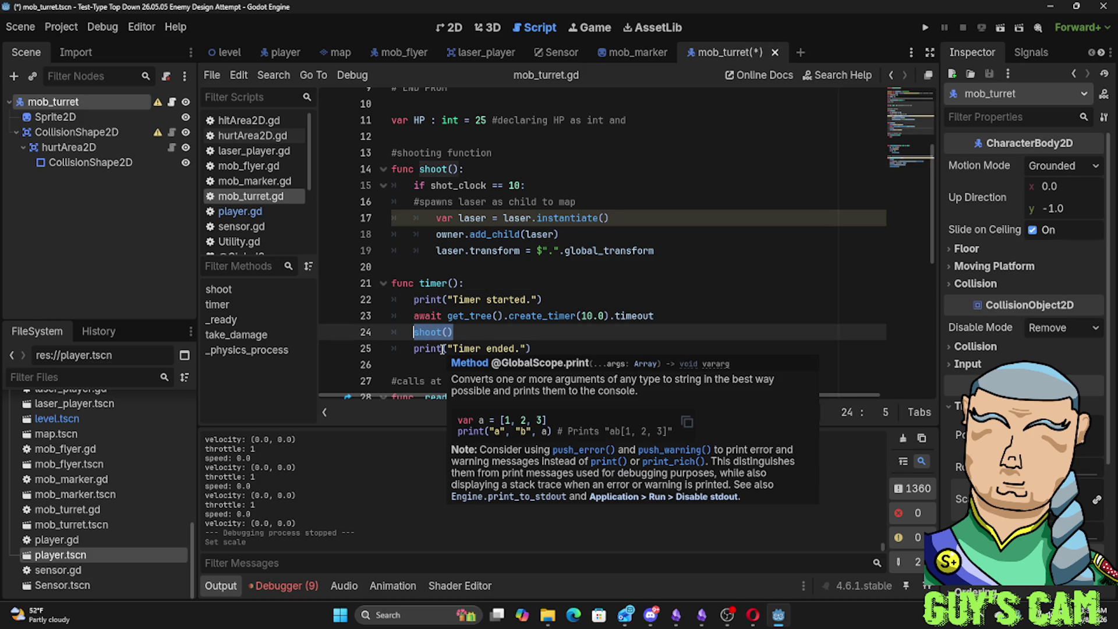
{"action": "key", "text": "BackSpace"}
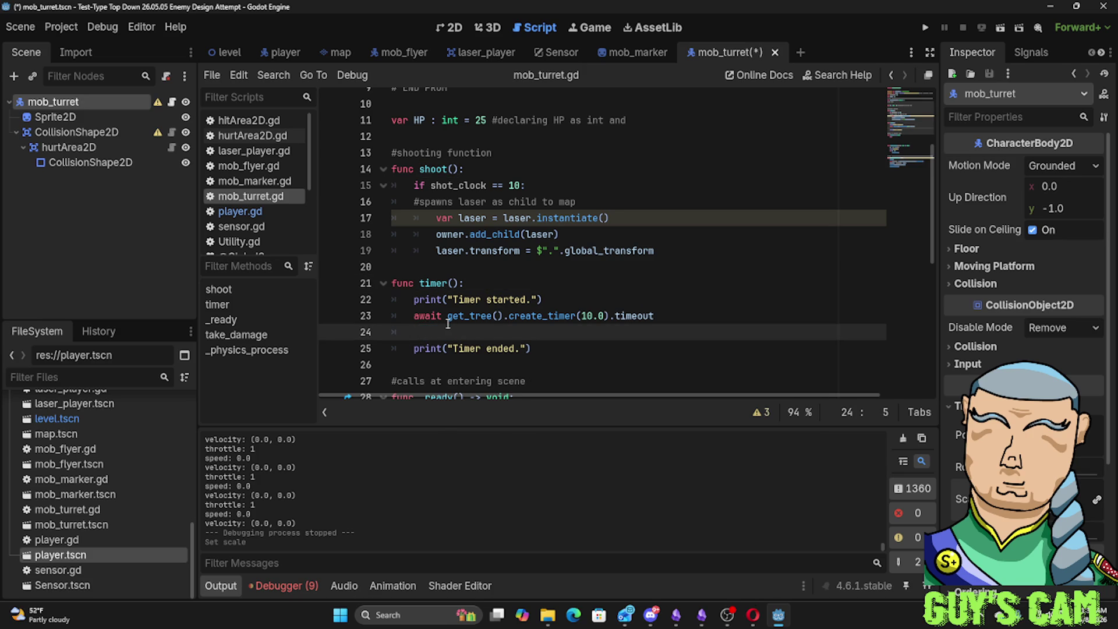
{"action": "type", "text": "if s"}
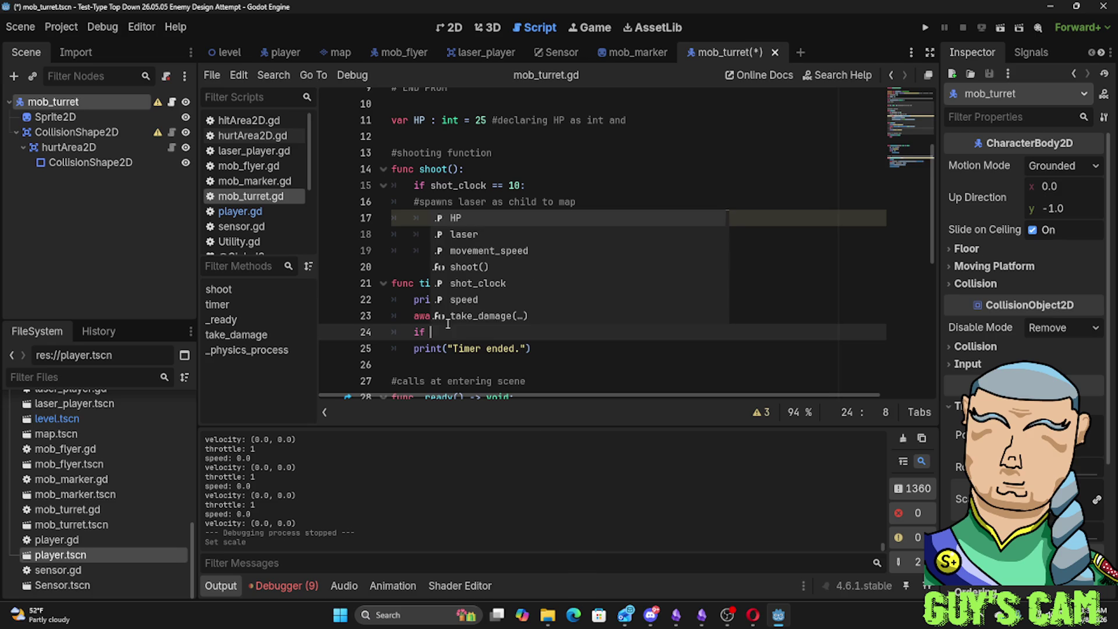
{"action": "type", "text": "hot_clock"}
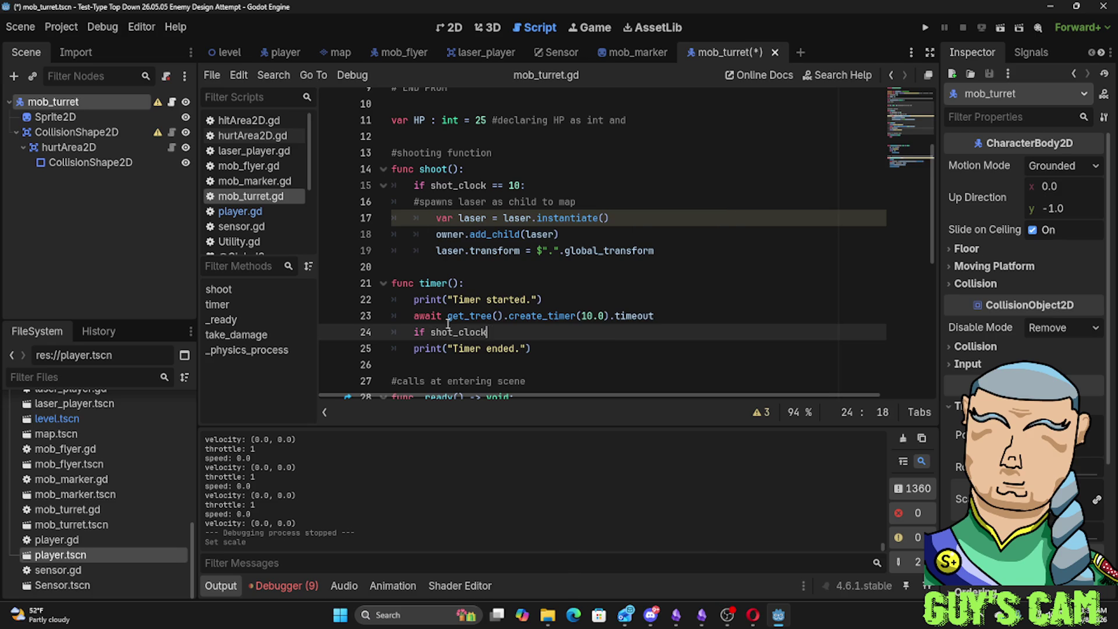
{"action": "type", "text": " != 10:"}
Move the 'if shot_clock != 10:' line to the top of timer()
{"action": "key", "text": "Return"}
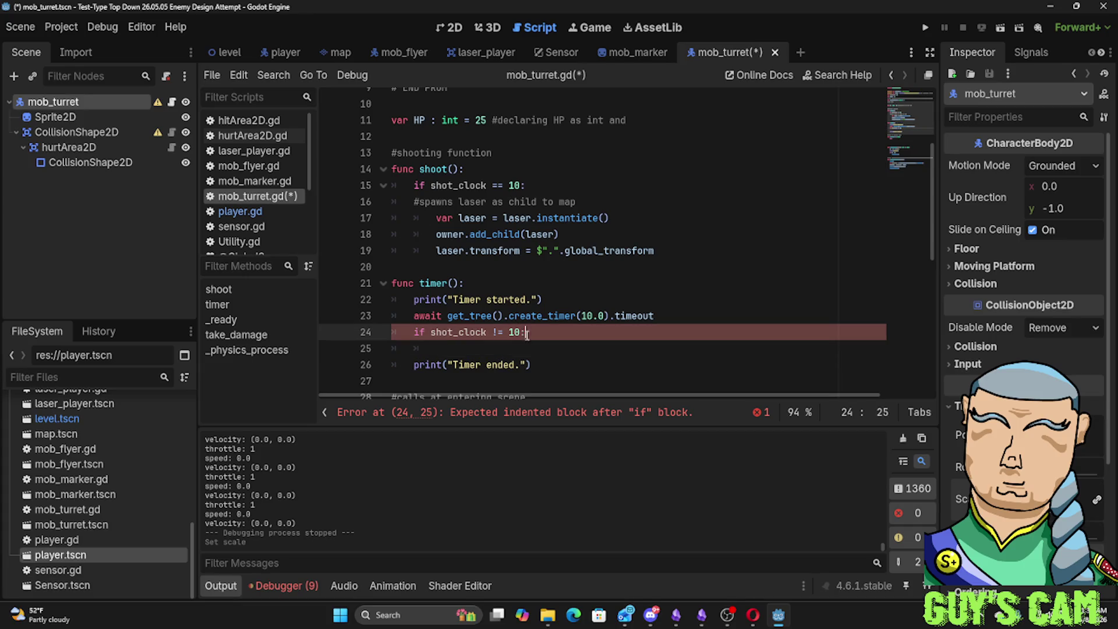
{"action": "left_click_drag", "start_coordinate": [526, 332], "coordinate": [415, 333]}
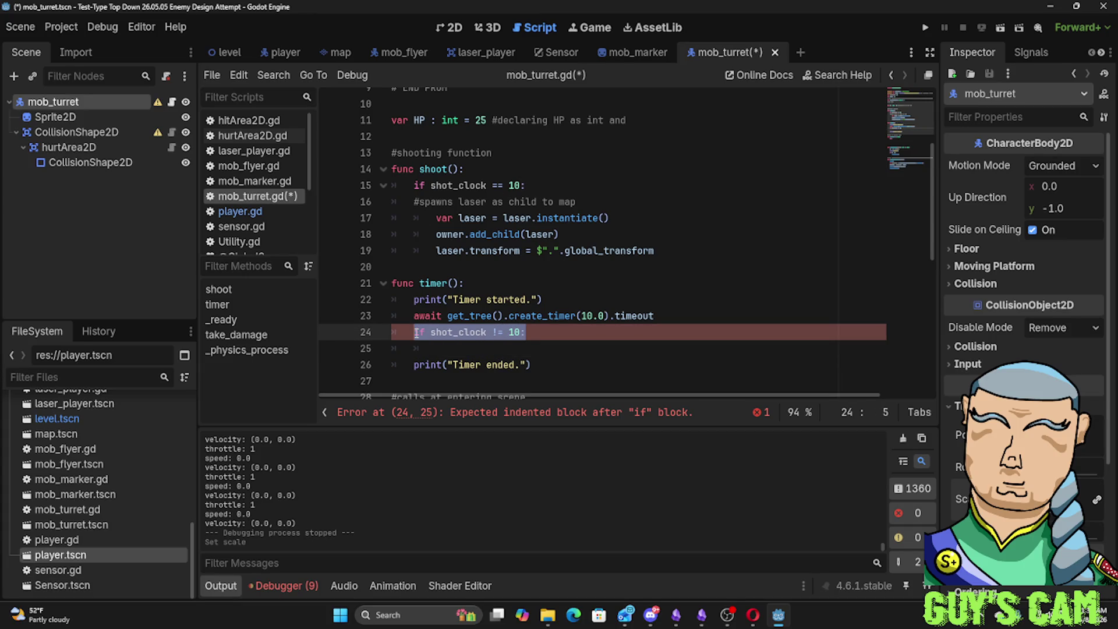
{"action": "key", "text": "ctrl+x"}
{"action": "key", "text": "Up"}
{"action": "key", "text": "Up"}
{"action": "key", "text": "Up"}
{"action": "key", "text": "End"}
{"action": "key", "text": "Return"}
{"action": "key", "text": "ctrl+v"}
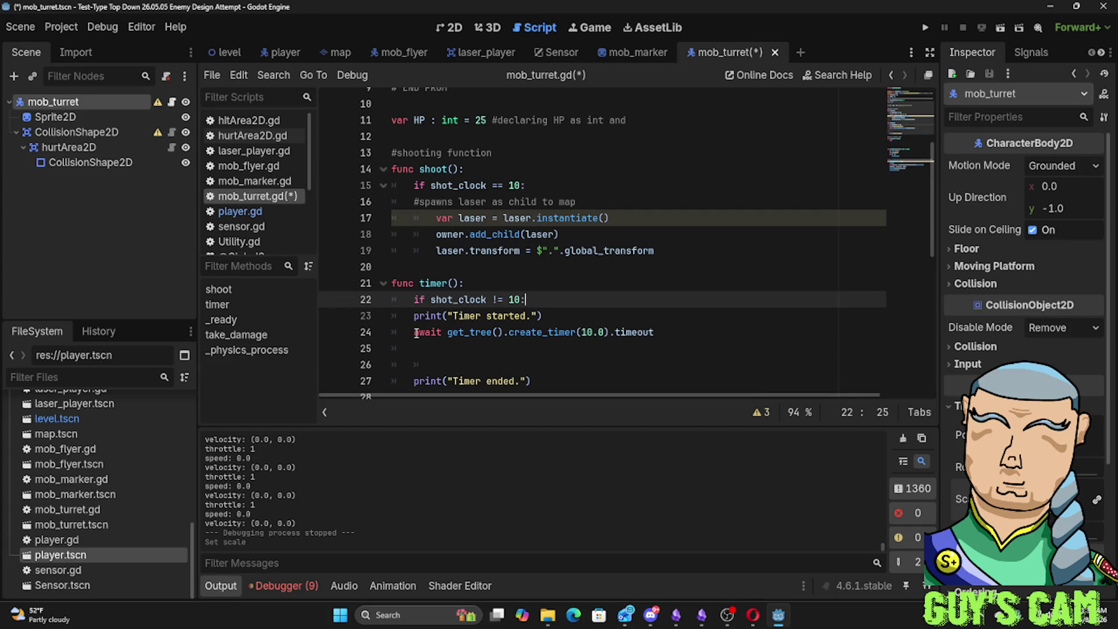
Indent the Timer prints and the await under the if and remove leftover blank lines
{"action": "key", "text": "Down"}
{"action": "key", "text": "Home"}
{"action": "key", "text": "Tab"}
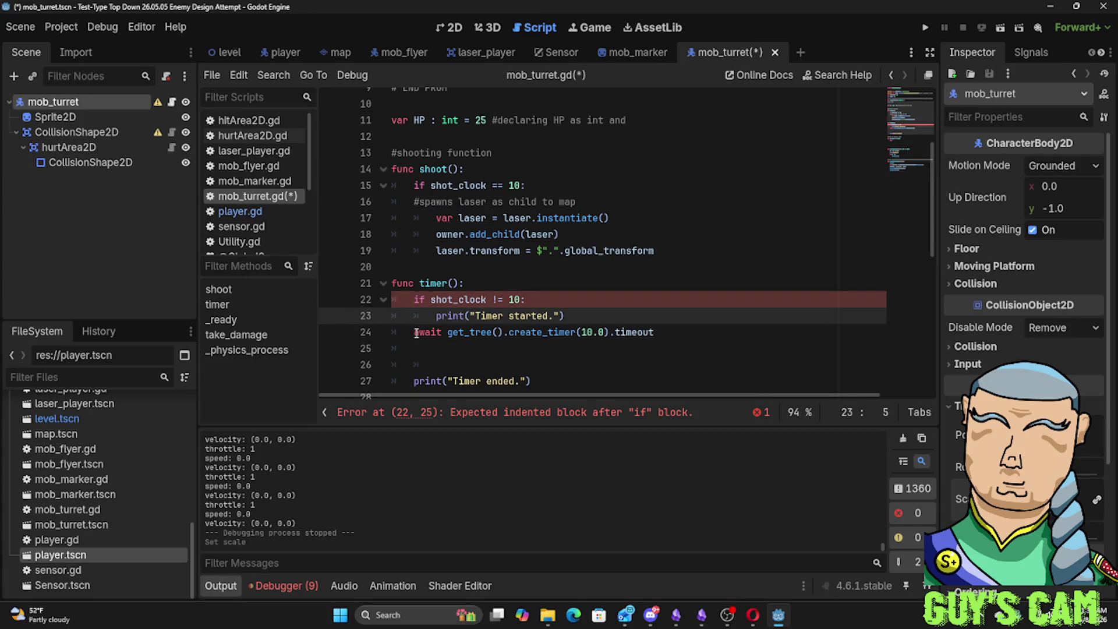
{"action": "left_click", "coordinate": [416, 332]}
{"action": "key", "text": "Tab"}
{"action": "key", "text": "Down"}
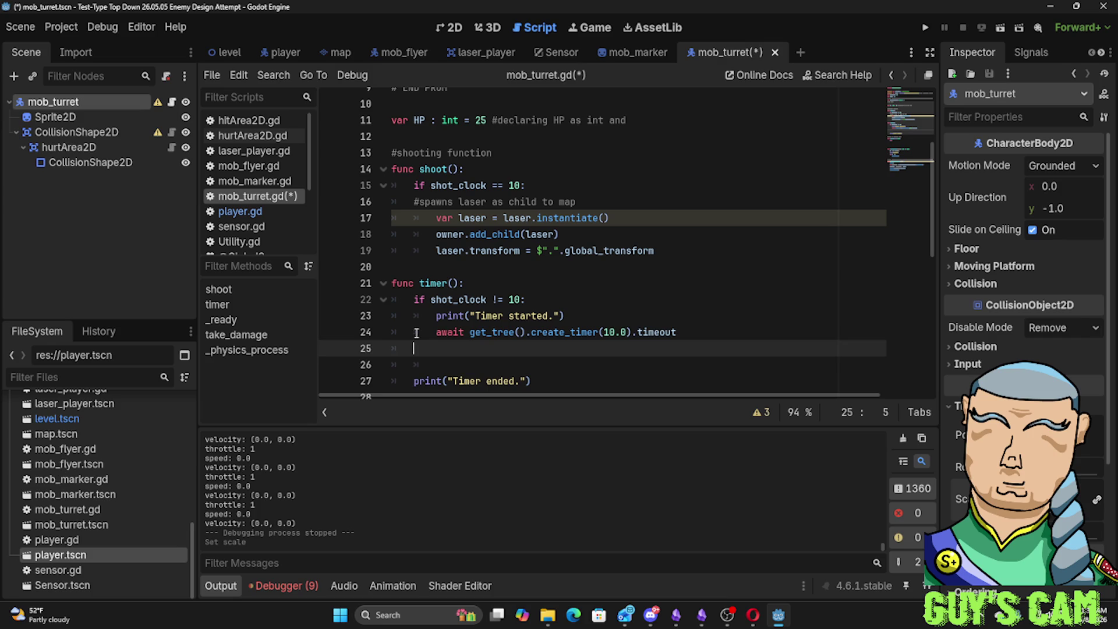
{"action": "key", "text": "Down"}
{"action": "key", "text": "Down"}
{"action": "key", "text": "Home"}
{"action": "key", "text": "BackSpace"}
{"action": "key", "text": "BackSpace"}
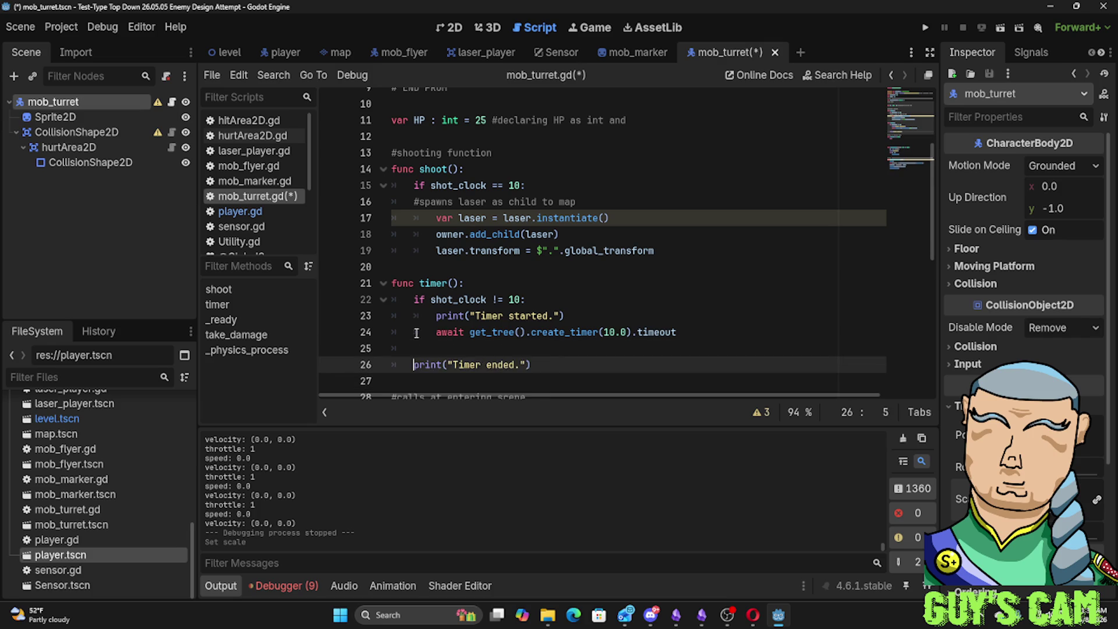
{"action": "key", "text": "BackSpace"}
{"action": "key", "text": "BackSpace"}
{"action": "key", "text": "BackSpace"}
{"action": "key", "text": "Return"}
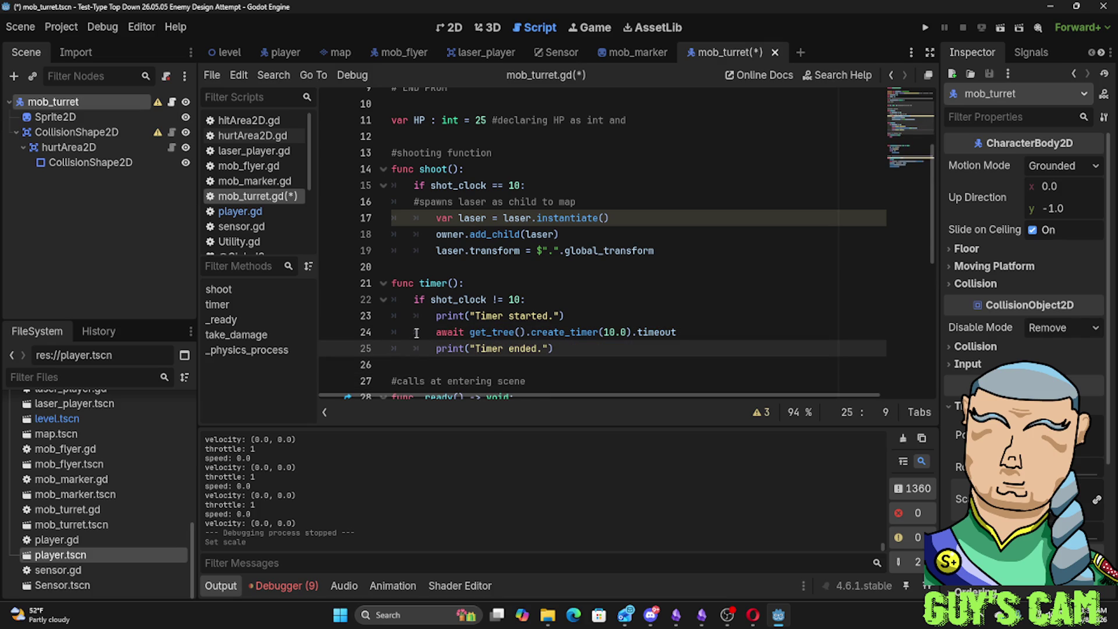
Shorten create_timer(10.0) to 1.0, add a line after the await, and bring up Discord
{"action": "left_click", "coordinate": [609, 331]}
{"action": "key", "text": "Delete"}
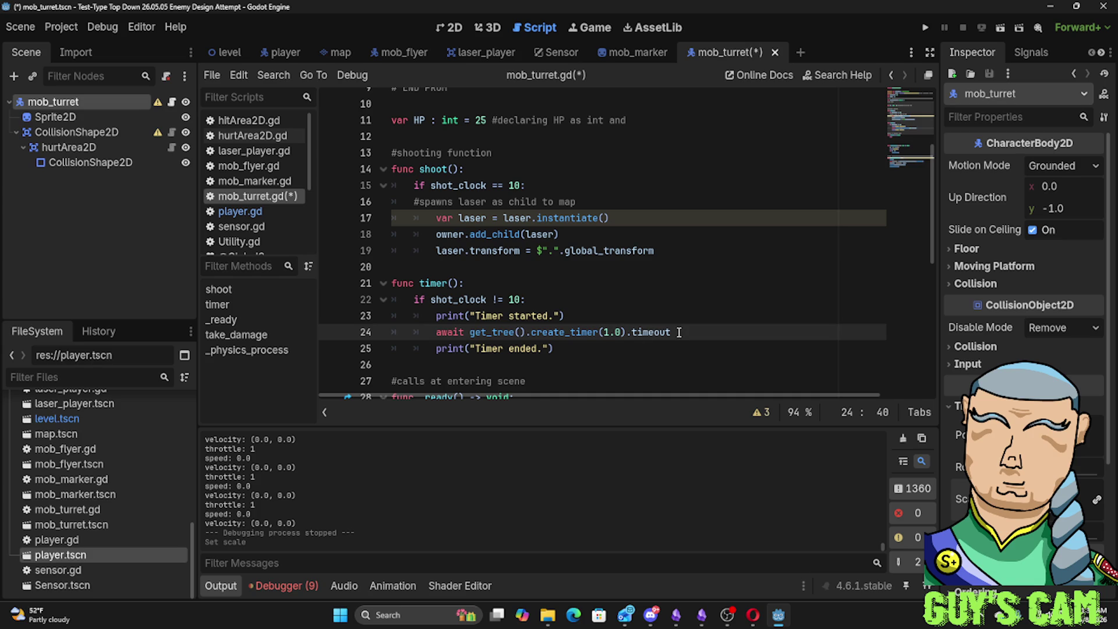
{"action": "left_click", "coordinate": [679, 332]}
{"action": "key", "text": "Return"}
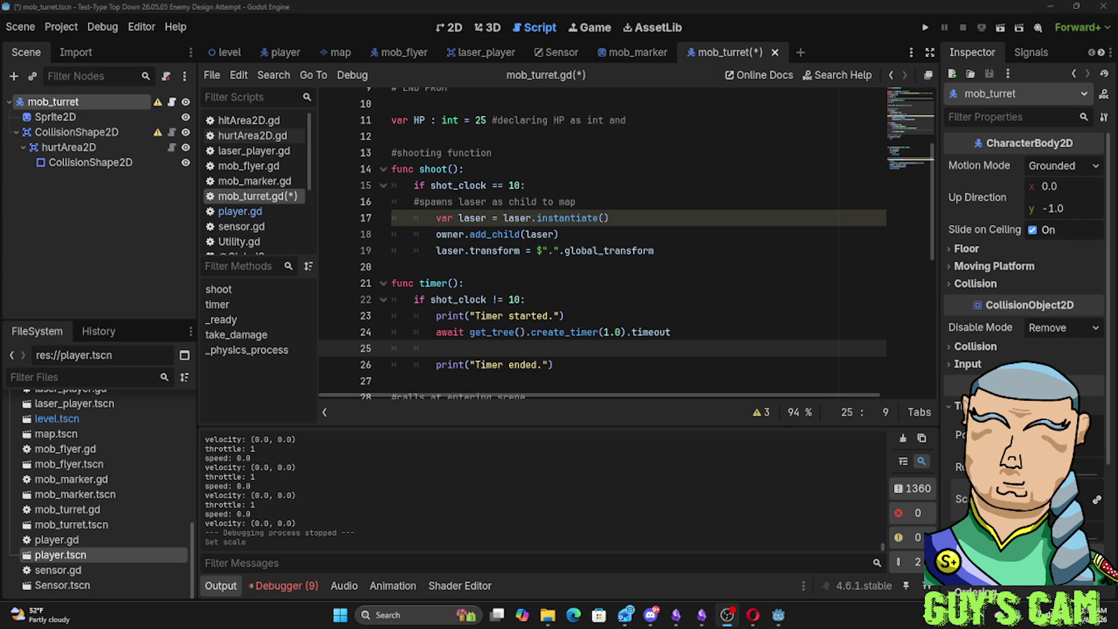
{"action": "left_click", "coordinate": [650, 616]}
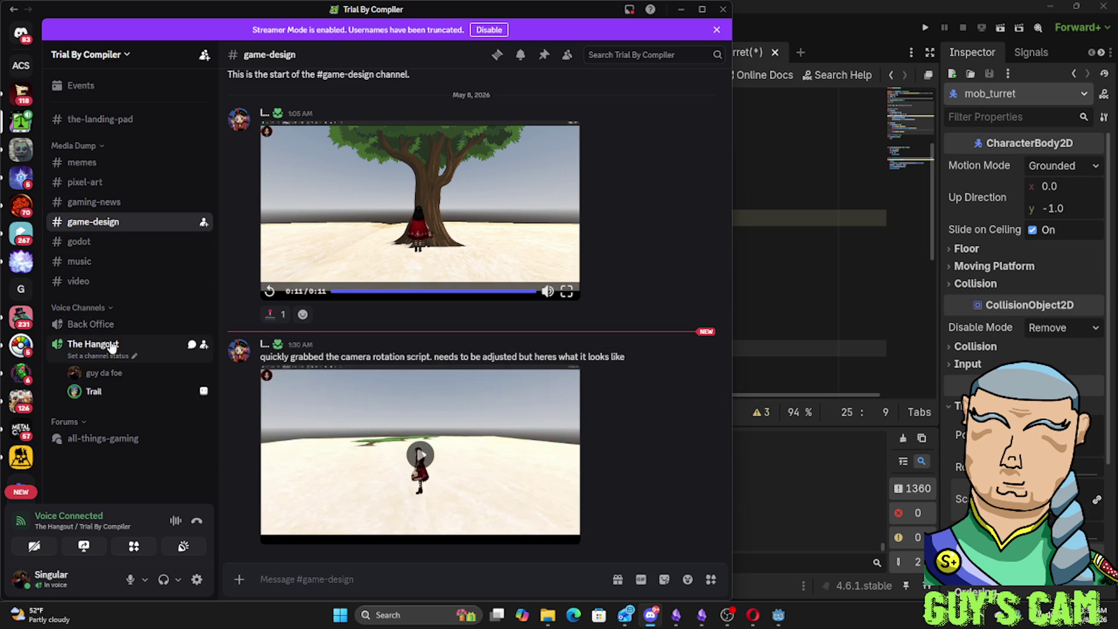
{"action": "mouse_move", "coordinate": [420, 449]}
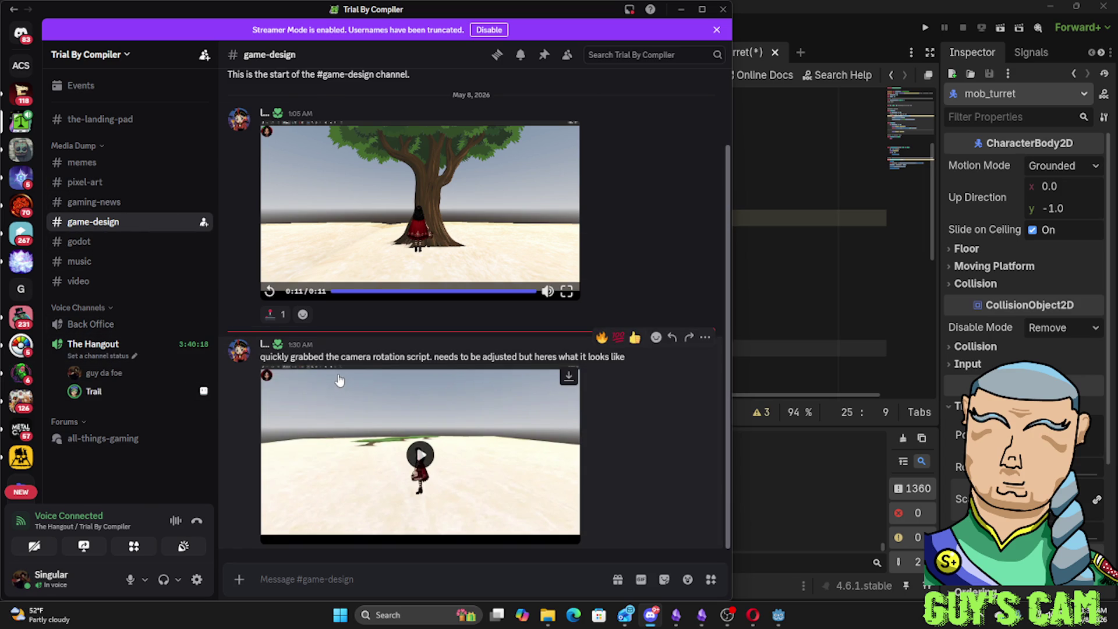
{"action": "left_click", "coordinate": [403, 453]}
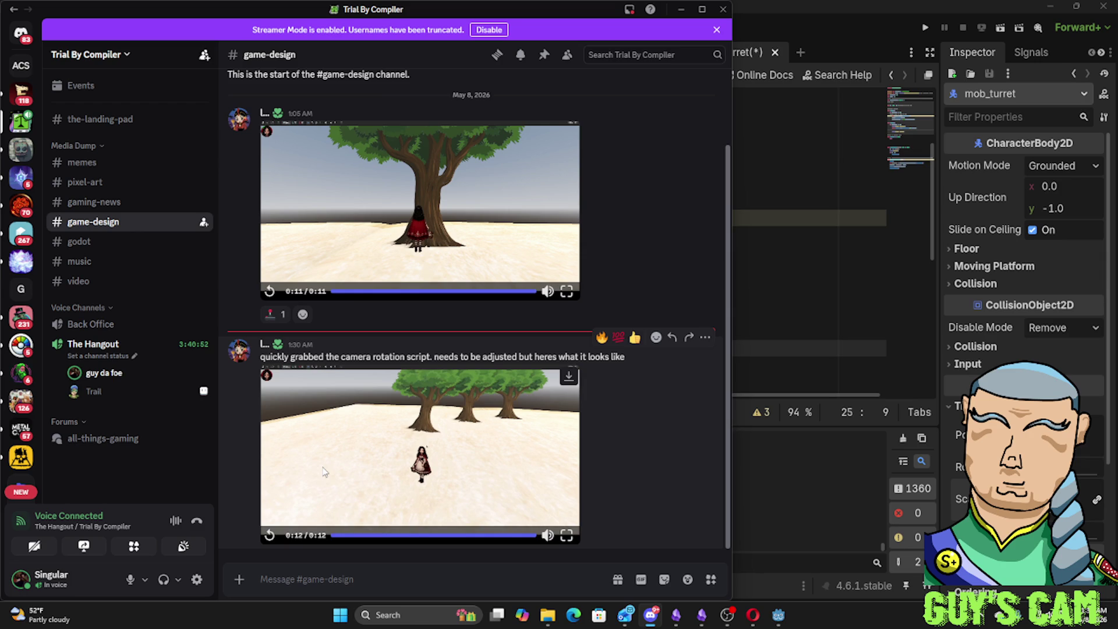
{"action": "mouse_move", "coordinate": [778, 615]}
{"action": "left_click", "coordinate": [754, 617]}
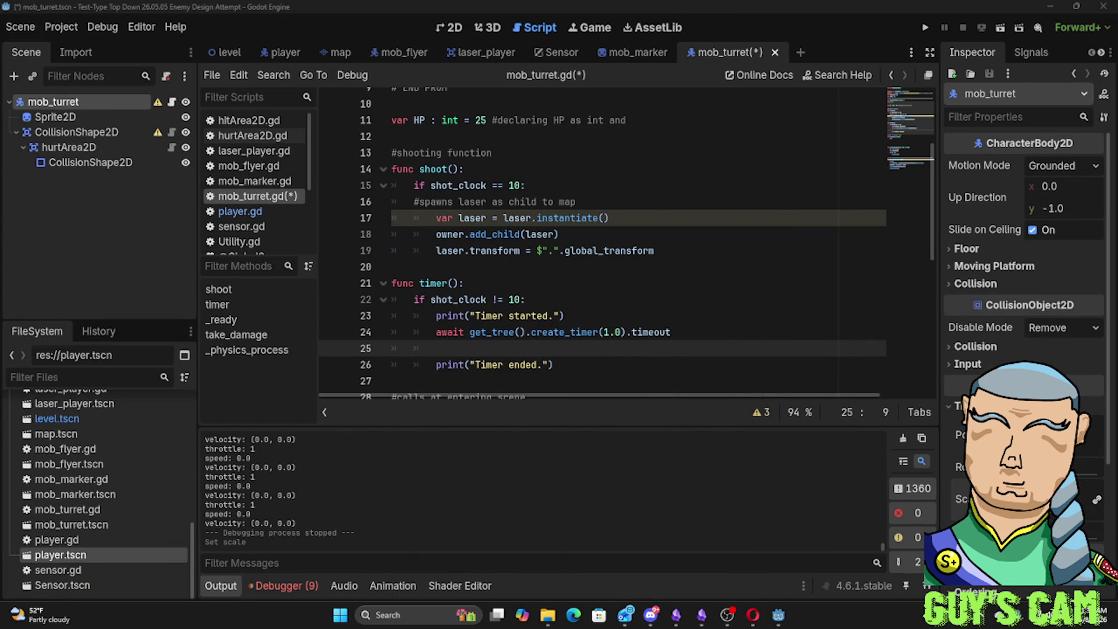
Show the desktop, restore Godot, then Alt+Tab to the Yoshi trailer on YouTube in Opera
{"action": "left_click", "coordinate": [754, 616]}
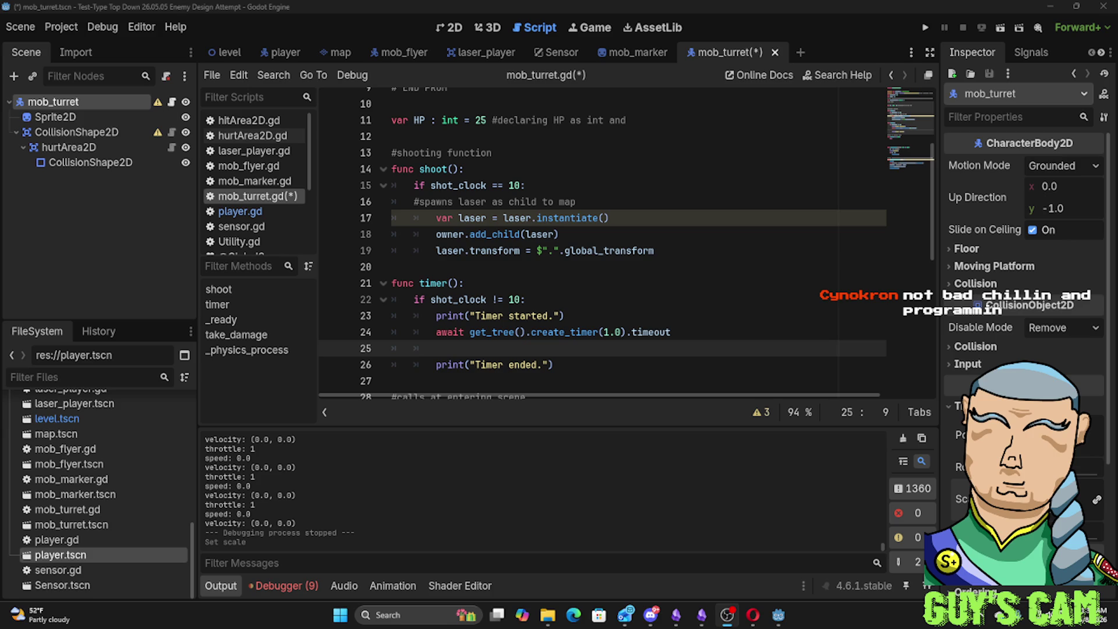
{"action": "key", "text": "super+d"}
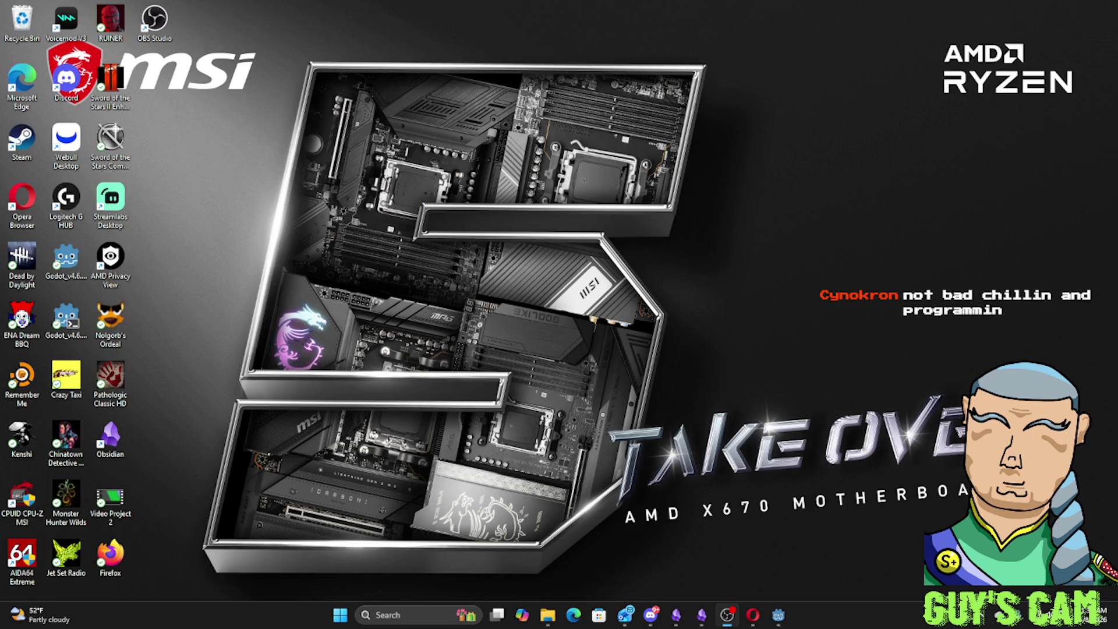
{"action": "key", "text": "super+d"}
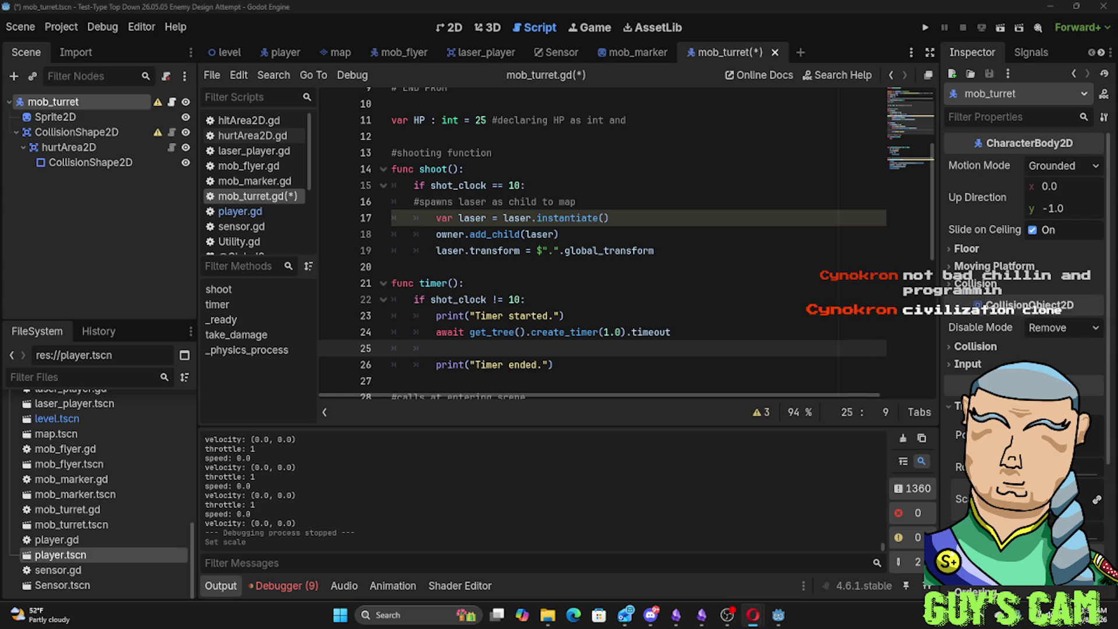
{"action": "key", "text": "alt+Tab"}
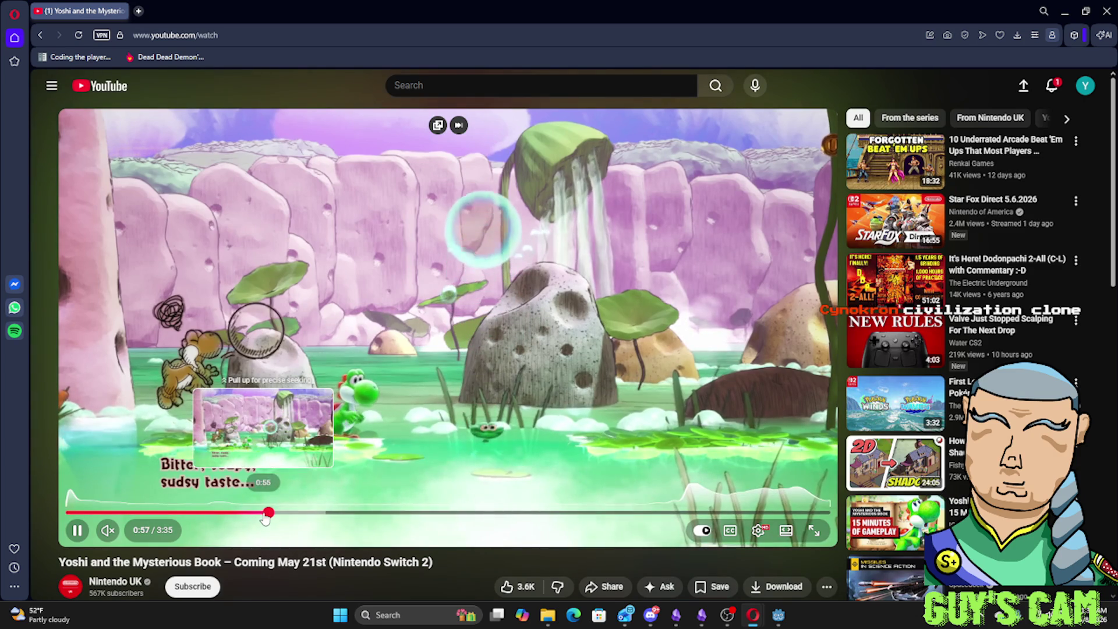
Skip around the trailer, then search YouTube for 'yoshi story pop out book'
{"action": "mouse_move", "coordinate": [265, 514]}
{"action": "left_mouse_down"}
{"action": "mouse_move", "coordinate": [209, 517]}
{"action": "mouse_move", "coordinate": [371, 500]}
{"action": "left_mouse_up"}
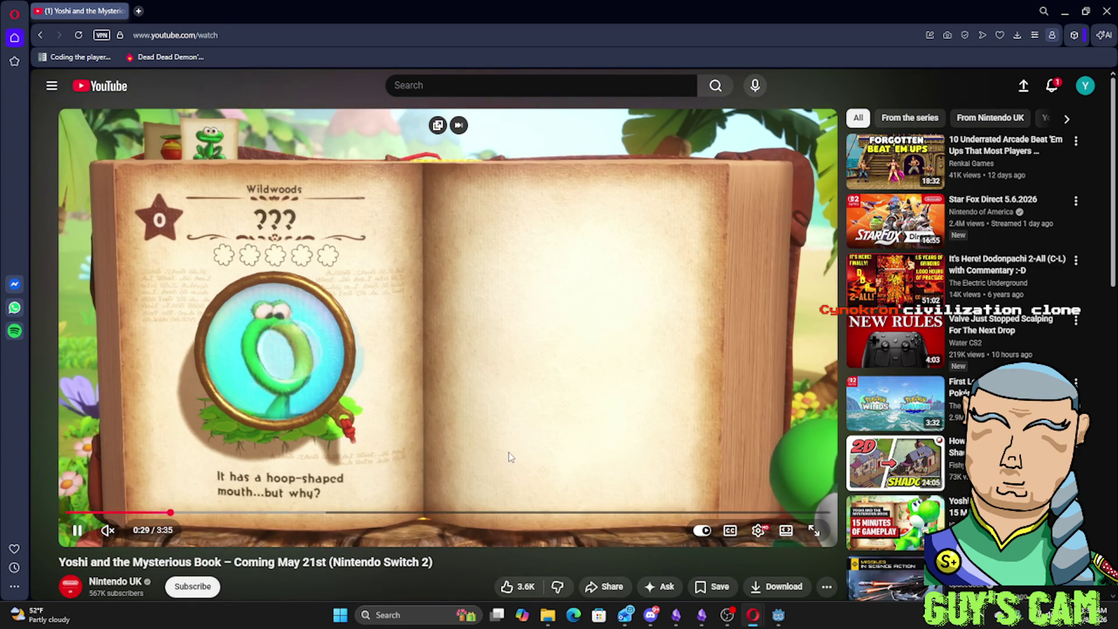
{"action": "left_click", "coordinate": [379, 514]}
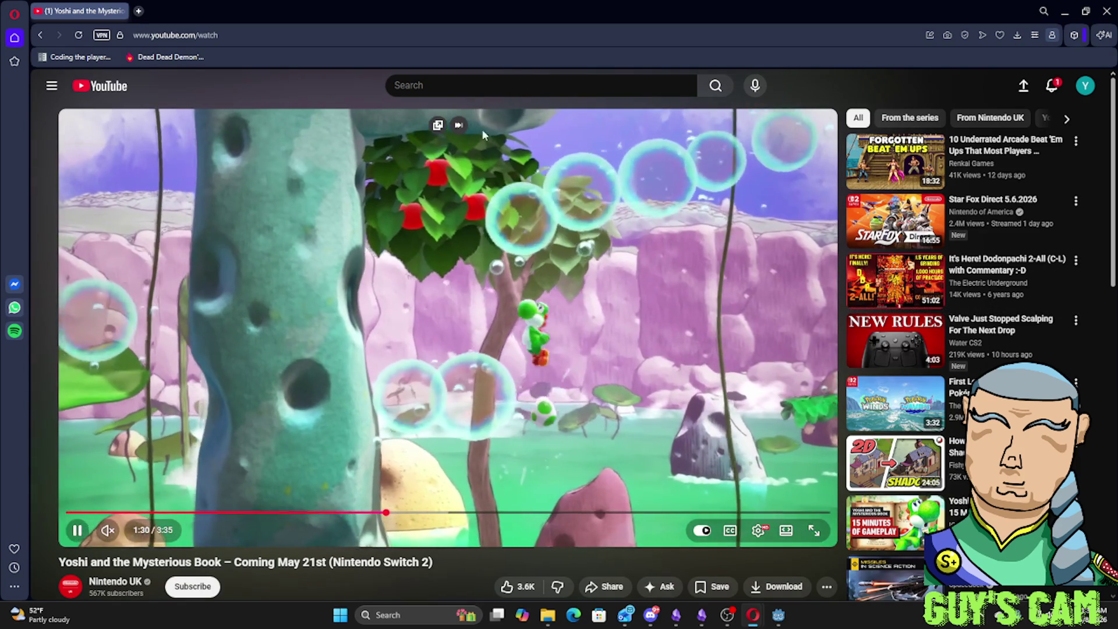
{"action": "left_click", "coordinate": [454, 84]}
{"action": "type", "text": "you"}
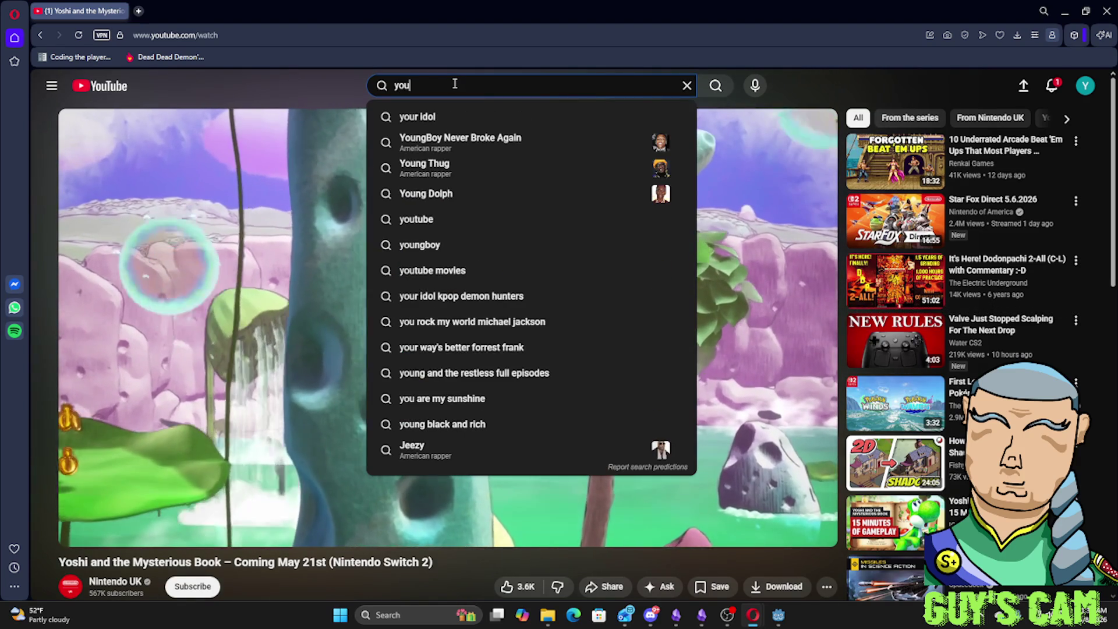
{"action": "key", "text": "BackSpace"}
{"action": "type", "text": "shi story"}
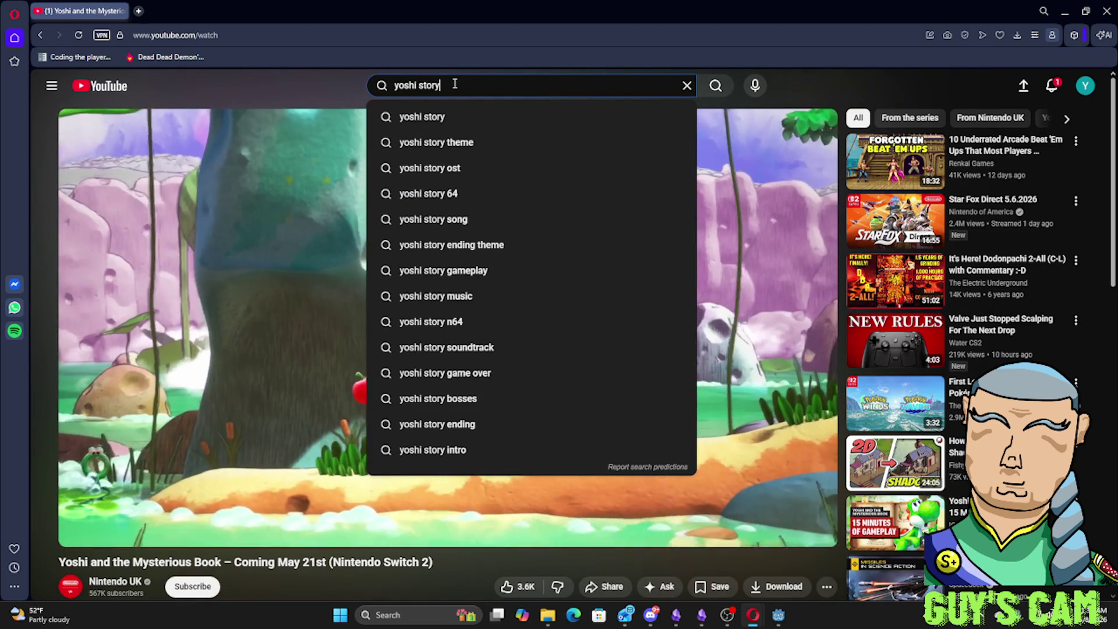
{"action": "type", "text": " pop out"}
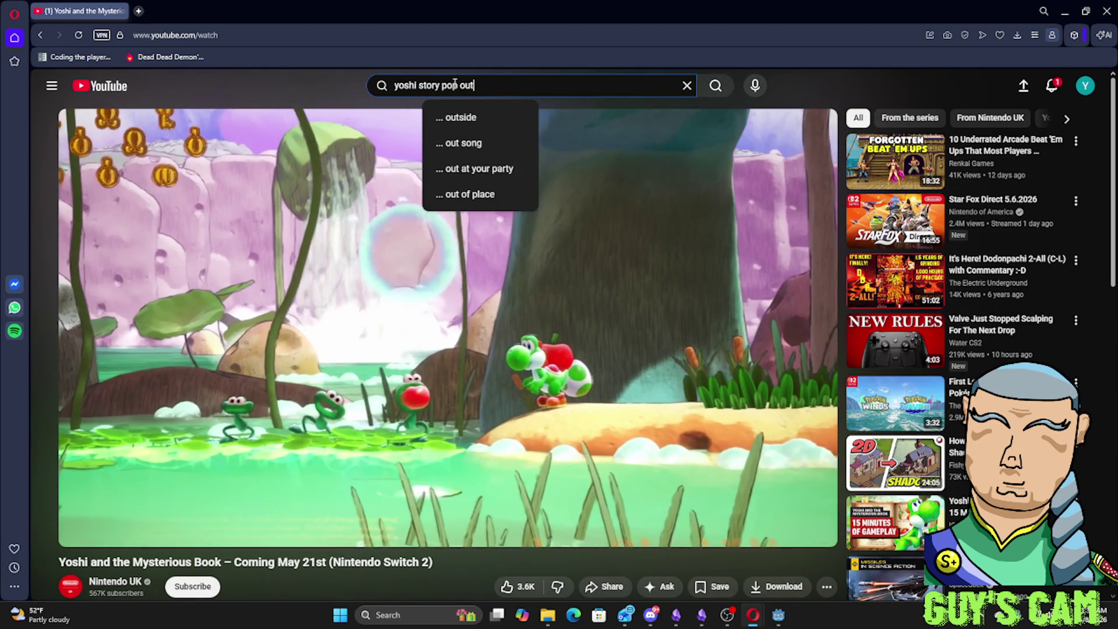
{"action": "type", "text": " book"}
{"action": "key", "text": "Return"}
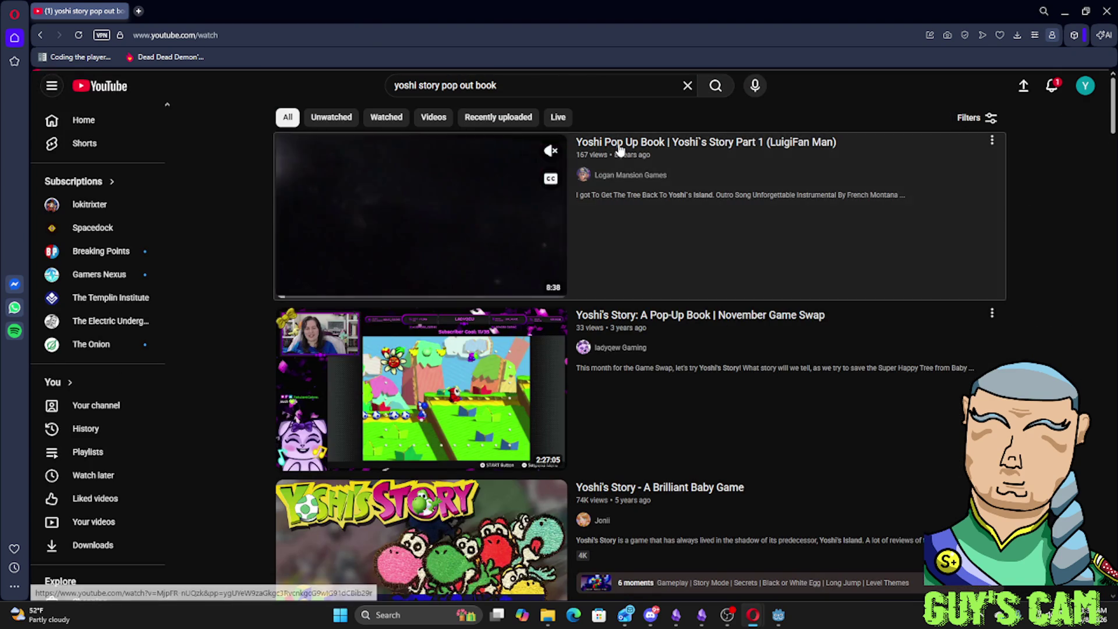
Play the Yoshi Pop Up Book result and skip ahead through it to around 3:39
{"action": "left_click", "coordinate": [619, 144]}
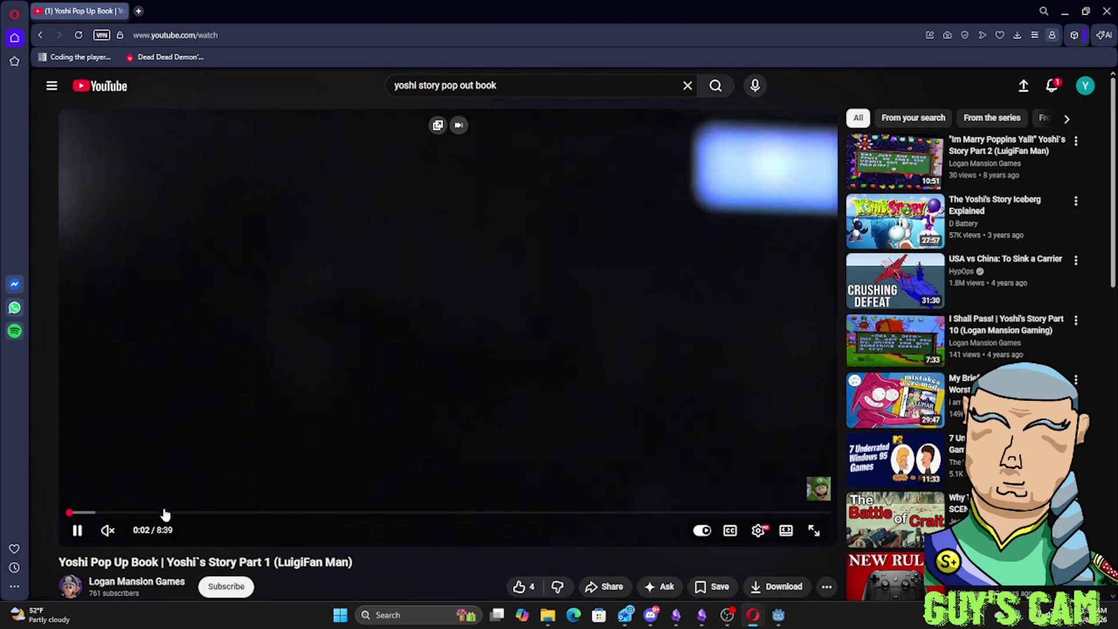
{"action": "left_click", "coordinate": [166, 514]}
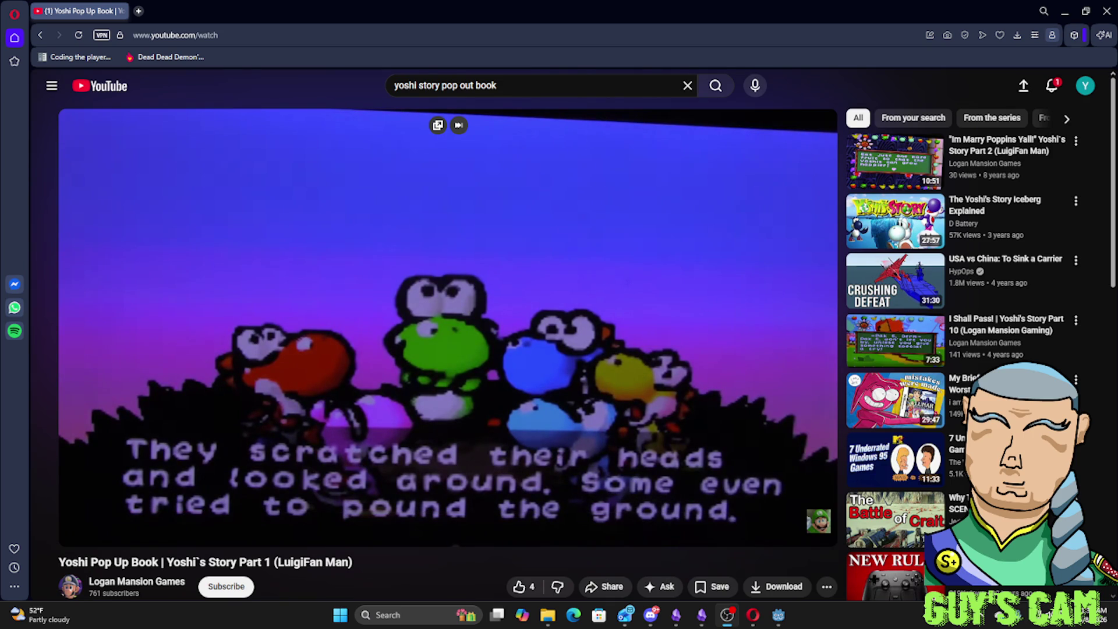
{"action": "left_click", "coordinate": [293, 514]}
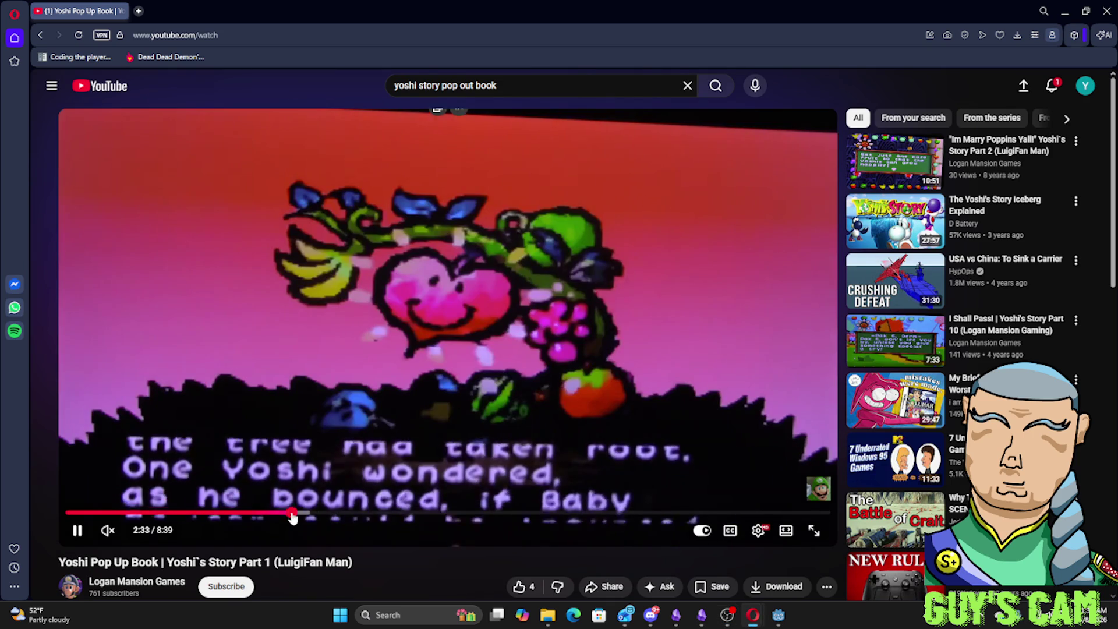
{"action": "left_click", "coordinate": [344, 515]}
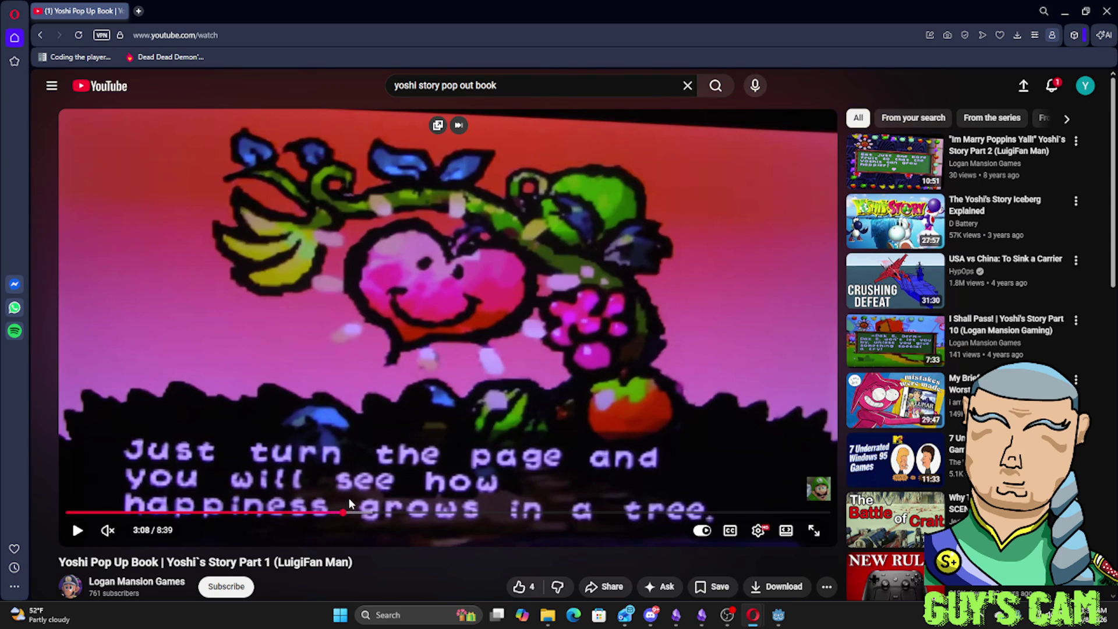
{"action": "left_click", "coordinate": [417, 329]}
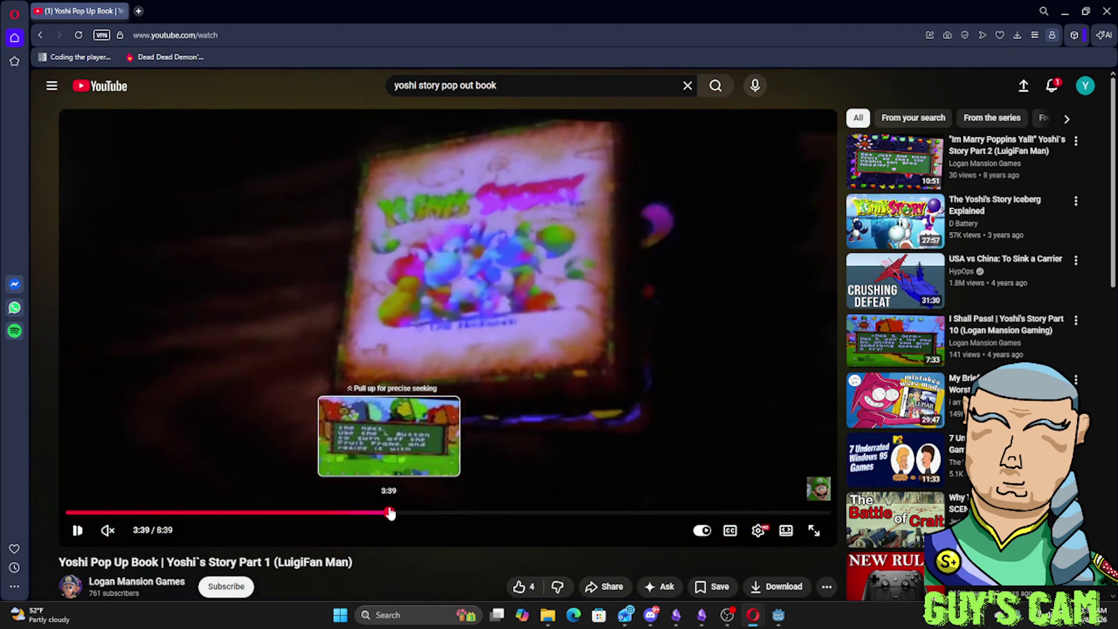
{"action": "left_click", "coordinate": [390, 515]}
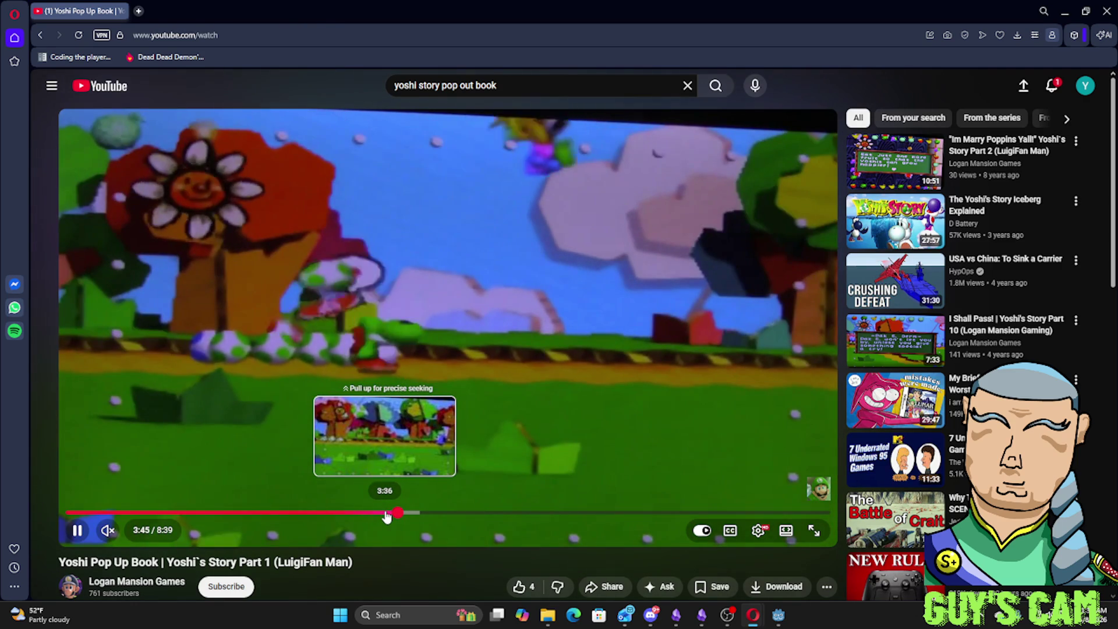
Watch full screen, leave full screen, and drag the browser aside to reveal Godot
{"action": "left_click", "coordinate": [813, 530]}
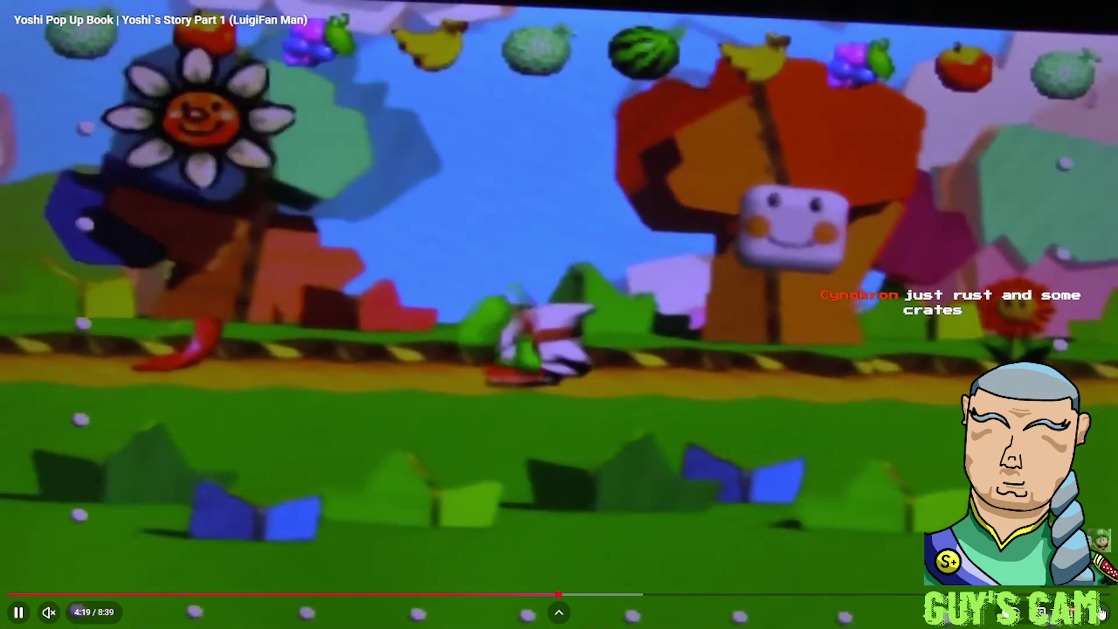
{"action": "left_click", "coordinate": [1099, 612]}
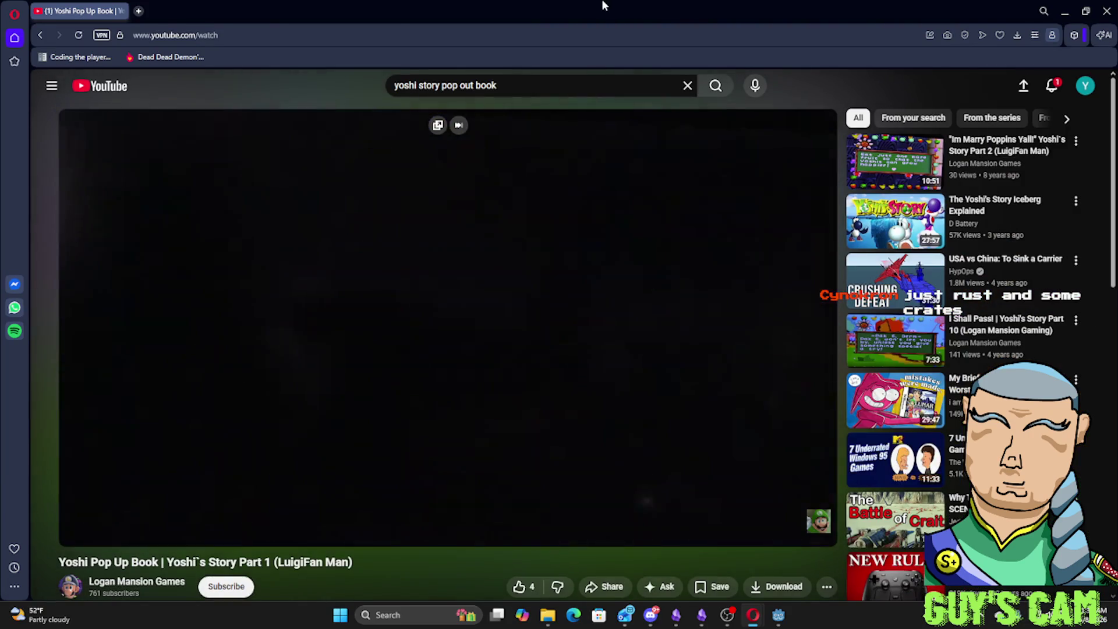
{"action": "left_click_drag", "start_coordinate": [600, 5], "coordinate": [1114, 5]}
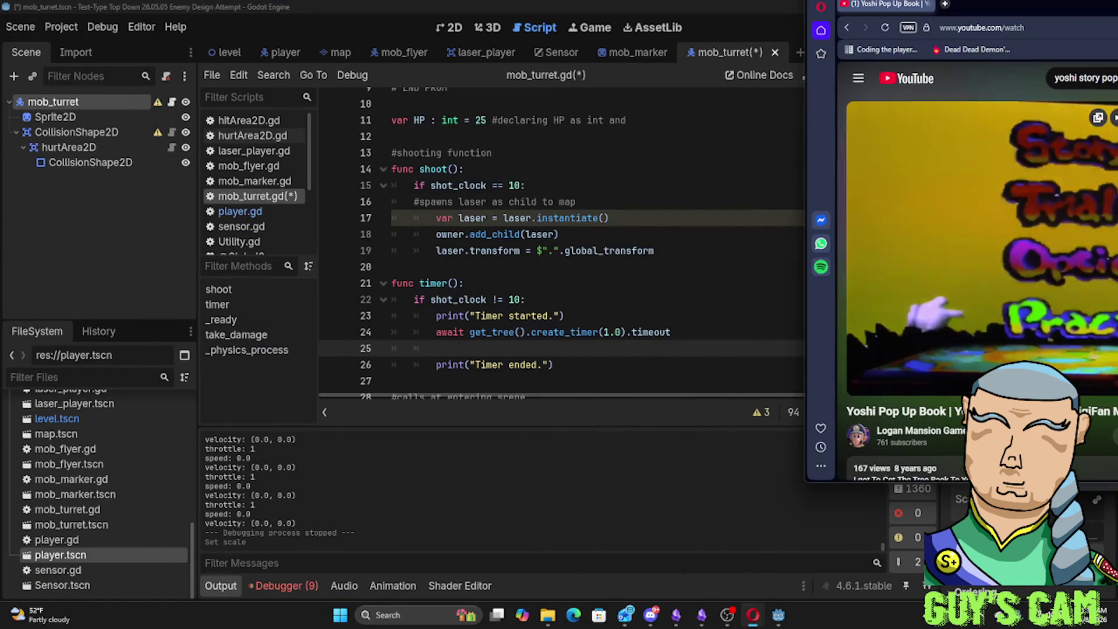
Back in Godot, add 'shot_clock += 1' on line 25 after the wait
{"action": "key", "text": "alt+Tab"}
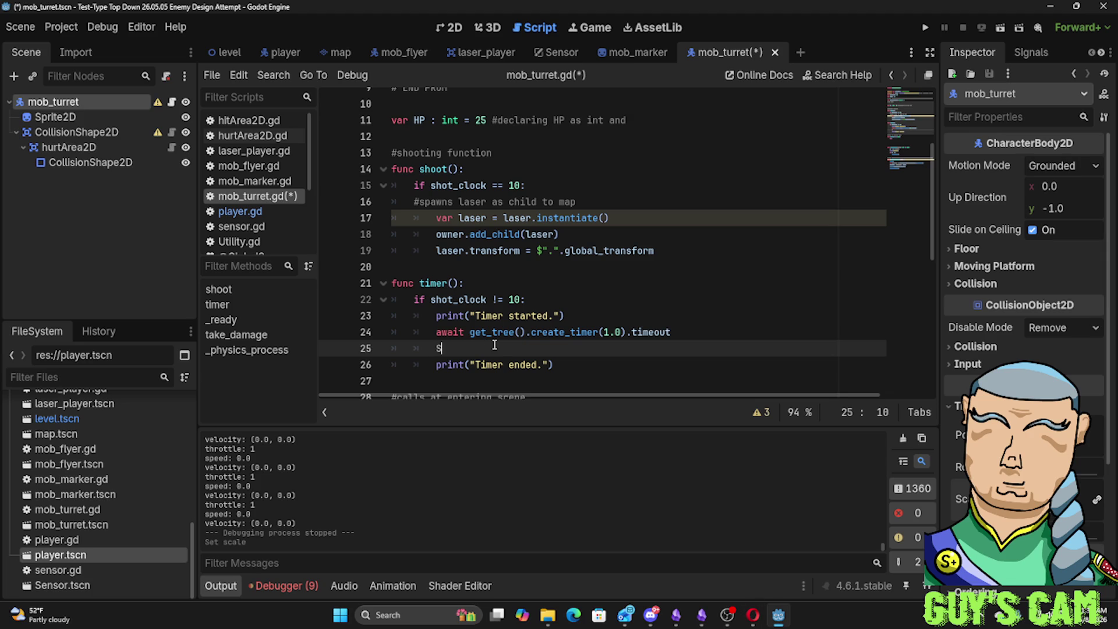
{"action": "key", "text": "BackSpace"}
{"action": "key", "text": "BackSpace"}
{"action": "key", "text": "BackSpace"}
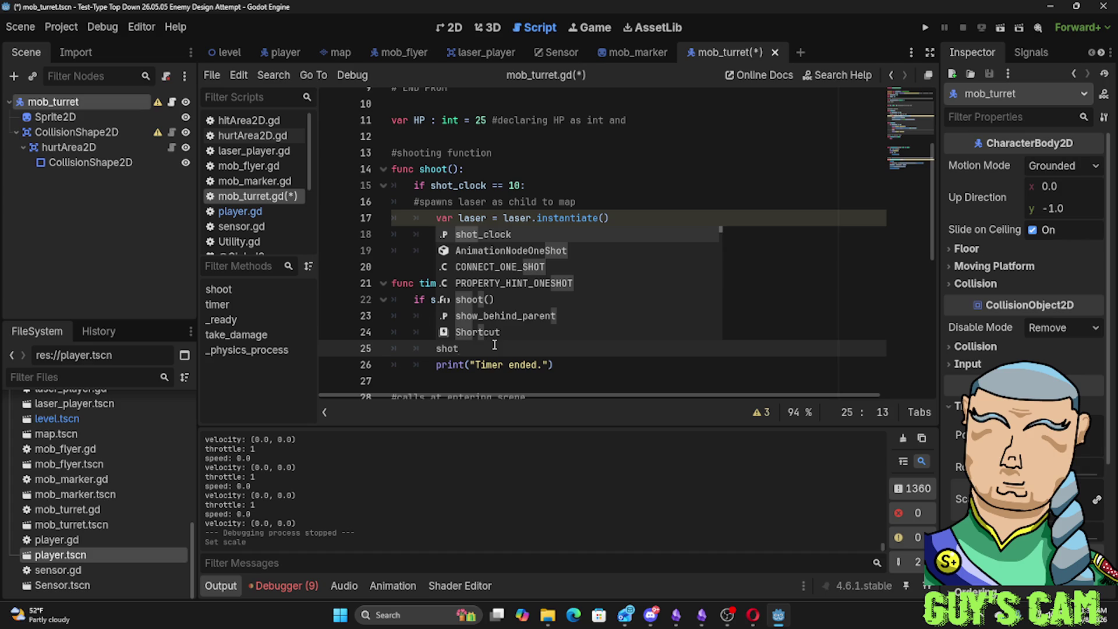
{"action": "type", "text": "shot_"}
{"action": "key", "text": "Return"}
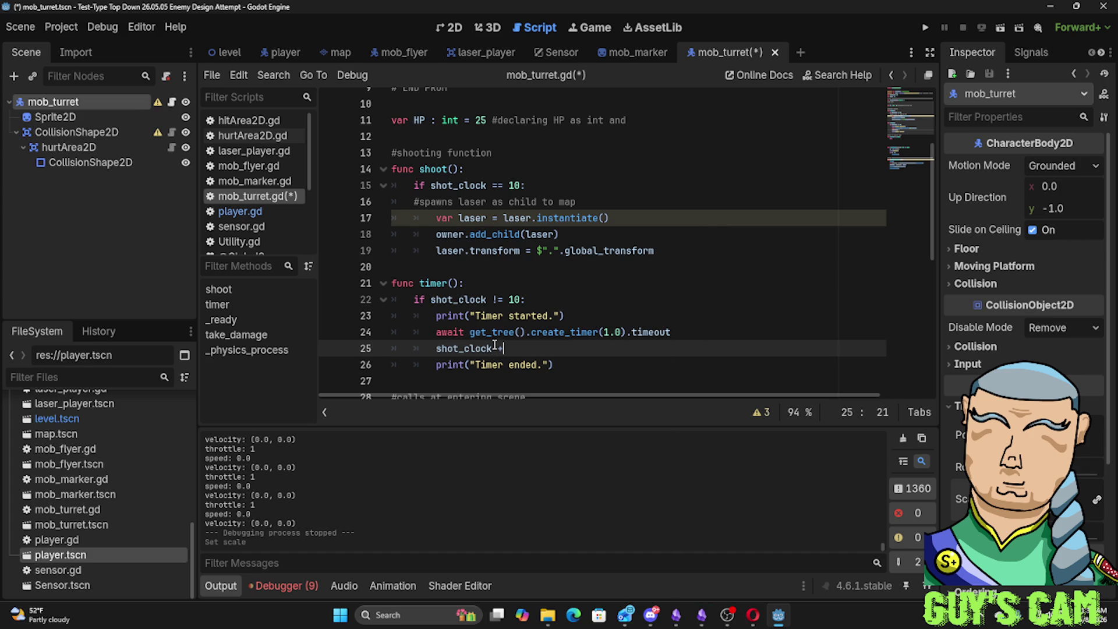
{"action": "type", "text": "= 1"}
Open a new line after the Timer ended print for an else branch
{"action": "key", "text": "Down"}
{"action": "key", "text": "Down"}
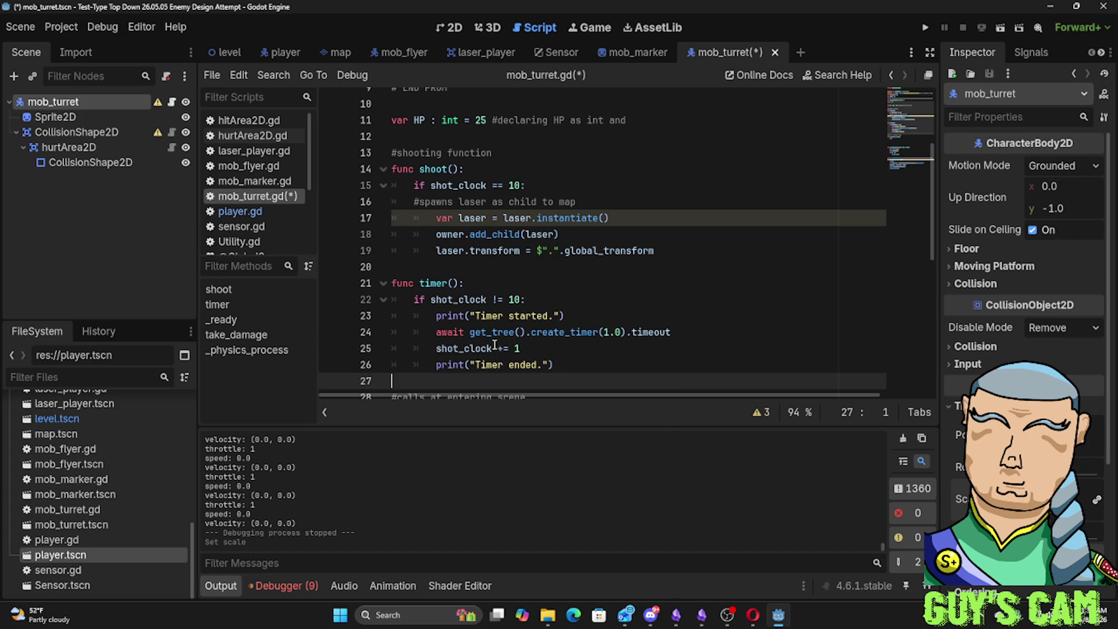
{"action": "key", "text": "Up"}
{"action": "key", "text": "Up"}
{"action": "key", "text": "Down"}
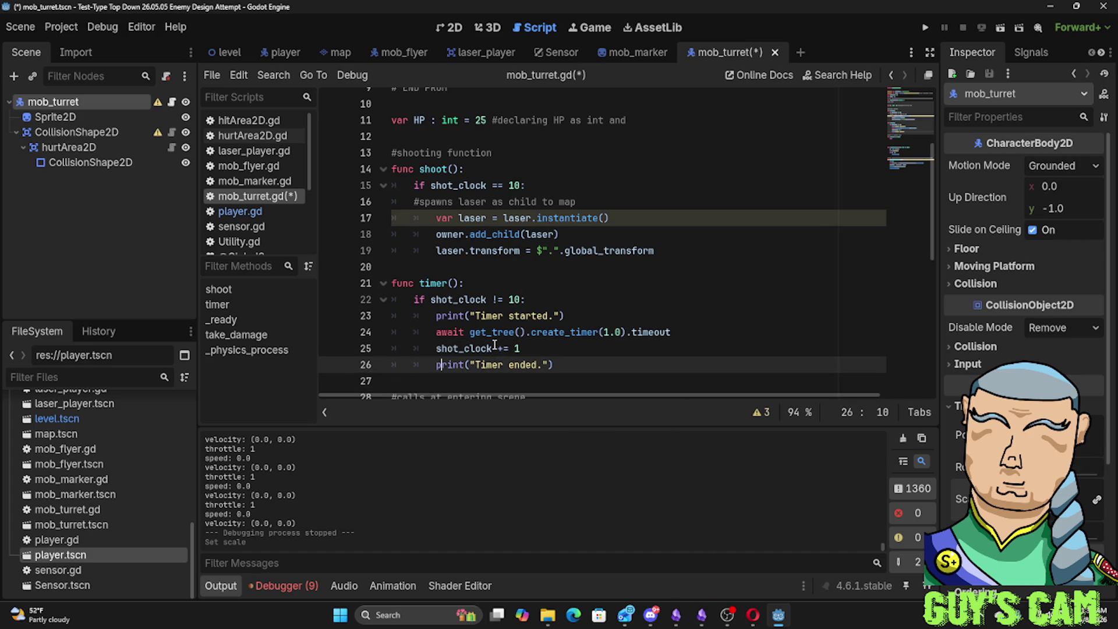
{"action": "key", "text": "Down"}
{"action": "key", "text": "Up"}
{"action": "key", "text": "End"}
{"action": "key", "text": "Return"}
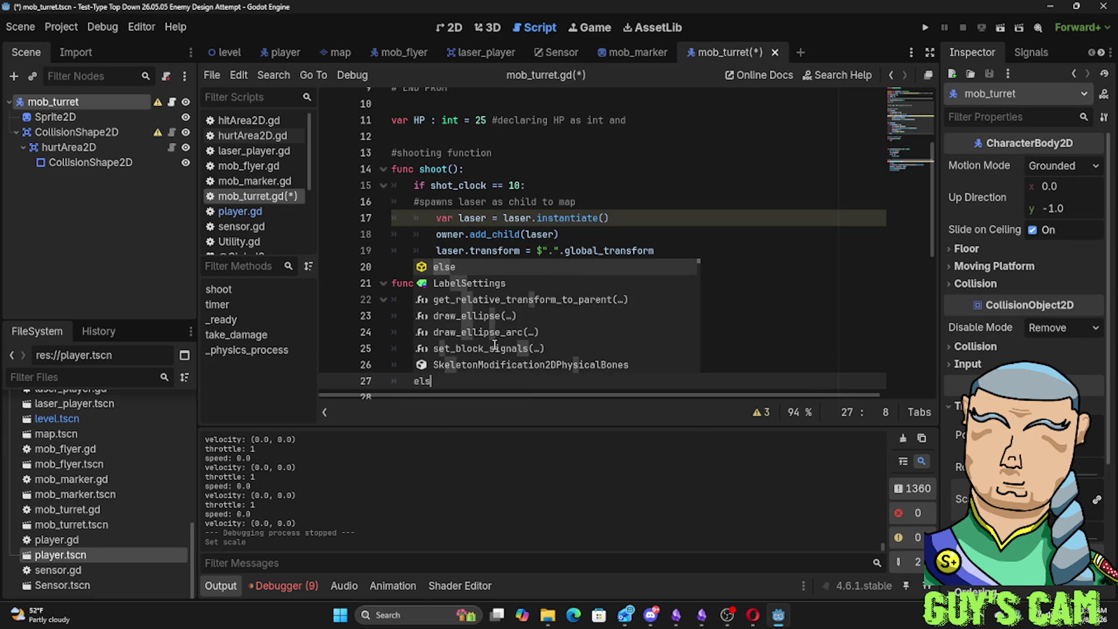
{"action": "type", "text": "lse:"}
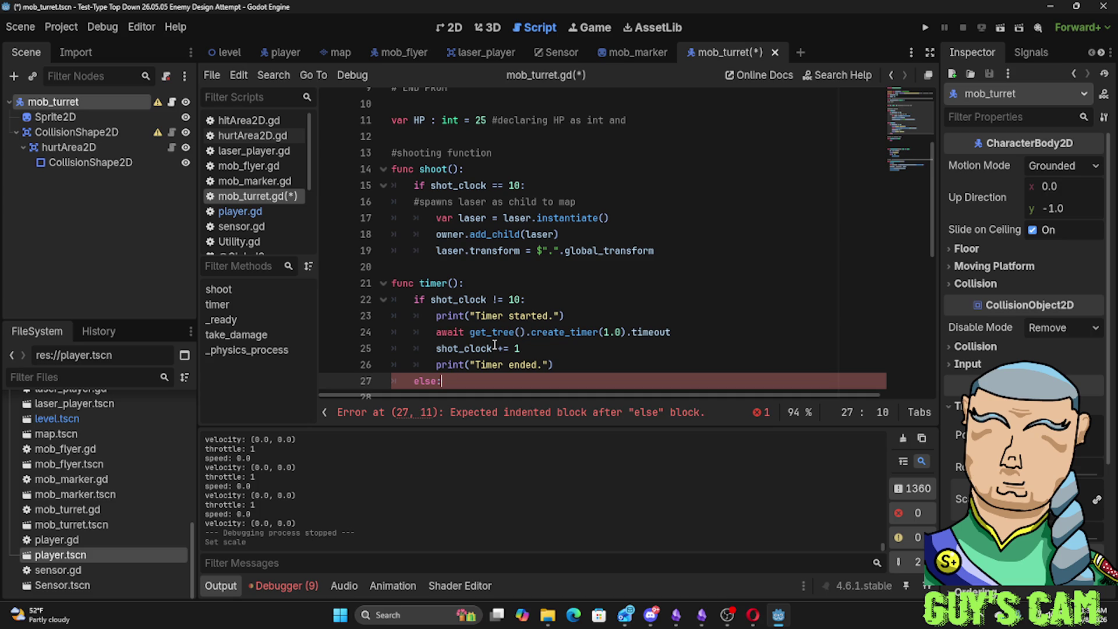
Fill the else: block with 'shot_clock = 1' and a shoot() call
{"action": "key", "text": "Return"}
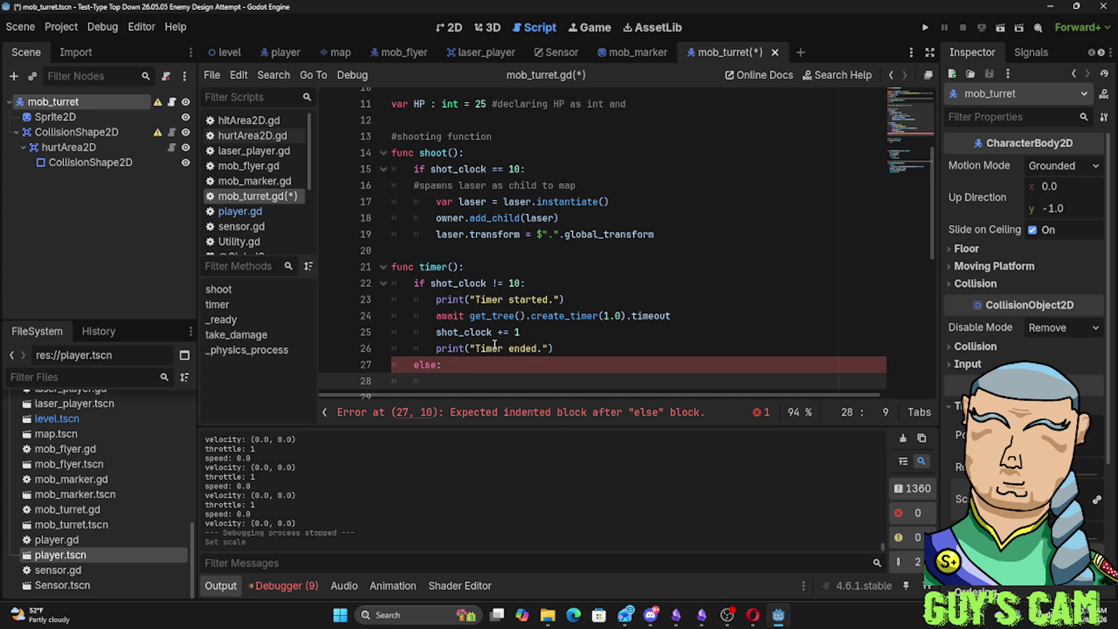
{"action": "type", "text": "shot_"}
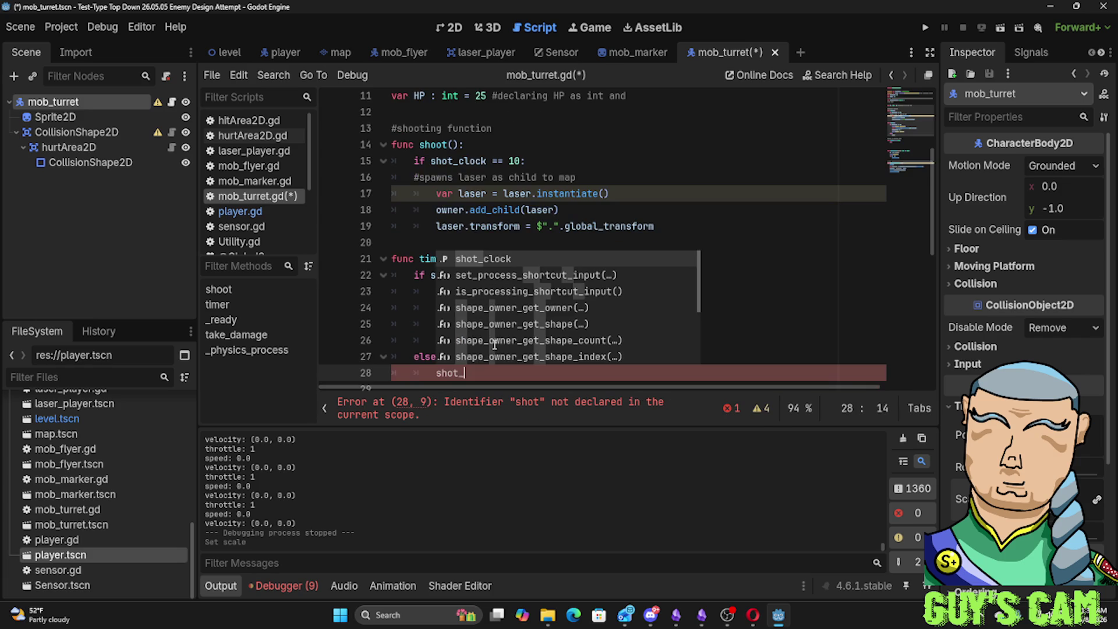
{"action": "key", "text": "Return"}
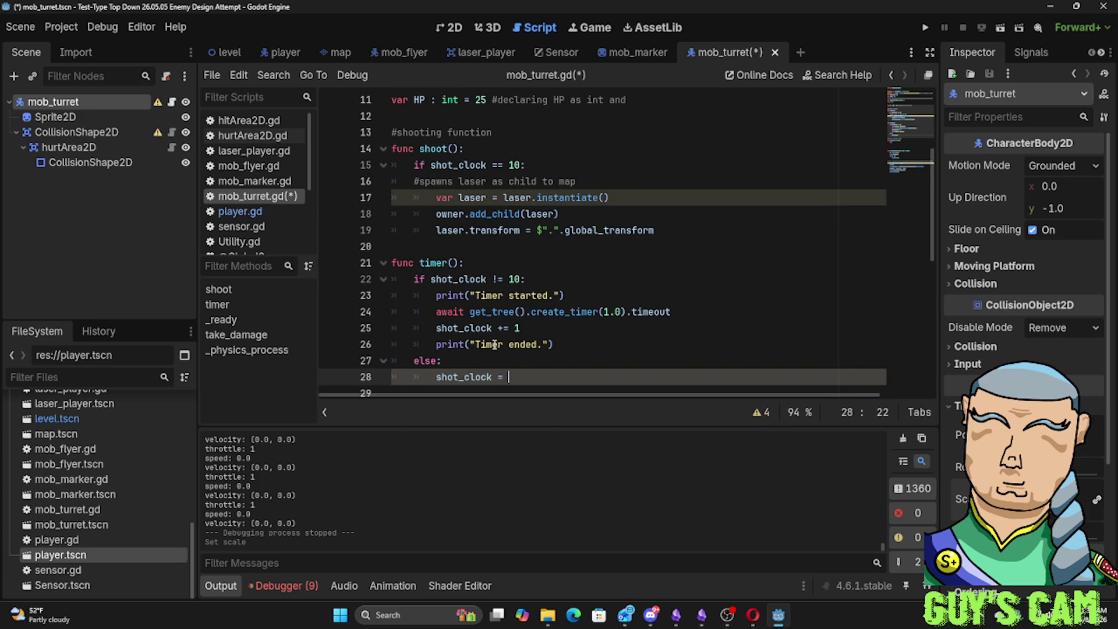
{"action": "type", "text": "1"}
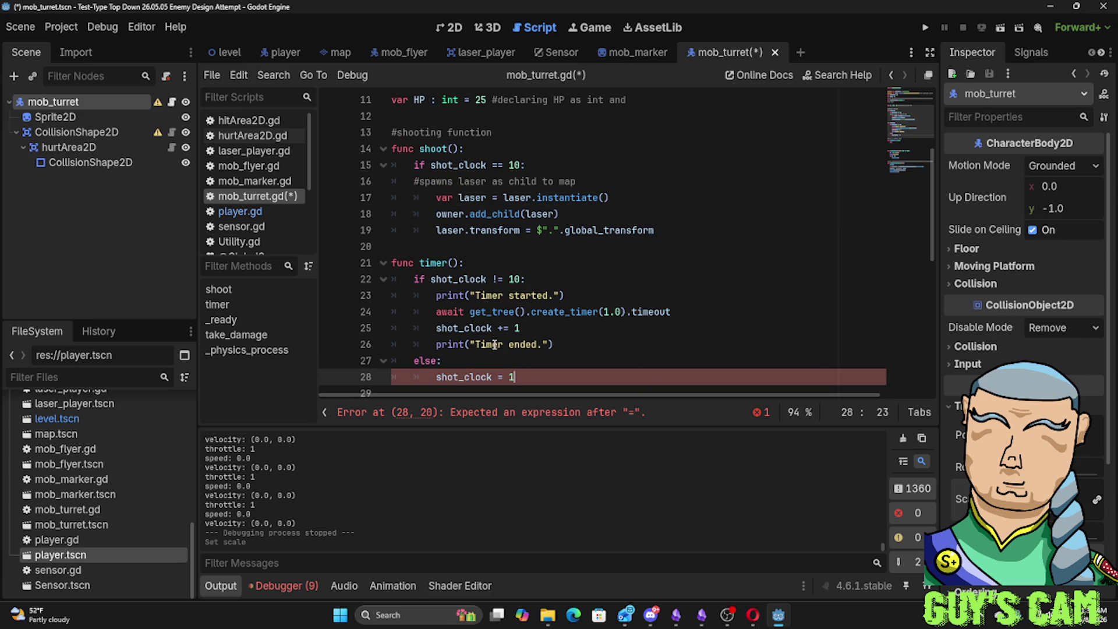
{"action": "key", "text": "Return"}
{"action": "type", "text": "shot"}
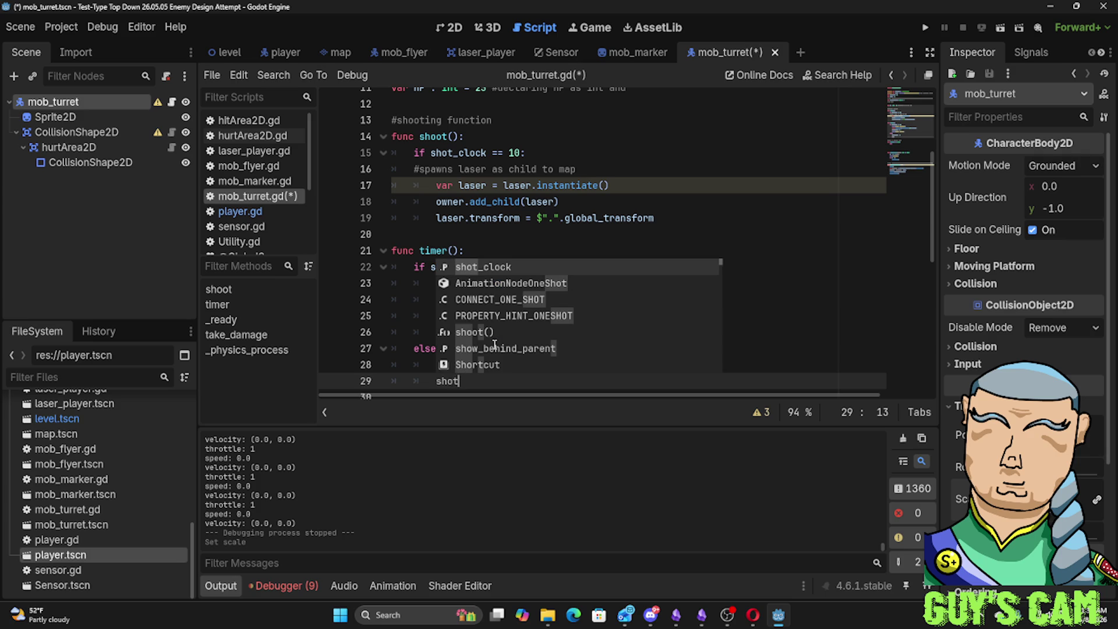
{"action": "key", "text": "Down"}
{"action": "key", "text": "Down"}
{"action": "key", "text": "Down"}
{"action": "key", "text": "Down"}
{"action": "key", "text": "Return"}
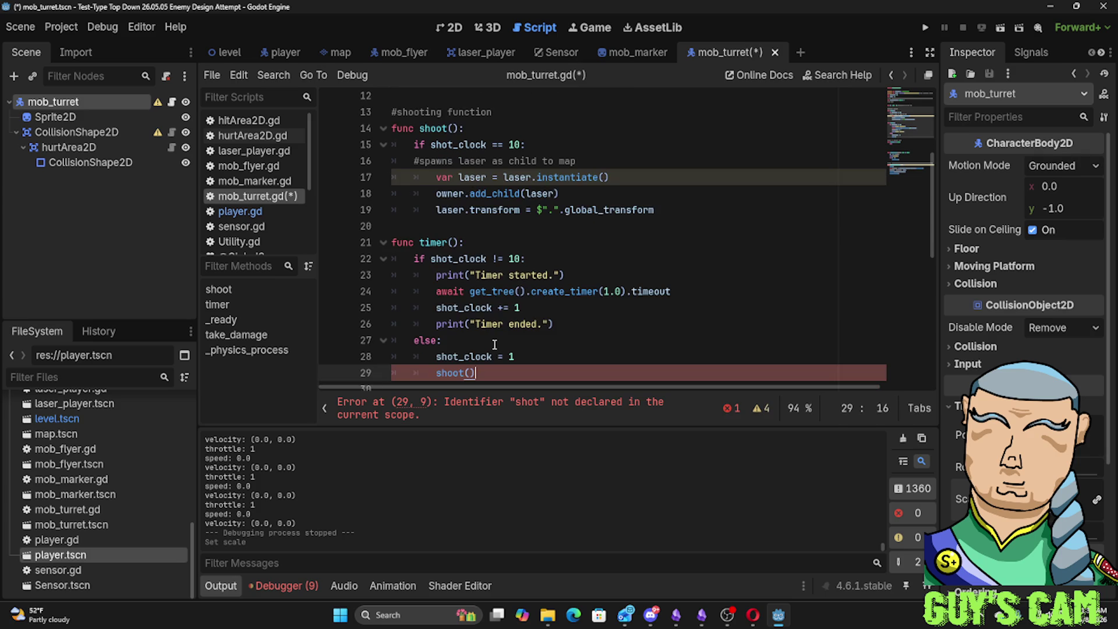
{"action": "scroll", "coordinate": [525, 157], "scroll_direction": "down", "scroll_amount": 2}
{"action": "scroll", "coordinate": [520, 175], "scroll_direction": "down", "scroll_amount": 1}
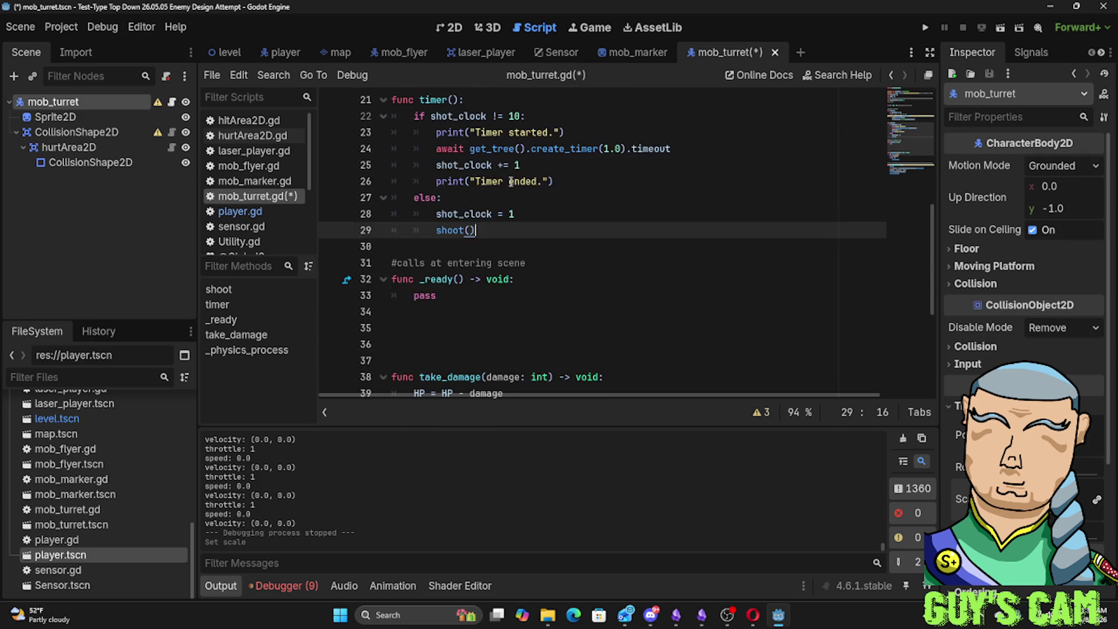
{"action": "scroll", "coordinate": [511, 188], "scroll_direction": "down", "scroll_amount": 2}
Run the game with F5 and steer the player around the turret with A and D
{"action": "left_click", "coordinate": [497, 224]}
{"action": "key", "text": "F5"}
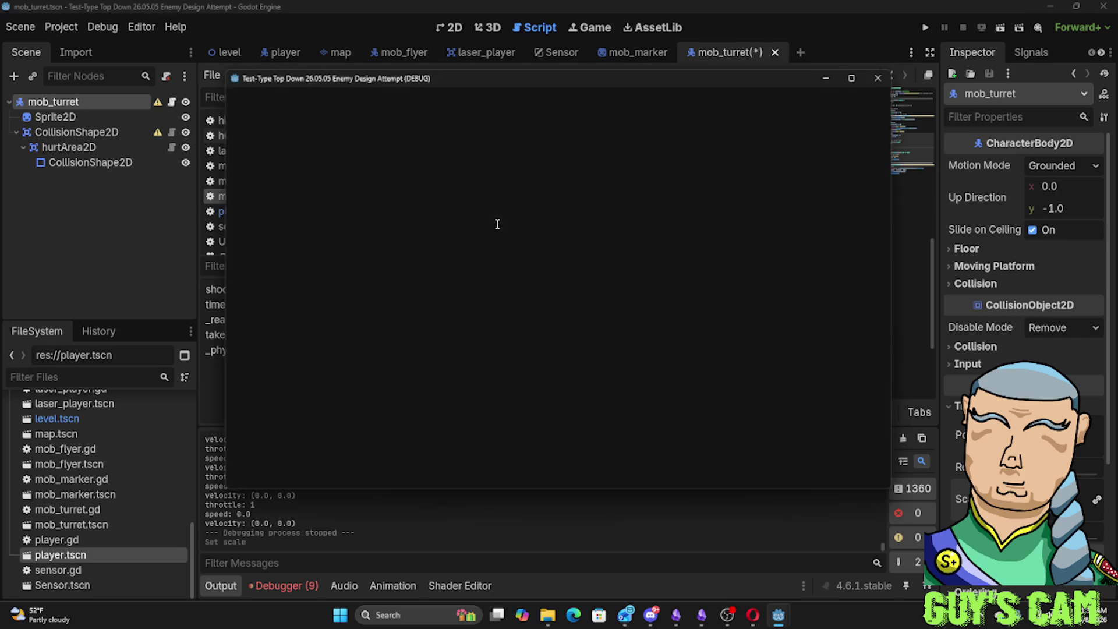
{"action": "key", "text": "a"}
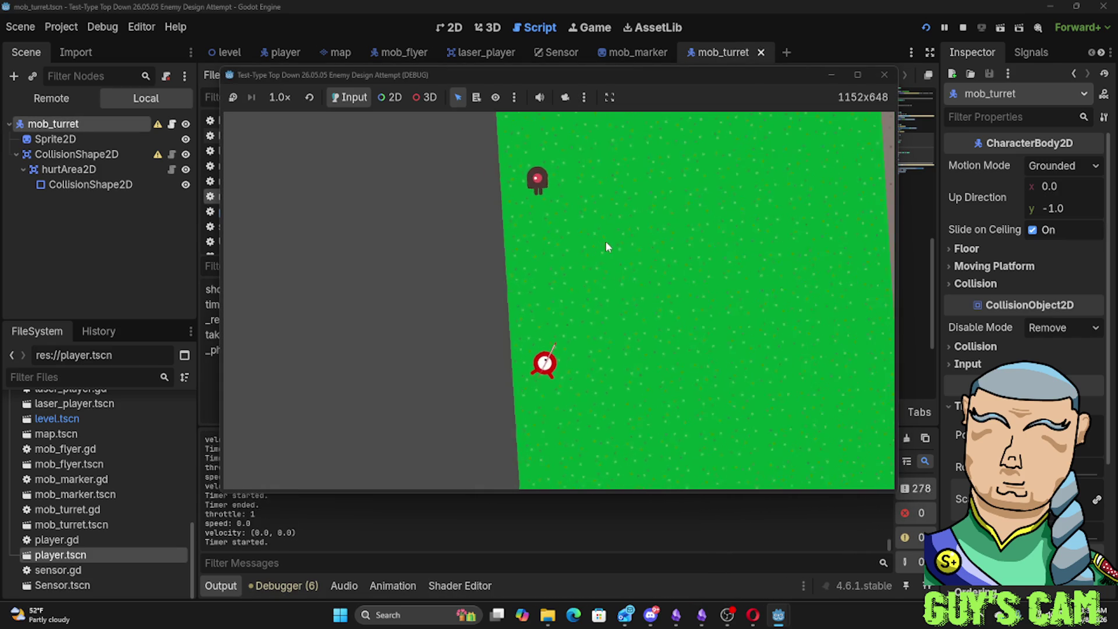
{"action": "key", "text": "a"}
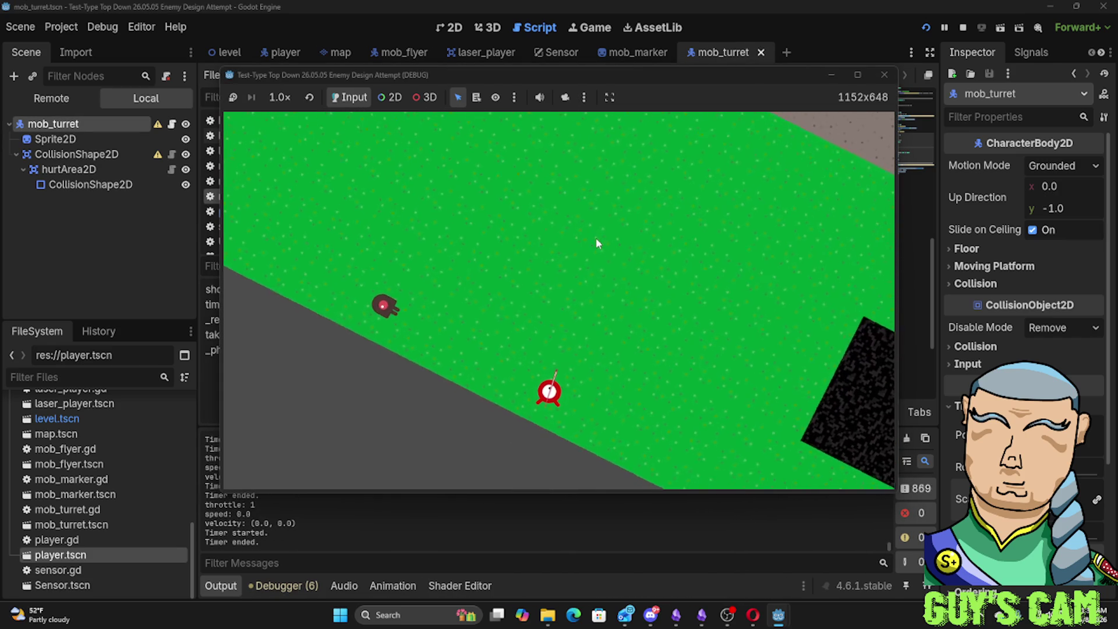
{"action": "key", "text": "a"}
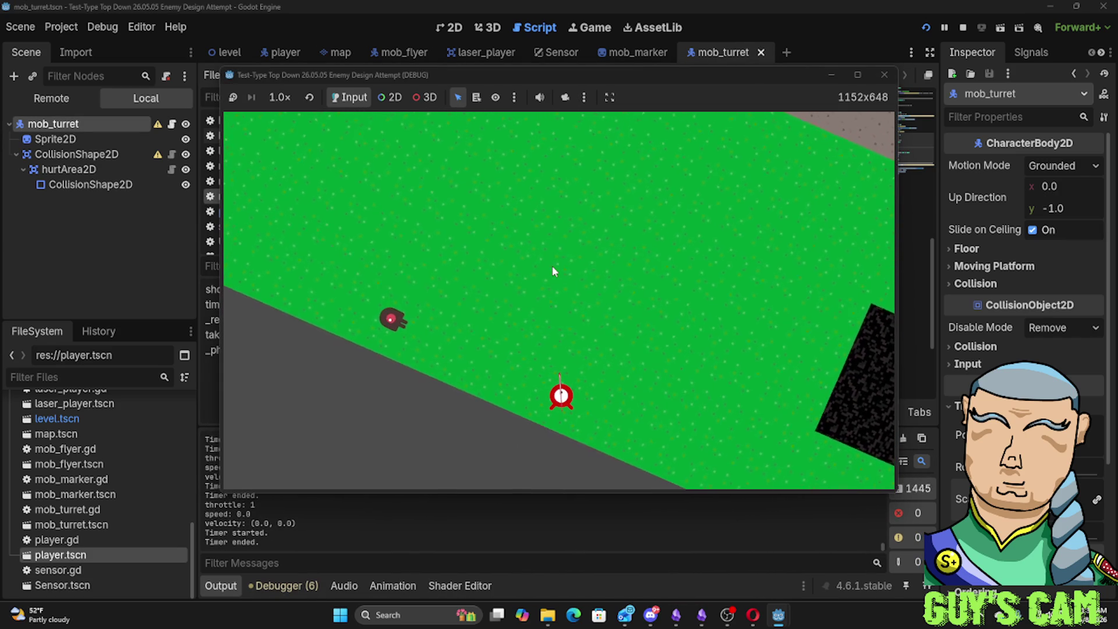
{"action": "key", "text": "a"}
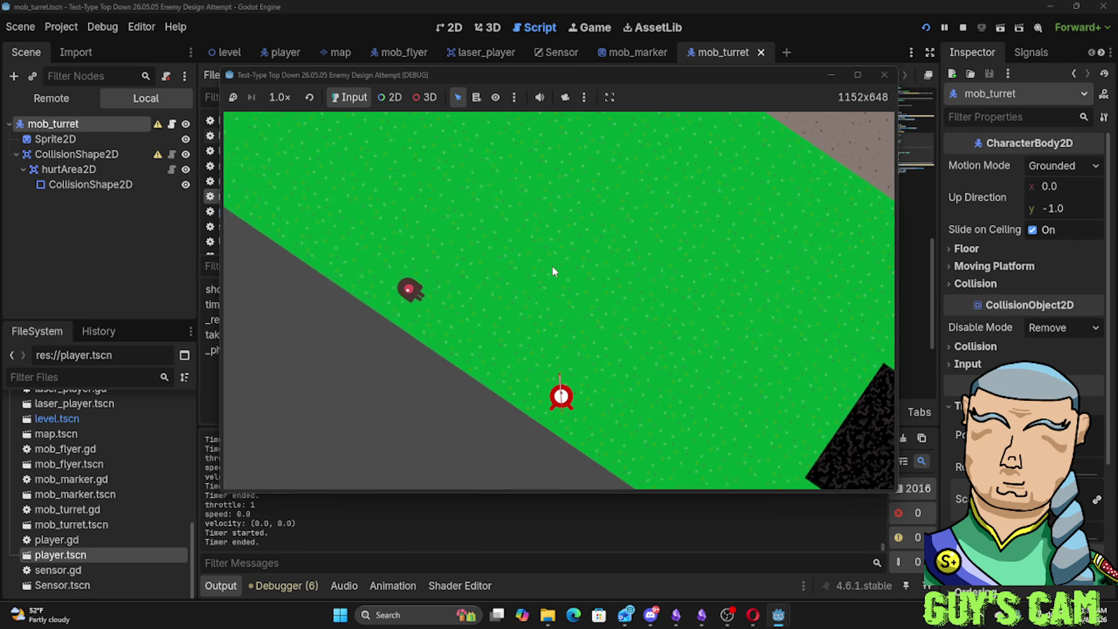
{"action": "key", "text": "a"}
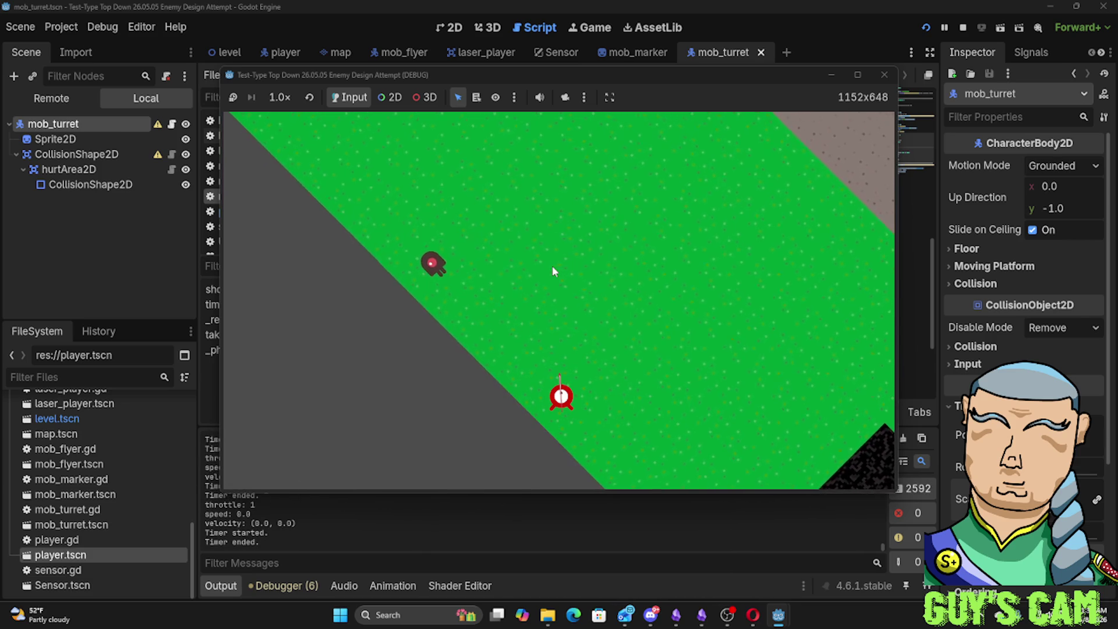
{"action": "key", "text": "a"}
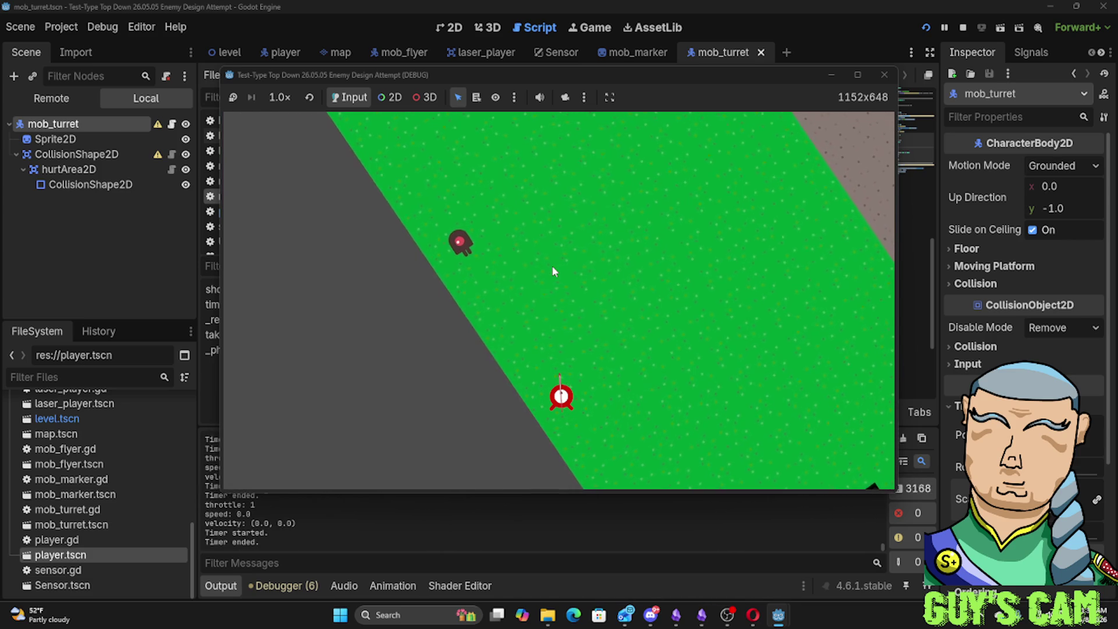
{"action": "key", "text": "d"}
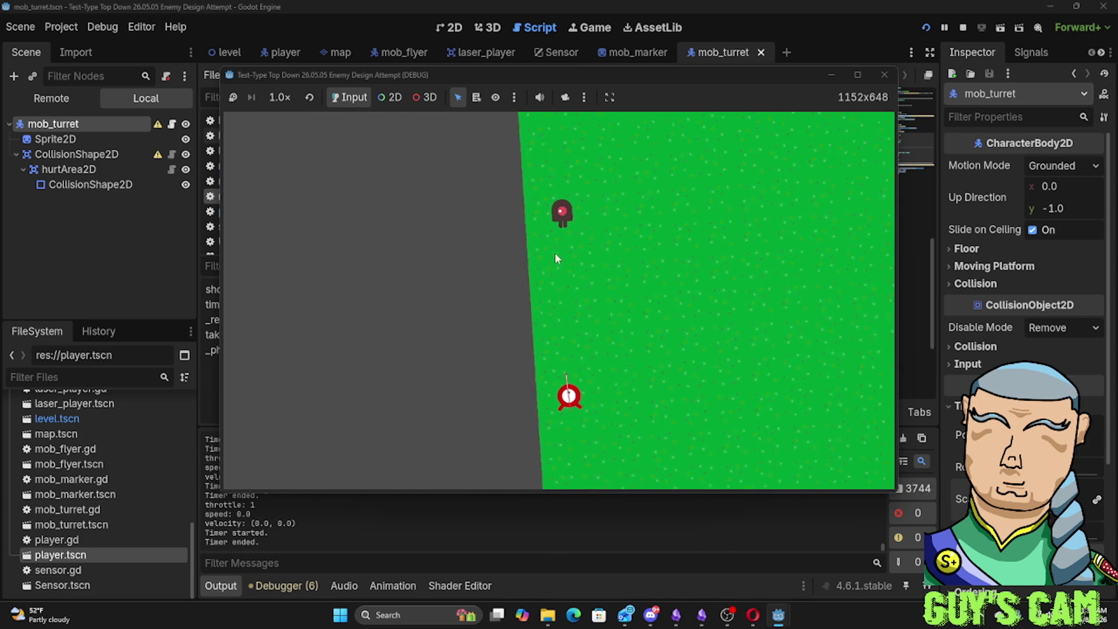
{"action": "key", "text": "a"}
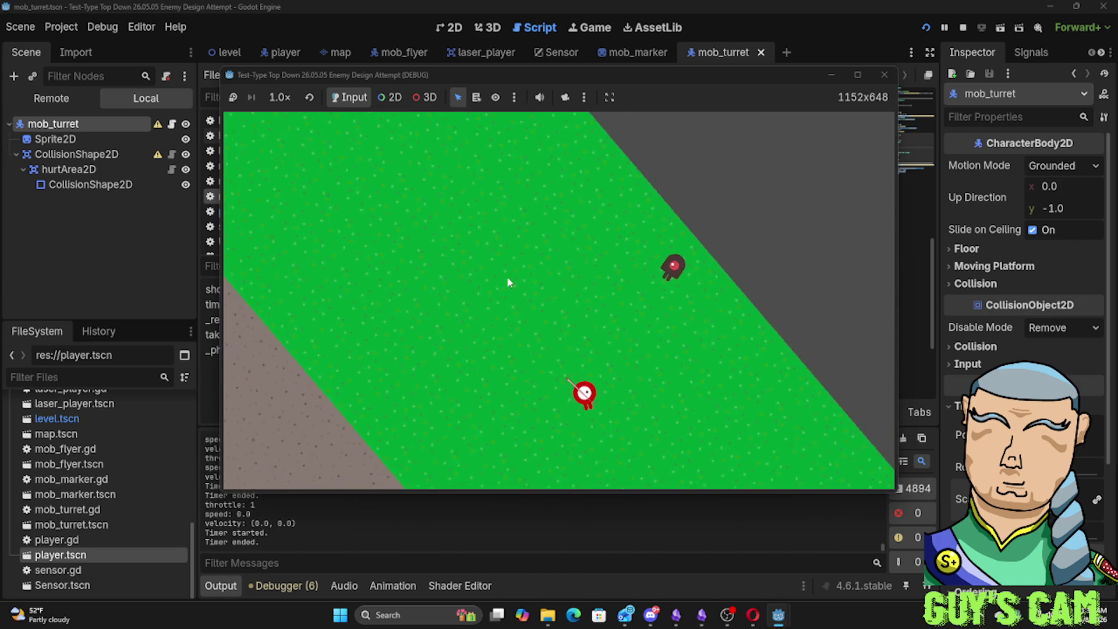
Stop the test run and remove the extra blank lines after _ready
{"action": "left_click", "coordinate": [886, 77]}
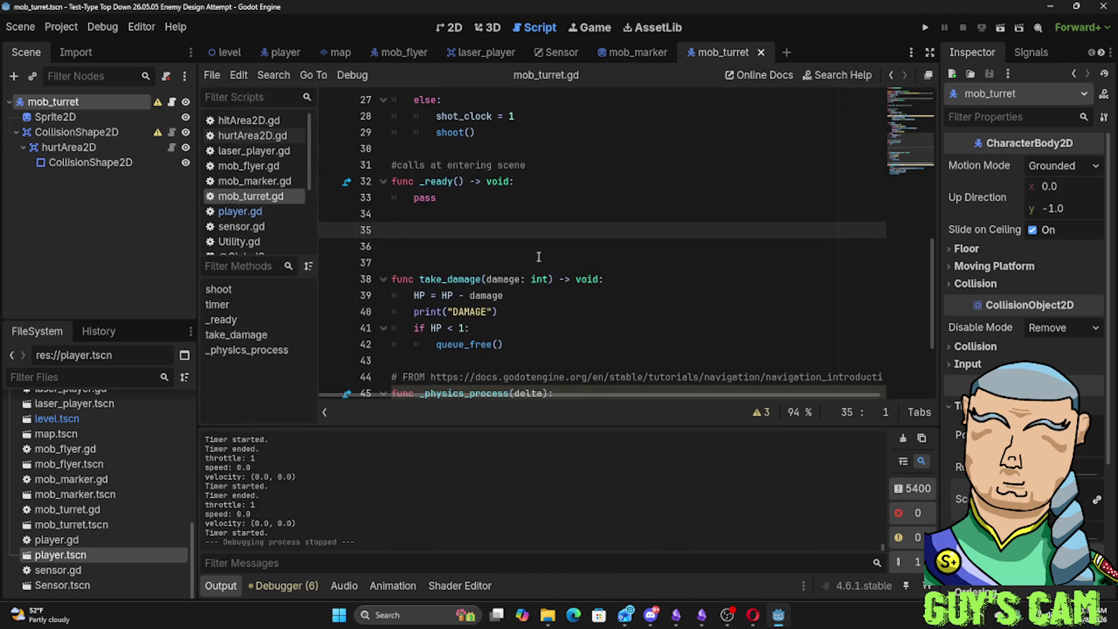
{"action": "key", "text": "Delete"}
{"action": "key", "text": "Delete"}
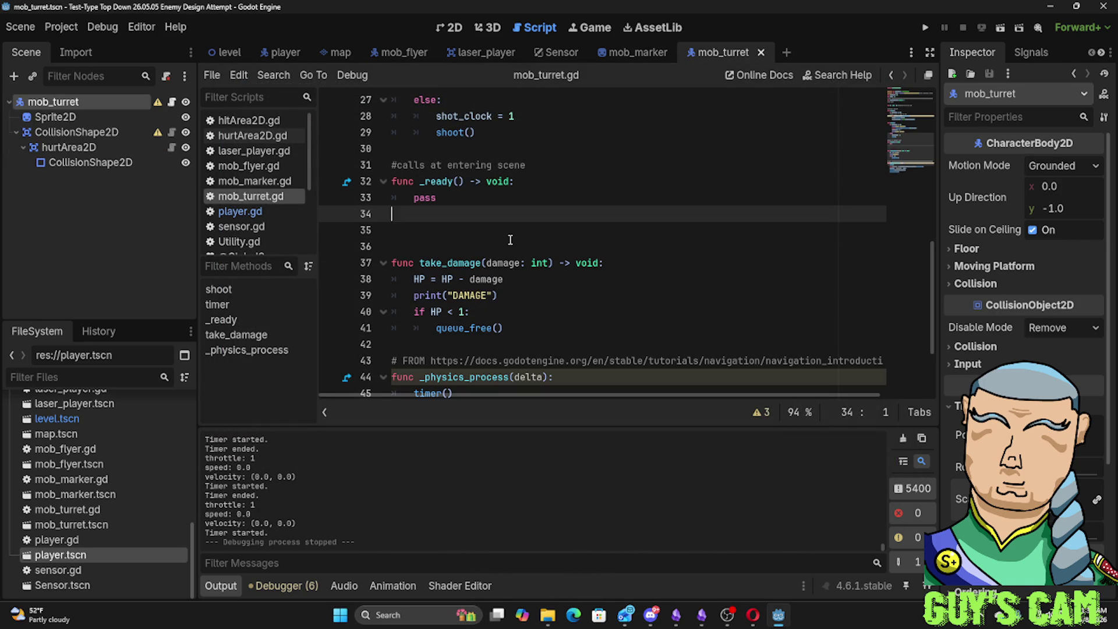
{"action": "key", "text": "BackSpace"}
{"action": "scroll", "coordinate": [510, 240], "scroll_direction": "up", "scroll_amount": 3}
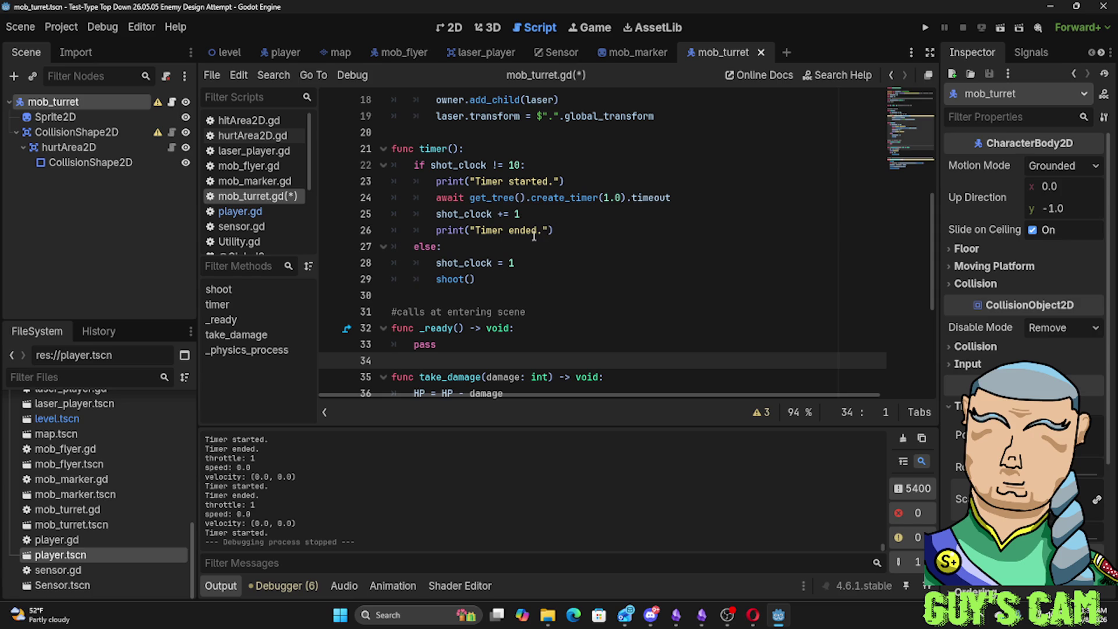
Replace 'Timer ended.' with print("shot_clock", shot_clock), then run and stop a test
{"action": "left_click_drag", "start_coordinate": [543, 229], "coordinate": [476, 229]}
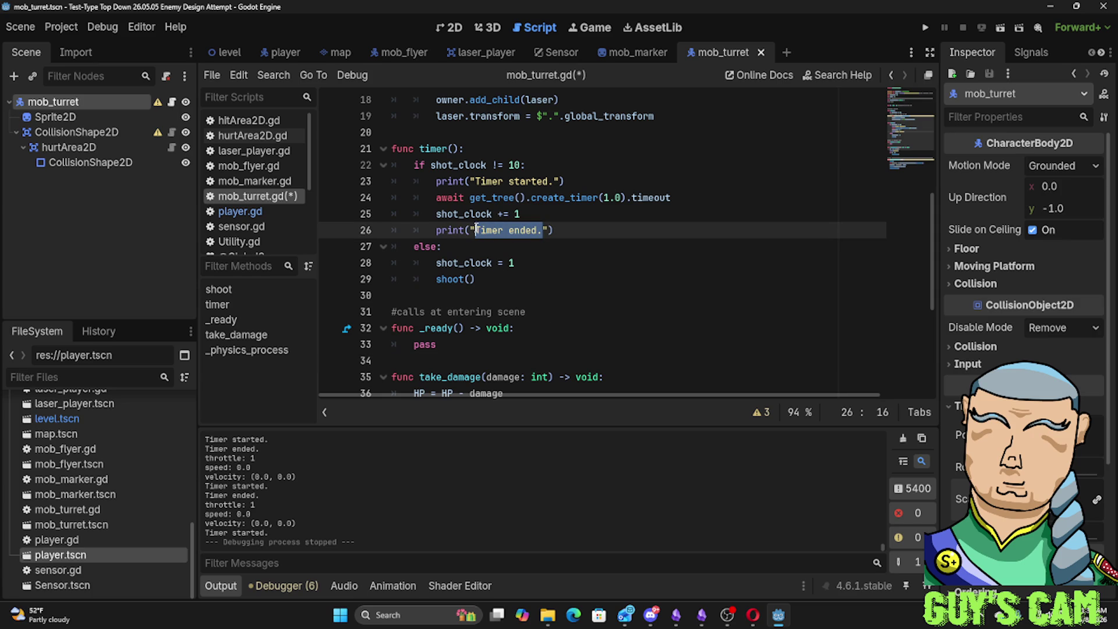
{"action": "type", "text": "shot"}
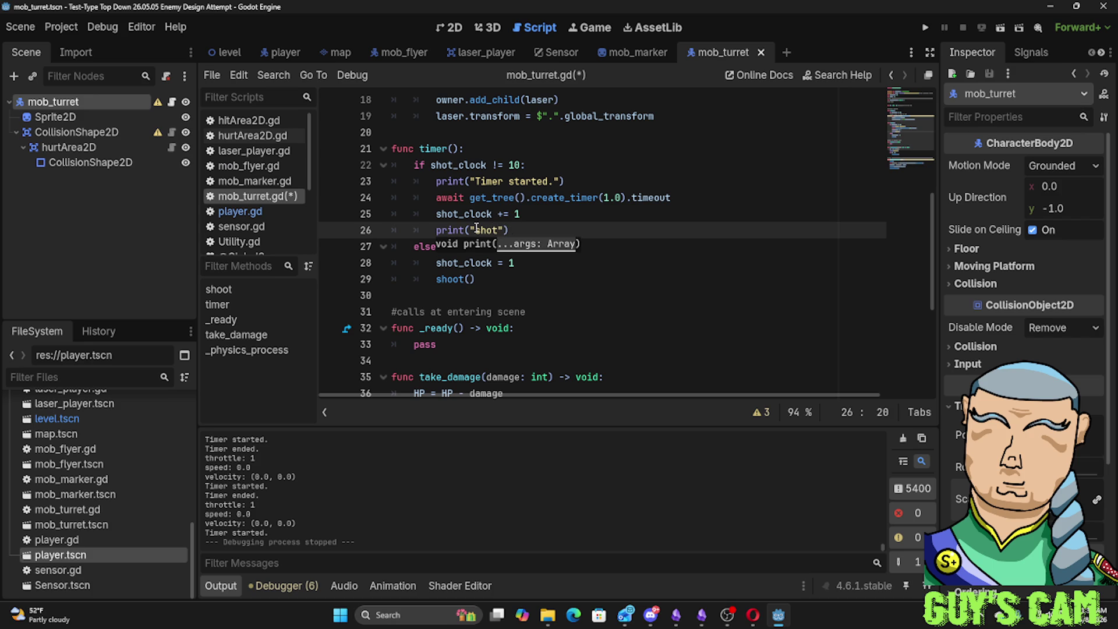
{"action": "type", "text": "_cloc"}
{"action": "type", "text": "k ="}
{"action": "key", "text": "BackSpace"}
{"action": "key", "text": "BackSpace"}
{"action": "key", "text": "BackSpace"}
{"action": "key", "text": "BackSpace"}
{"action": "key", "text": "BackSpace"}
{"action": "key", "text": "BackSpace"}
{"action": "key", "text": "BackSpace"}
{"action": "key", "text": "BackSpace"}
{"action": "key", "text": "BackSpace"}
{"action": "key", "text": "BackSpace"}
{"action": "key", "text": "BackSpace"}
{"action": "key", "text": "BackSpace"}
{"action": "key", "text": "BackSpace"}
{"action": "type", "text": "\""}
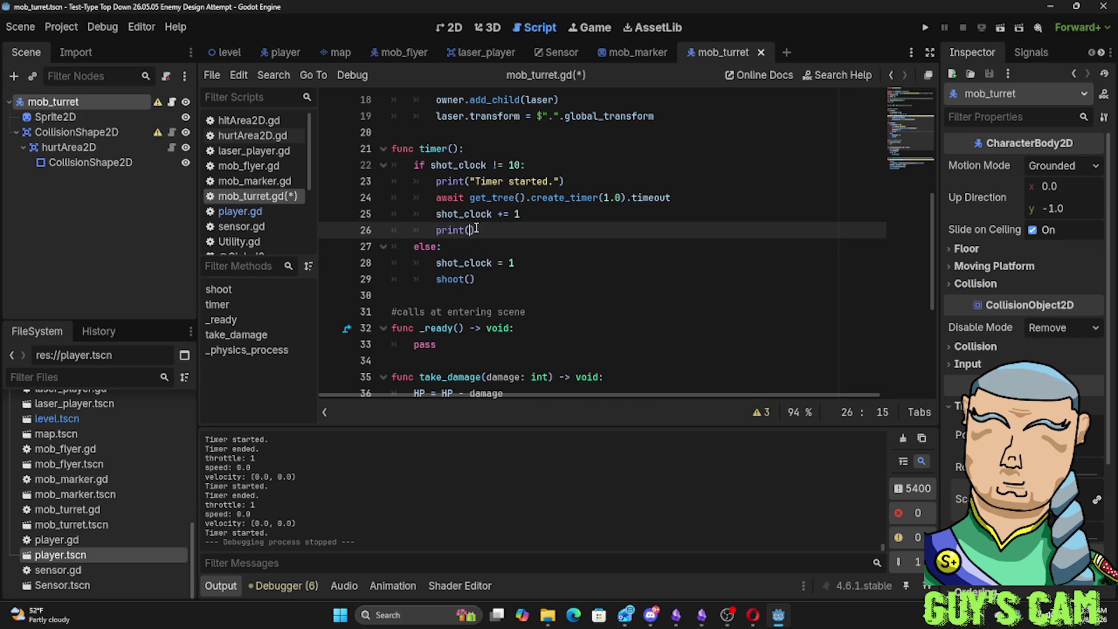
{"action": "type", "text": "shot"}
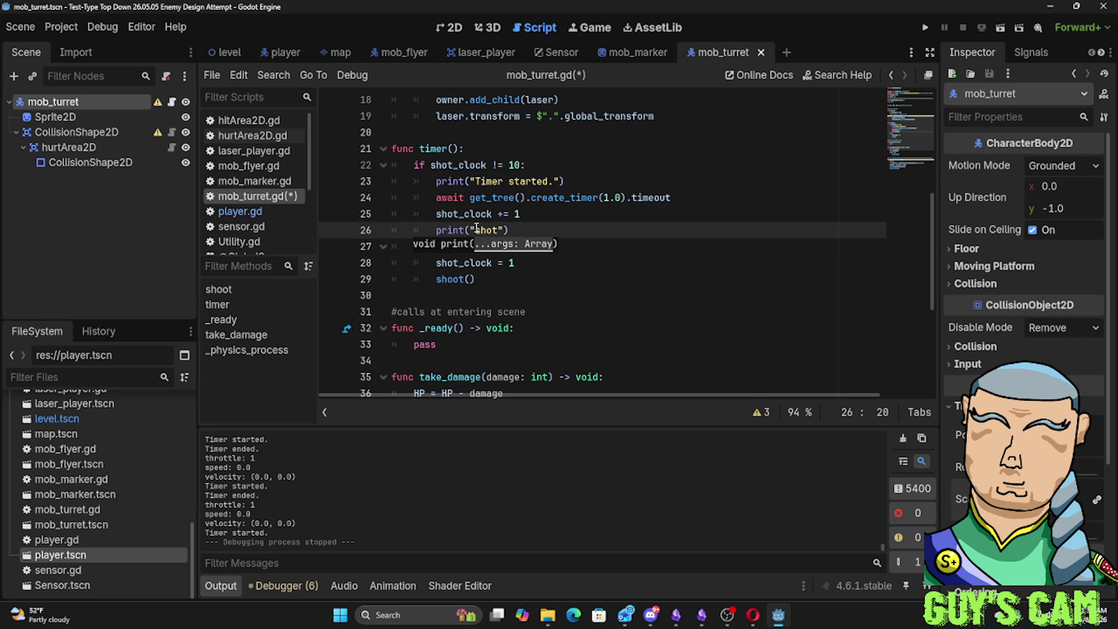
{"action": "type", "text": "_clock"}
{"action": "type", "text": "\""}
{"action": "type", "text": " :"}
{"action": "key", "text": "BackSpace"}
{"action": "key", "text": "BackSpace"}
{"action": "key", "text": "BackSpace"}
{"action": "type", "text": ", "}
{"action": "type", "text": "shot"}
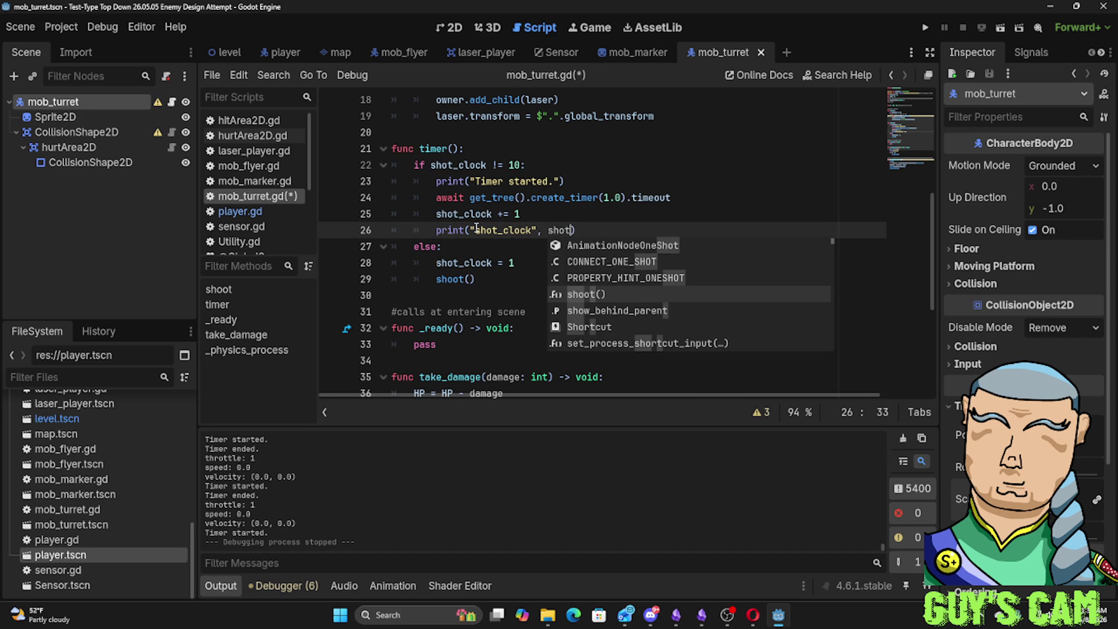
{"action": "key", "text": "Escape"}
{"action": "key", "text": "Delete"}
{"action": "key", "text": "BackSpace"}
{"action": "key", "text": "BackSpace"}
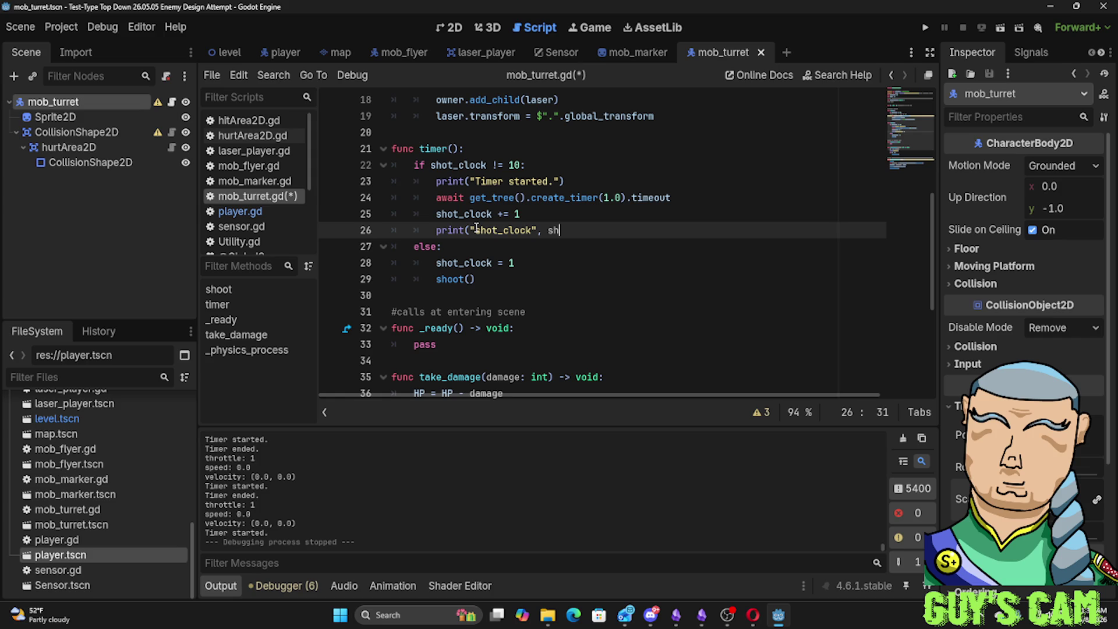
{"action": "type", "text": "ot_cloc"}
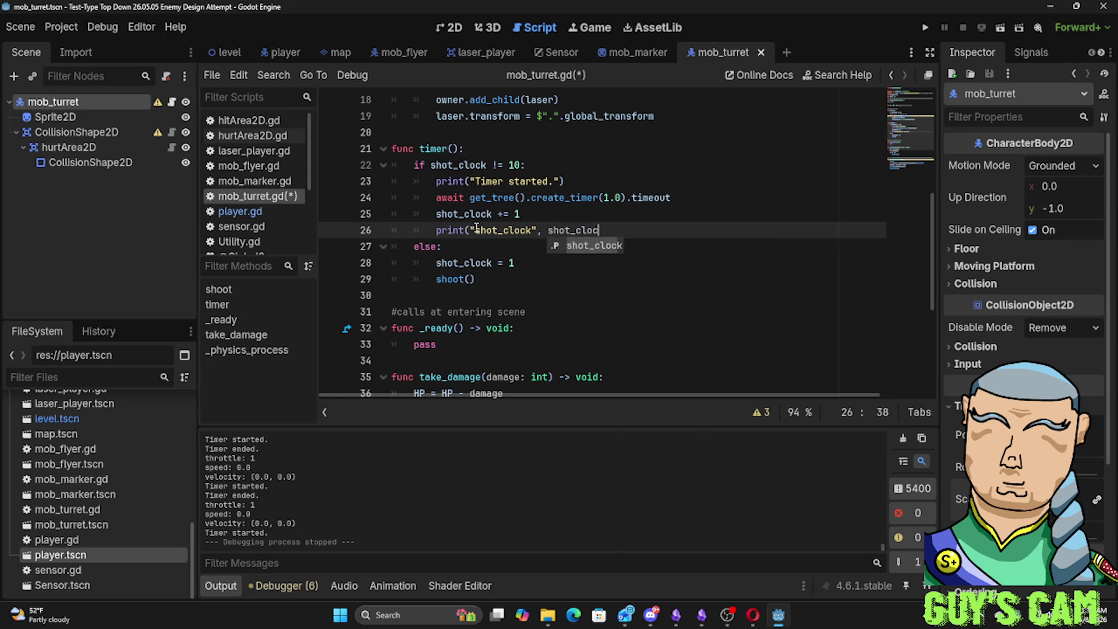
{"action": "type", "text": "k)"}
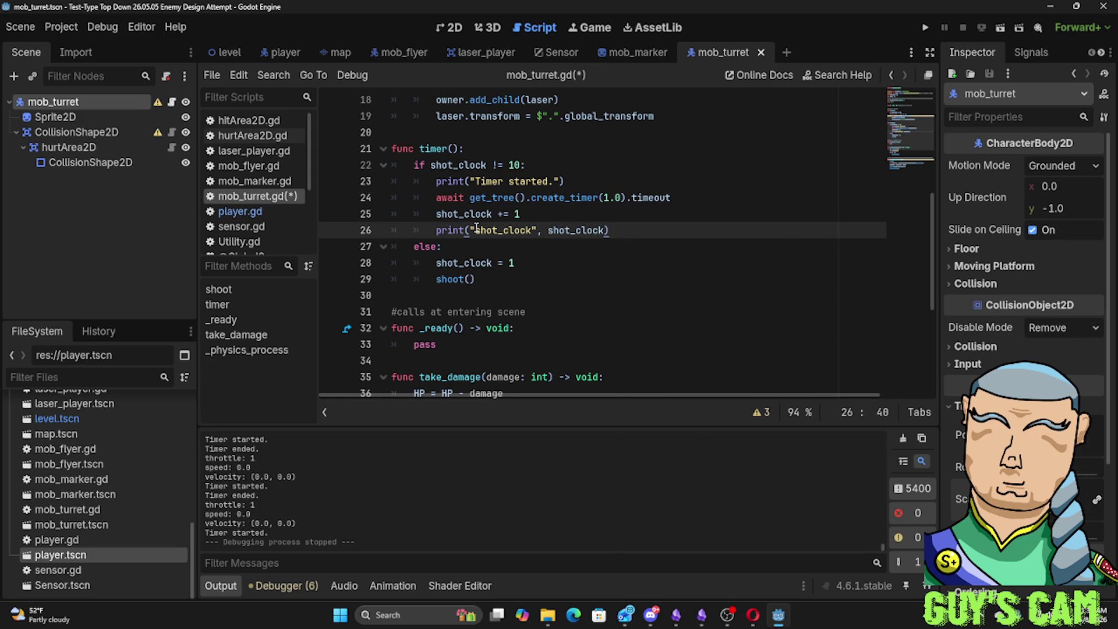
{"action": "key", "text": "F5"}
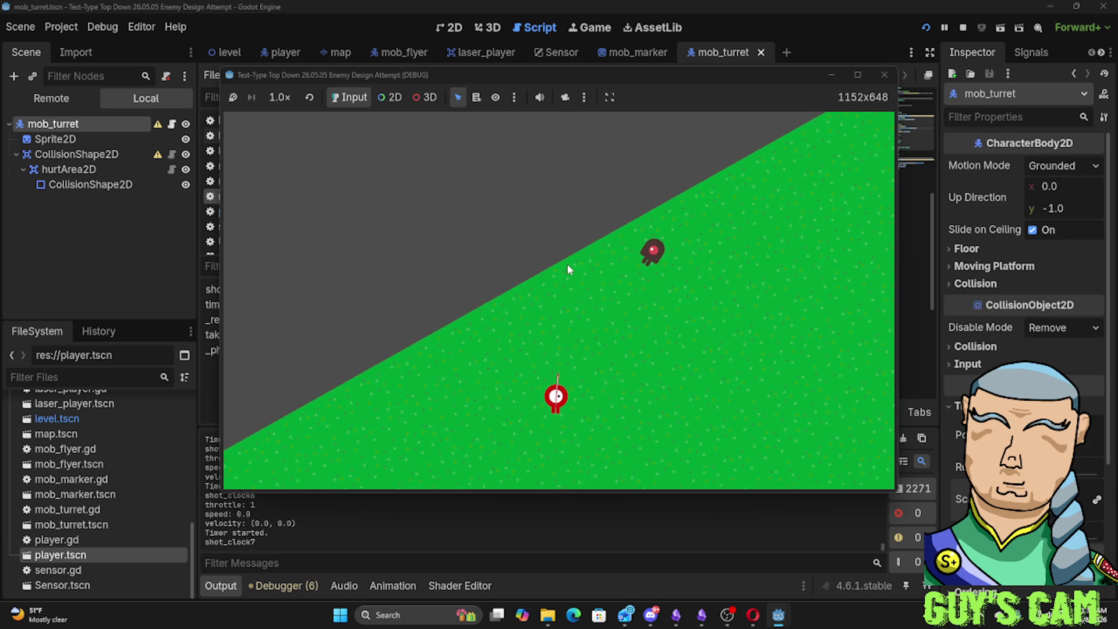
{"action": "left_click", "coordinate": [884, 75]}
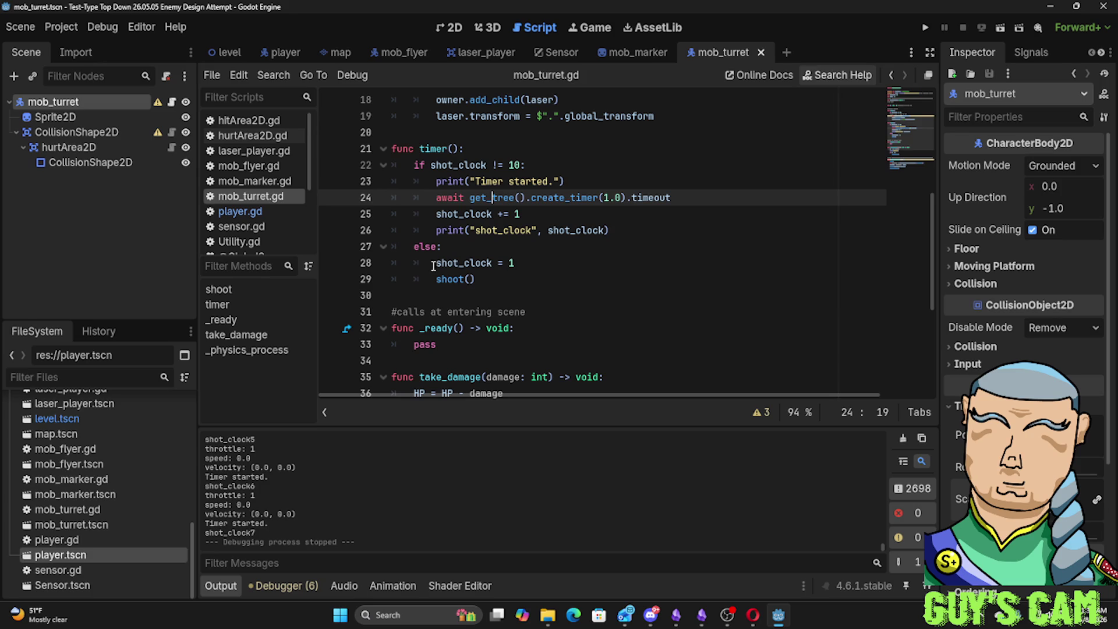
Delete 'shot_clock = 1' from the else branch and start a new line at the end of shoot()
{"action": "left_click", "coordinate": [473, 268]}
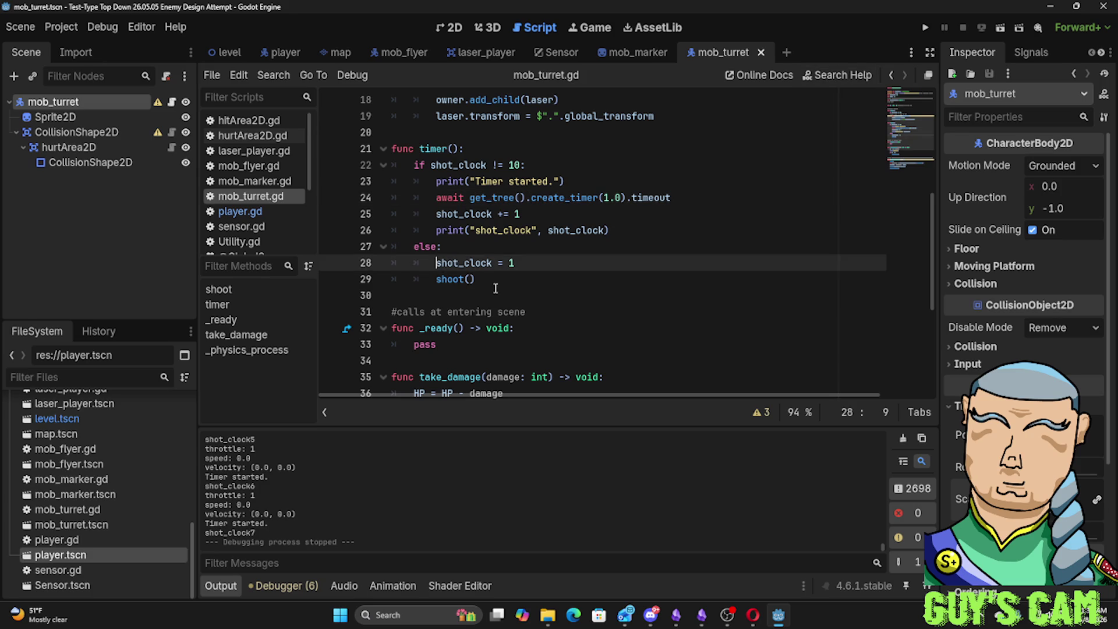
{"action": "key", "text": "Down"}
{"action": "key", "text": "Down"}
{"action": "scroll", "coordinate": [457, 277], "scroll_direction": "up", "scroll_amount": 2}
{"action": "scroll", "coordinate": [457, 276], "scroll_direction": "up", "scroll_amount": 5}
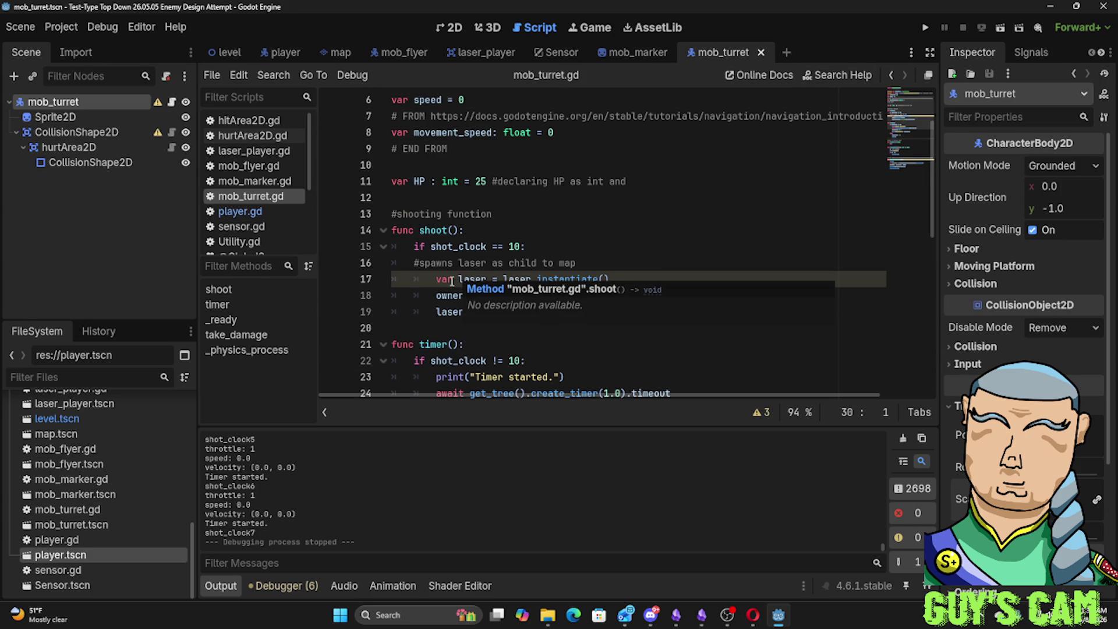
{"action": "scroll", "coordinate": [500, 233], "scroll_direction": "down", "scroll_amount": 2}
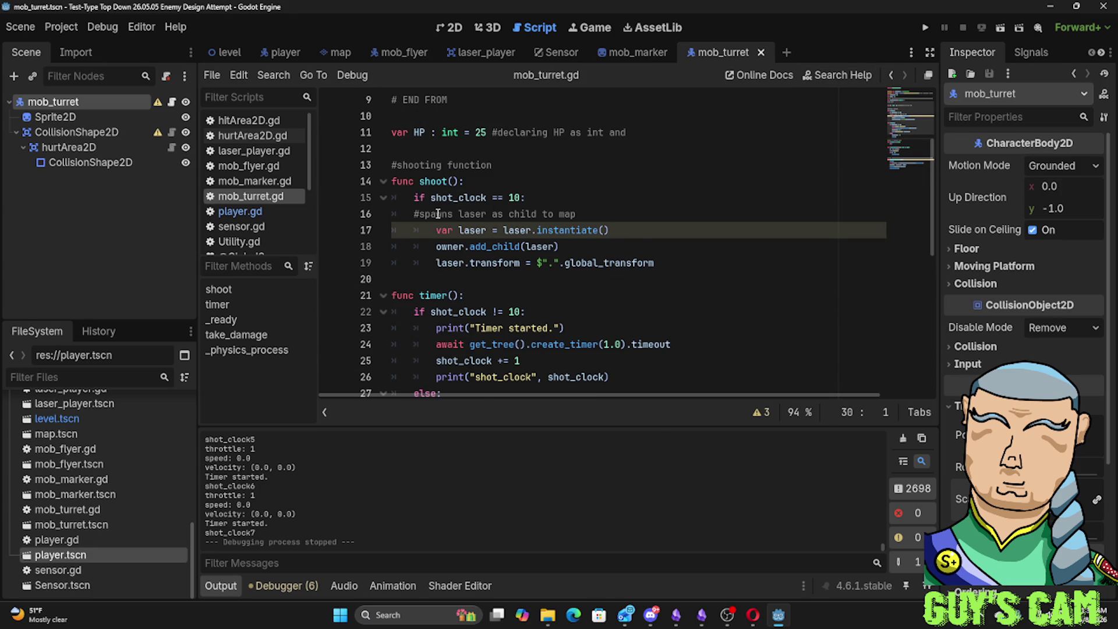
{"action": "scroll", "coordinate": [531, 320], "scroll_direction": "down", "scroll_amount": 2}
{"action": "left_click_drag", "start_coordinate": [515, 312], "coordinate": [436, 312]}
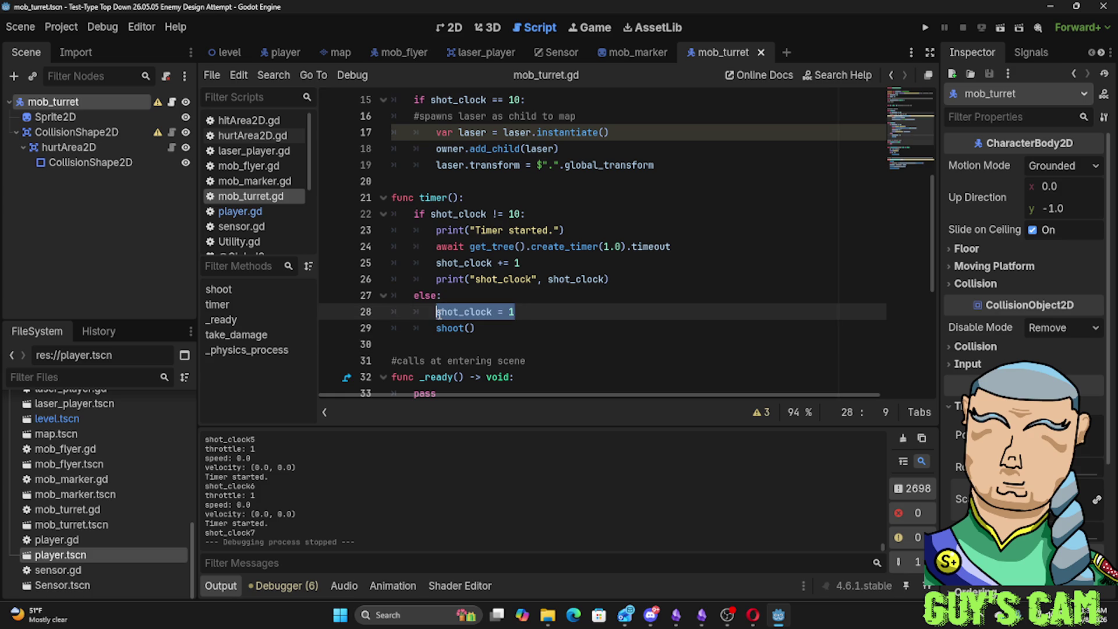
{"action": "key", "text": "BackSpace"}
{"action": "key", "text": "BackSpace"}
{"action": "key", "text": "BackSpace"}
{"action": "key", "text": "BackSpace"}
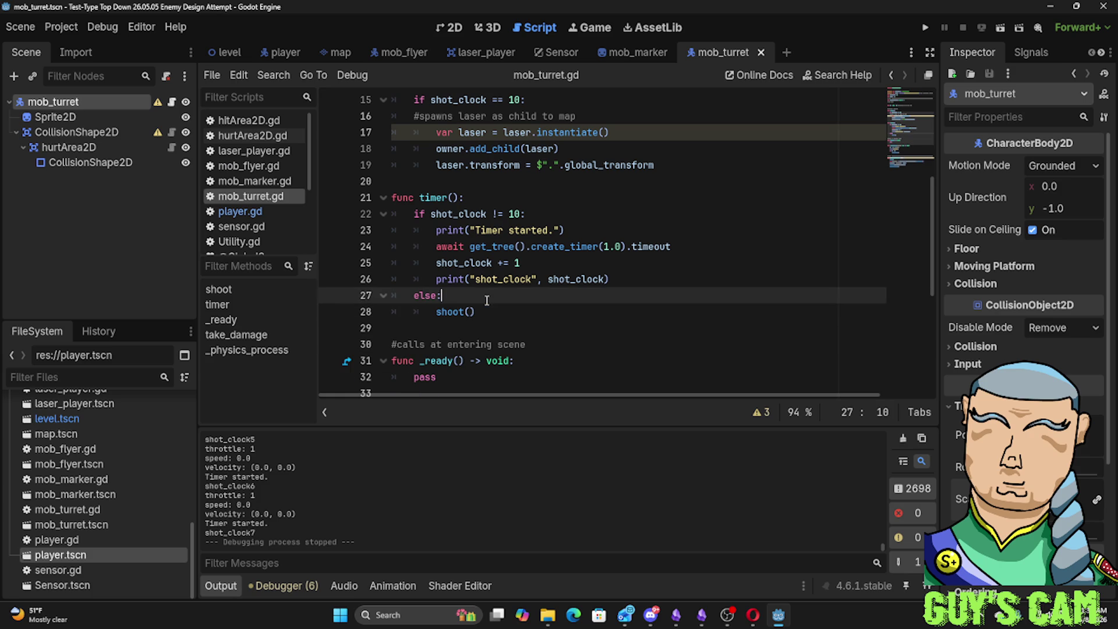
{"action": "scroll", "coordinate": [563, 306], "scroll_direction": "up", "scroll_amount": 1}
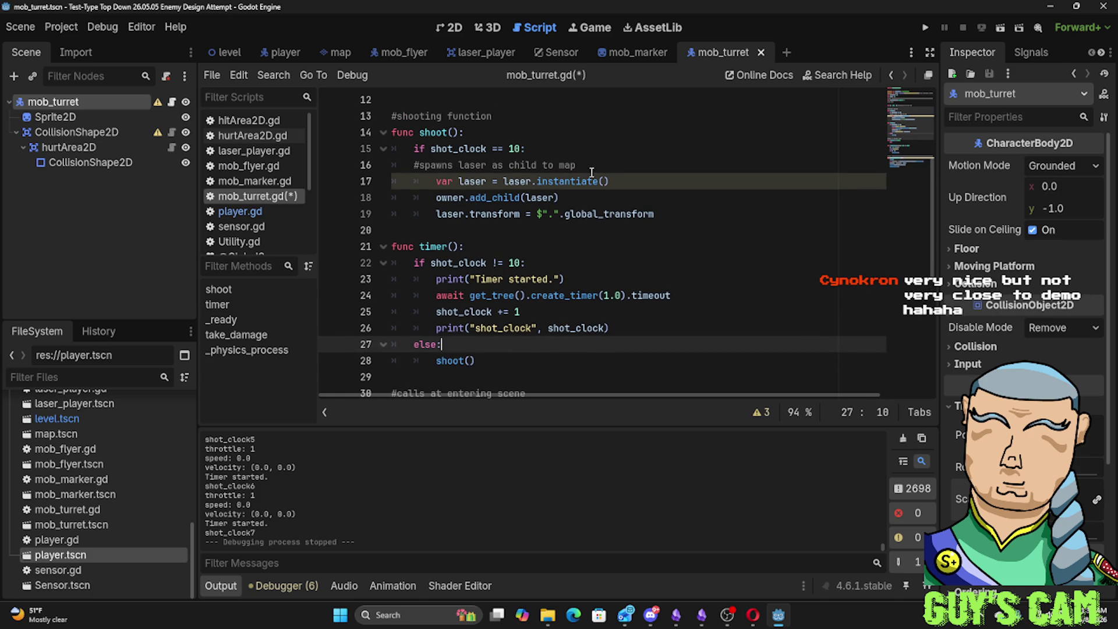
{"action": "left_click", "coordinate": [668, 215]}
{"action": "key", "text": "Return"}
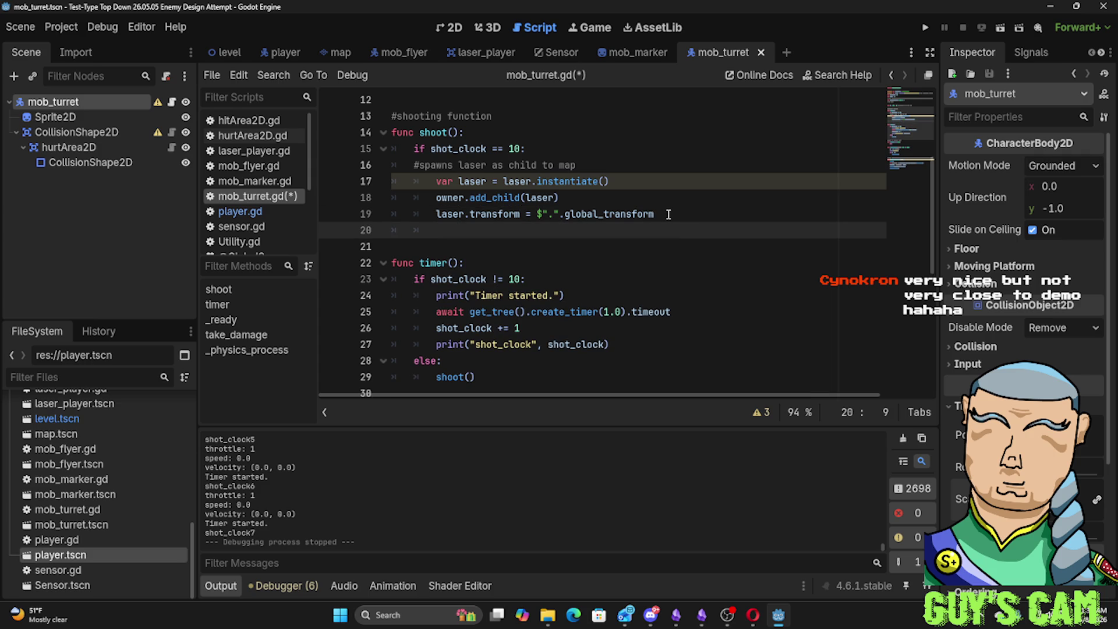
{"action": "type", "text": "shot_clock ="}
{"action": "type", "text": " 1"}
{"action": "key", "text": "F5"}
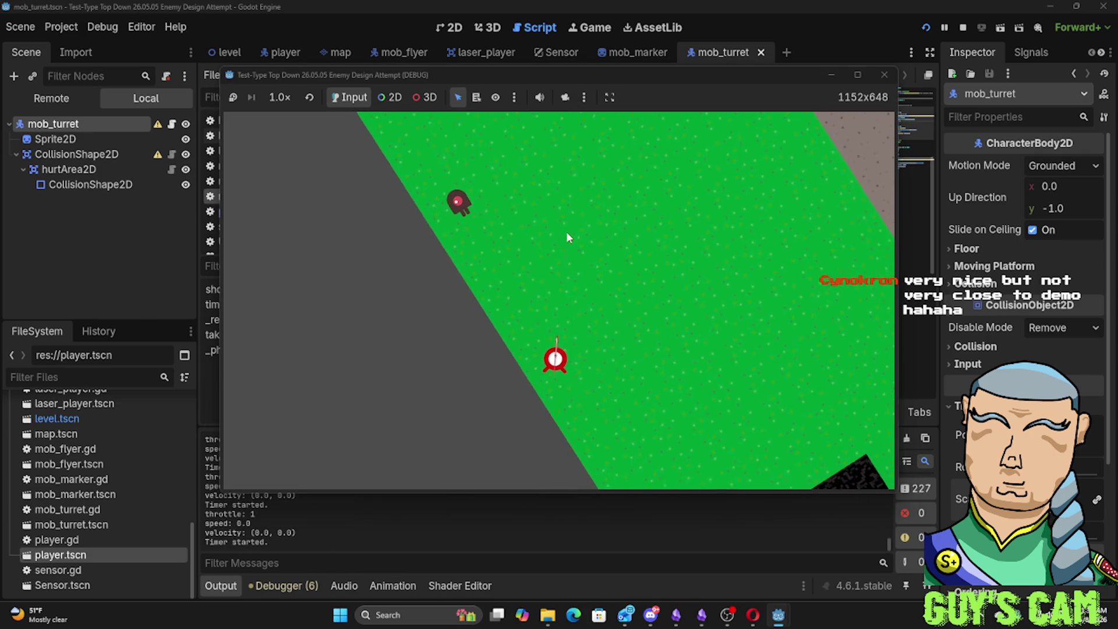
{"action": "key", "text": "d"}
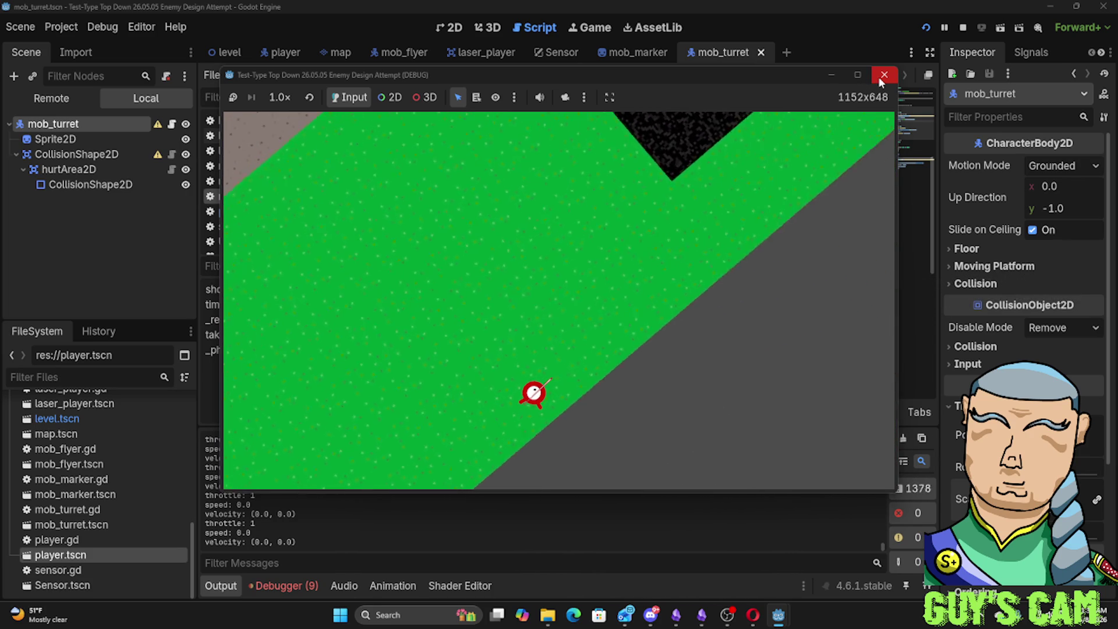
{"action": "left_click", "coordinate": [878, 77]}
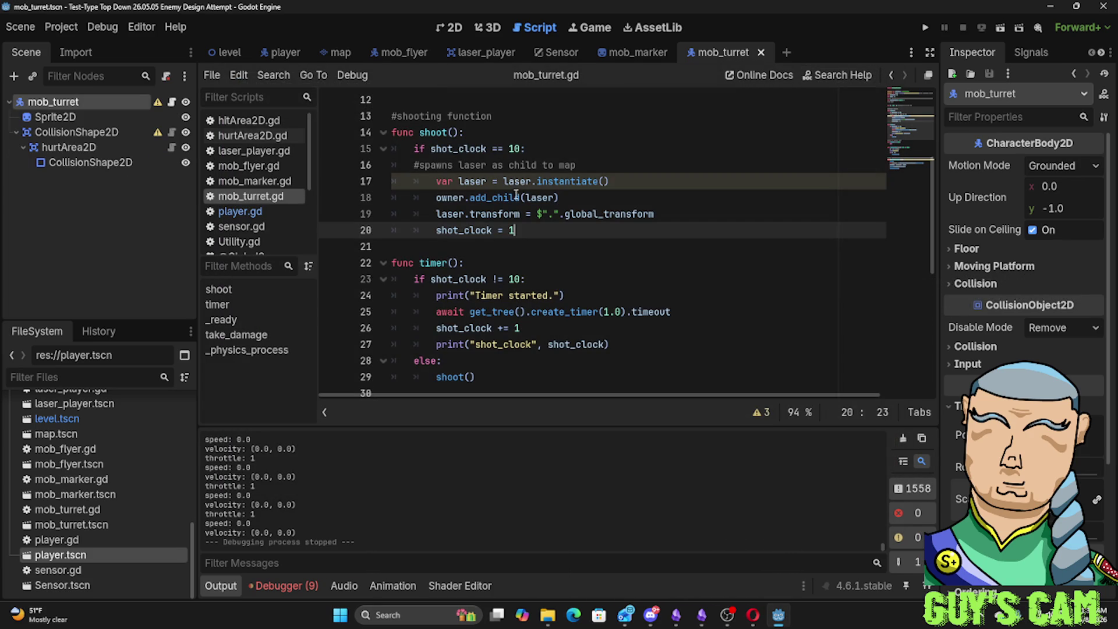
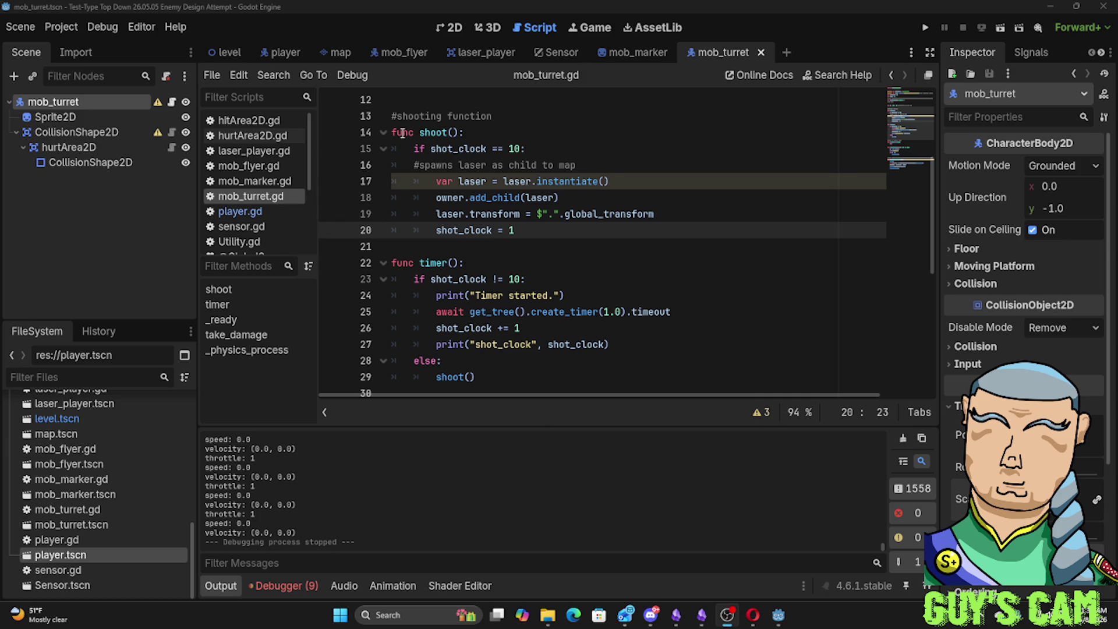
Switch from the turret script to the mob_turret scene's 2D view
{"action": "left_click", "coordinate": [331, 213]}
{"action": "left_click", "coordinate": [625, 54]}
{"action": "left_click", "coordinate": [729, 53]}
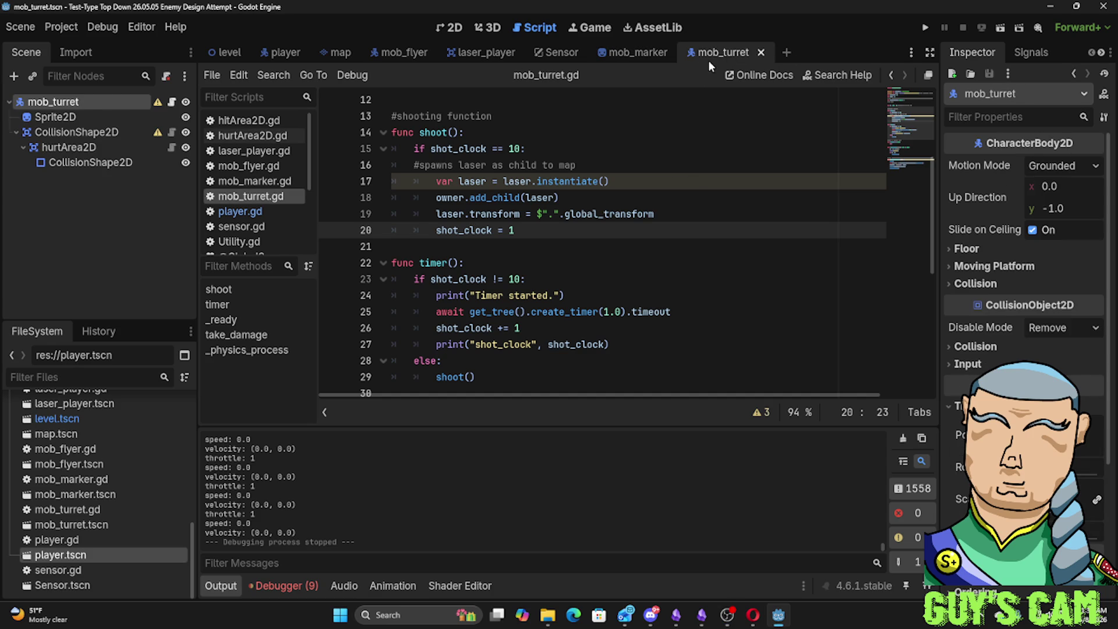
{"action": "left_click", "coordinate": [457, 32]}
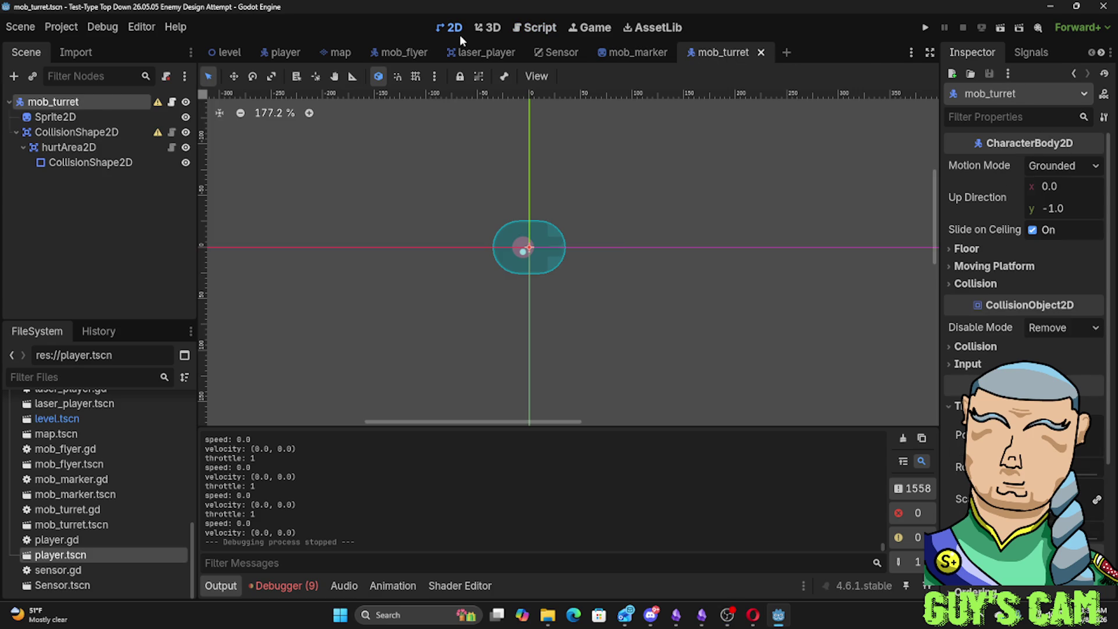
Inspect the turret root and sprite, then select the hurtArea2D collision shape
{"action": "left_click", "coordinate": [527, 257]}
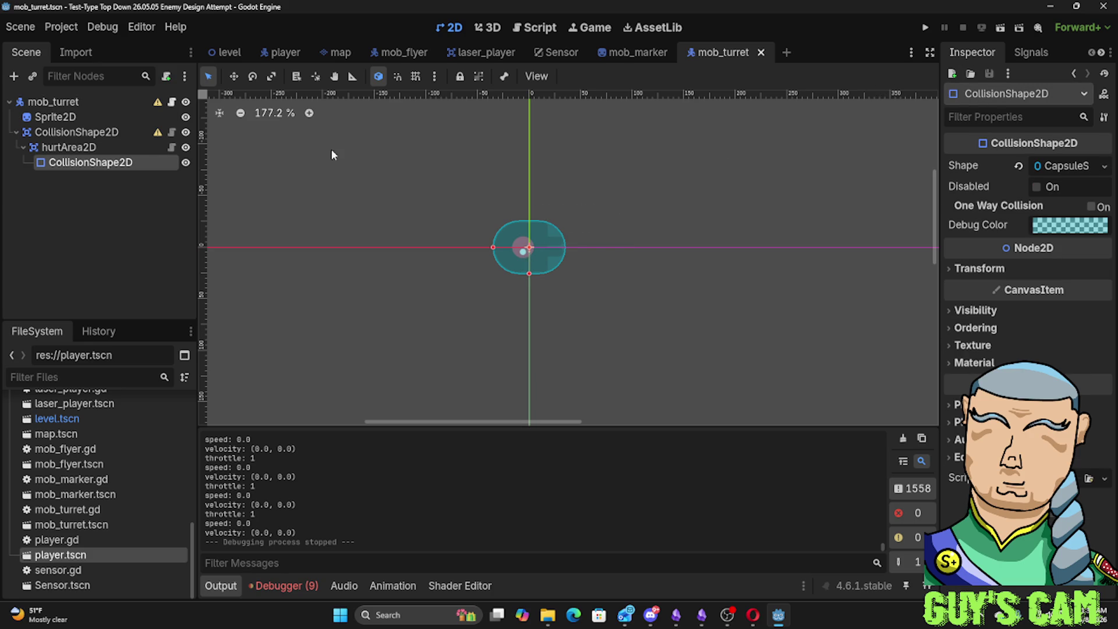
{"action": "left_click", "coordinate": [53, 101]}
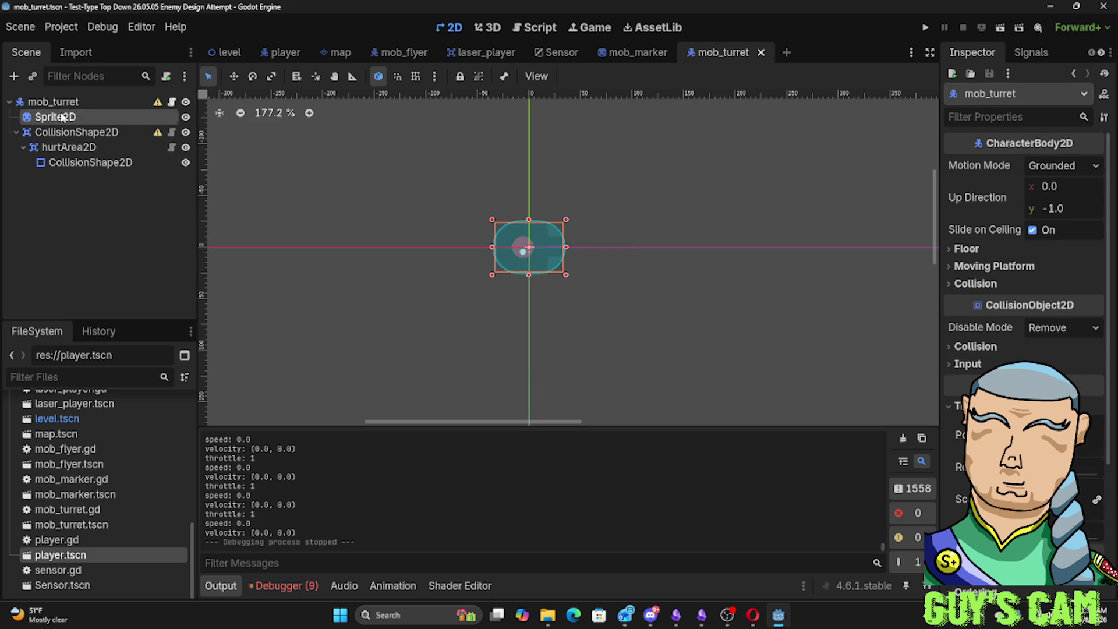
{"action": "left_click", "coordinate": [62, 118]}
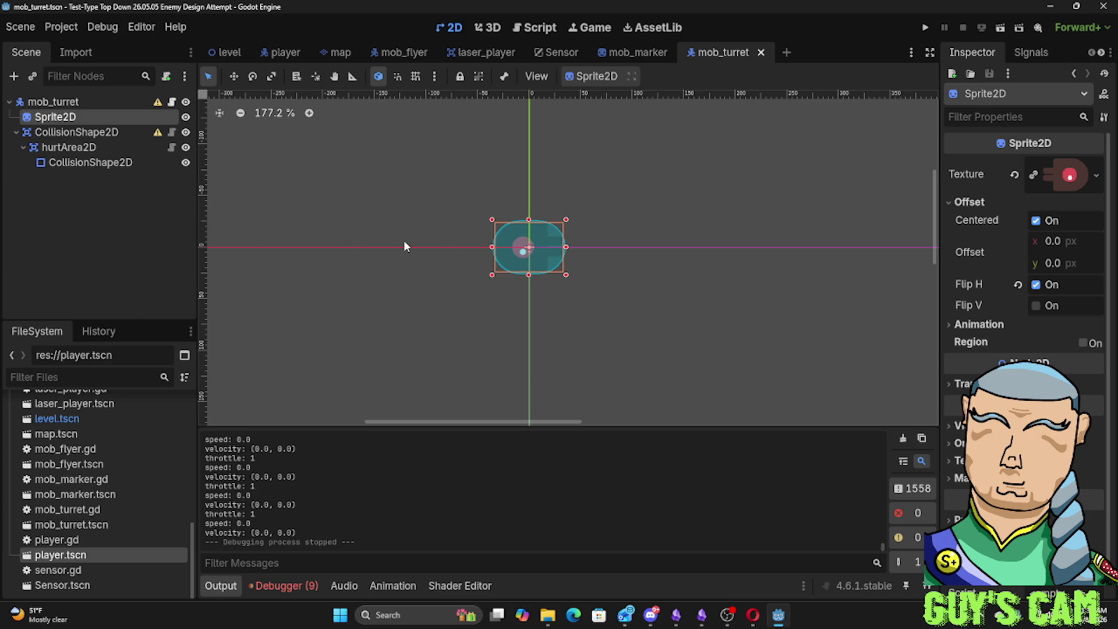
{"action": "left_click", "coordinate": [563, 245]}
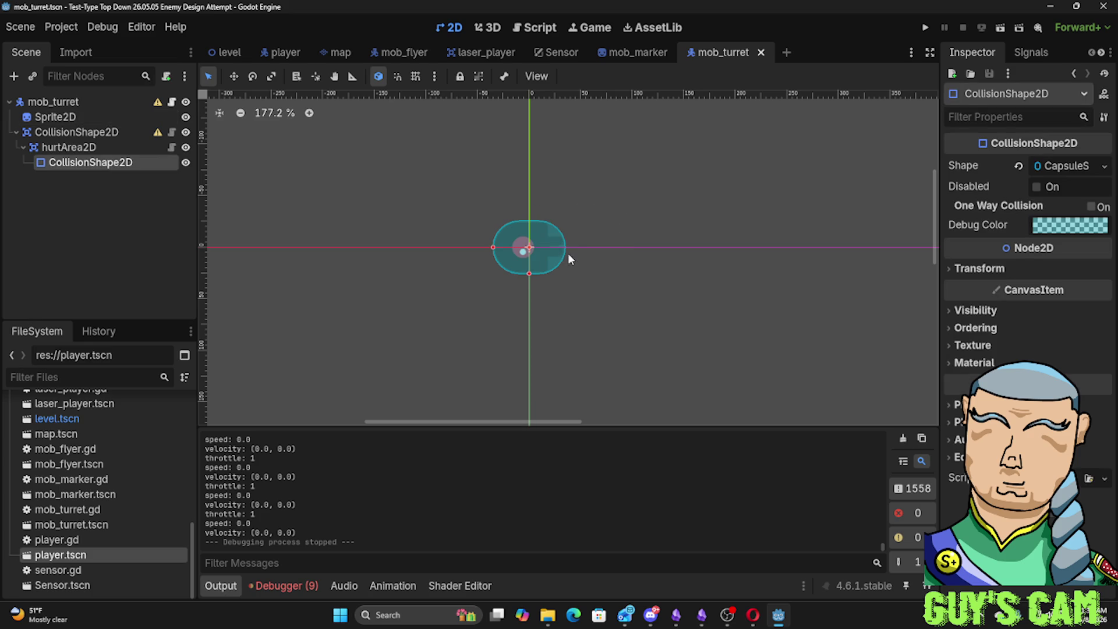
Shrink the hurt-area capsule and nudge it to (0, 6) to fit the turret sprite
{"action": "mouse_move", "coordinate": [529, 274]}
{"action": "left_mouse_down"}
{"action": "mouse_move", "coordinate": [495, 249]}
{"action": "mouse_move", "coordinate": [540, 251]}
{"action": "left_mouse_up"}
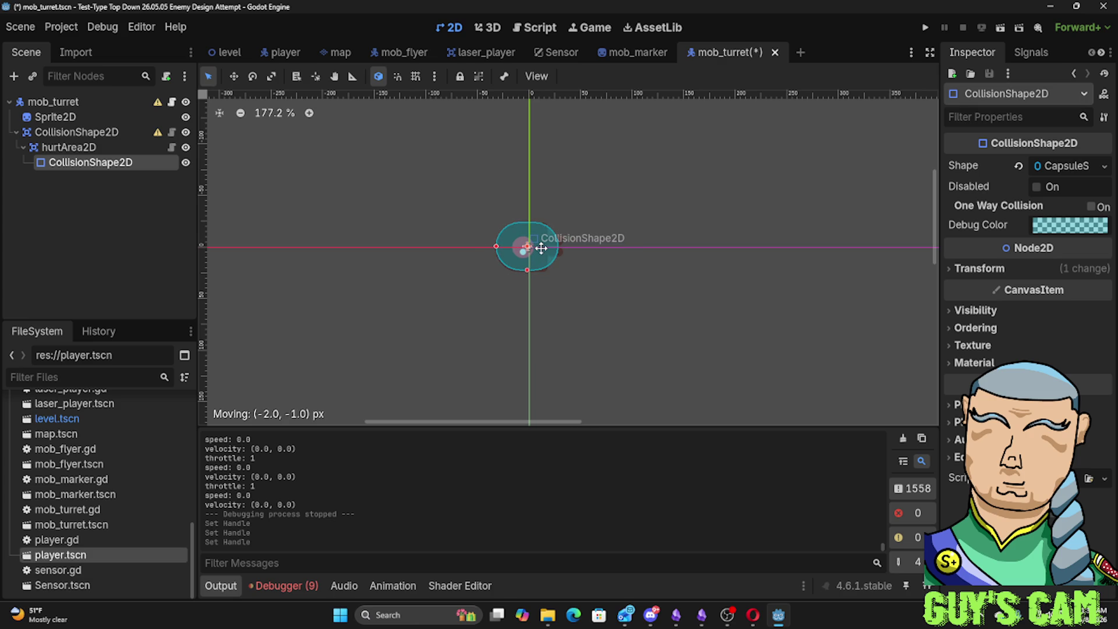
{"action": "left_click_drag", "start_coordinate": [540, 249], "coordinate": [538, 255]}
{"action": "scroll", "coordinate": [538, 255], "scroll_direction": "up", "scroll_amount": 2}
{"action": "scroll", "coordinate": [538, 255], "scroll_direction": "up", "scroll_amount": 3}
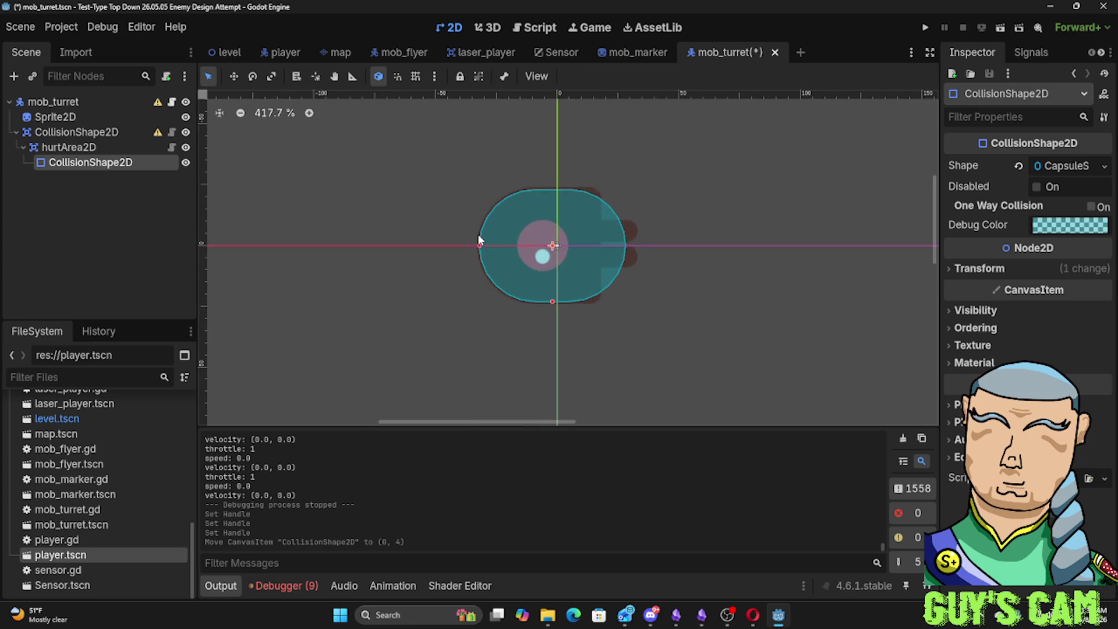
{"action": "scroll", "coordinate": [539, 253], "scroll_direction": "up", "scroll_amount": 5}
{"action": "left_click_drag", "start_coordinate": [693, 270], "coordinate": [688, 269]}
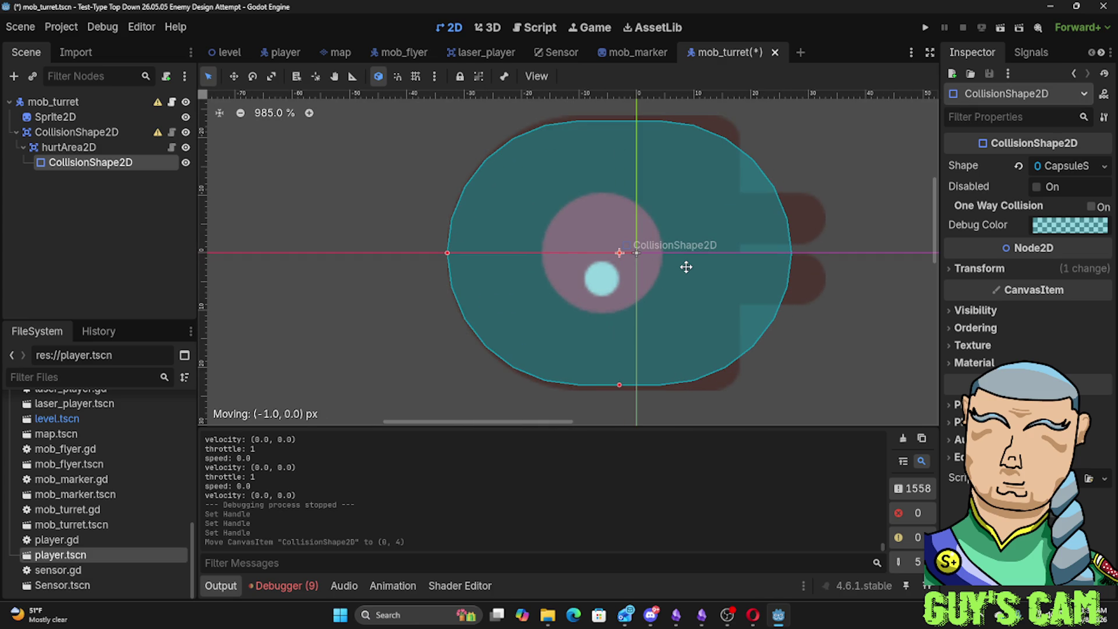
{"action": "scroll", "coordinate": [840, 276], "scroll_direction": "down", "scroll_amount": 1}
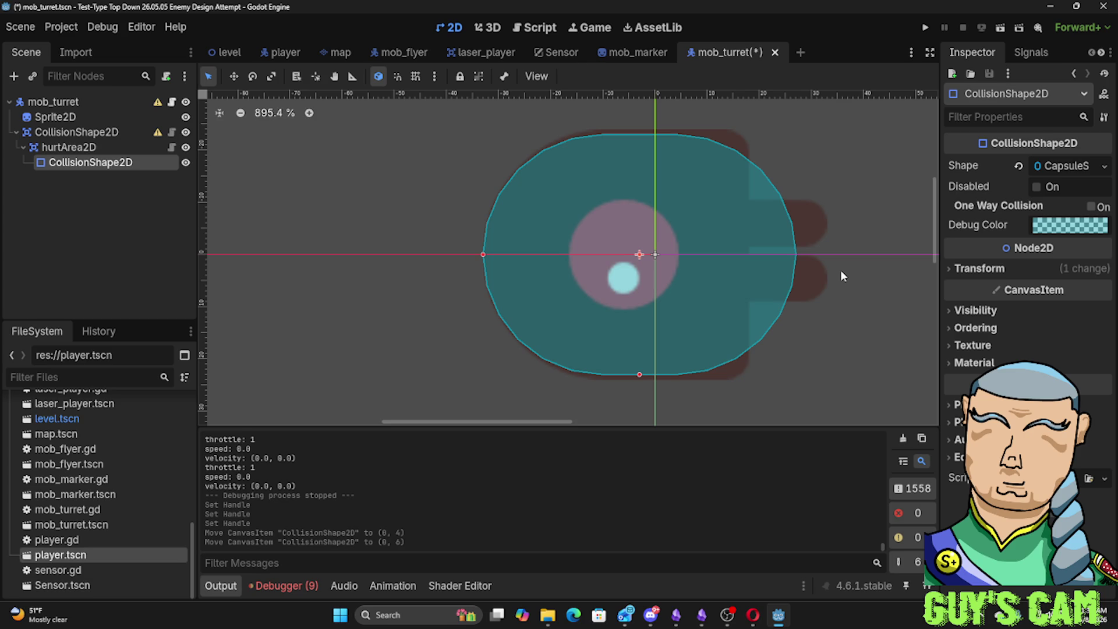
{"action": "scroll", "coordinate": [828, 256], "scroll_direction": "down", "scroll_amount": 4}
{"action": "scroll", "coordinate": [828, 256], "scroll_direction": "down", "scroll_amount": 3}
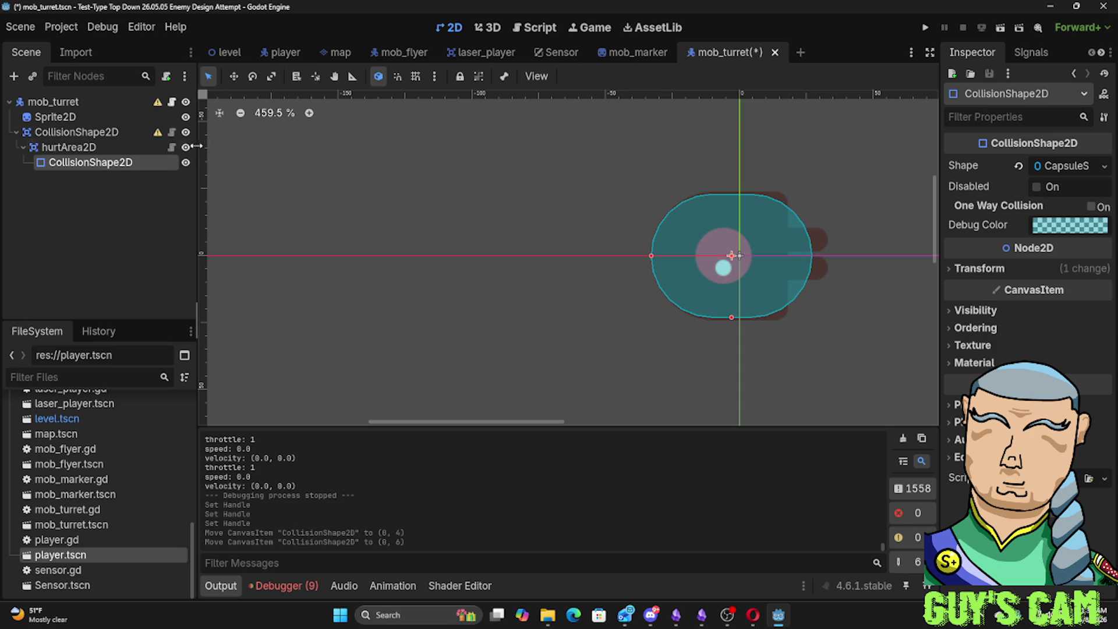
Add a Marker2D and position it at the turret's barrel tip around (-2, -68)
{"action": "left_click", "coordinate": [15, 77]}
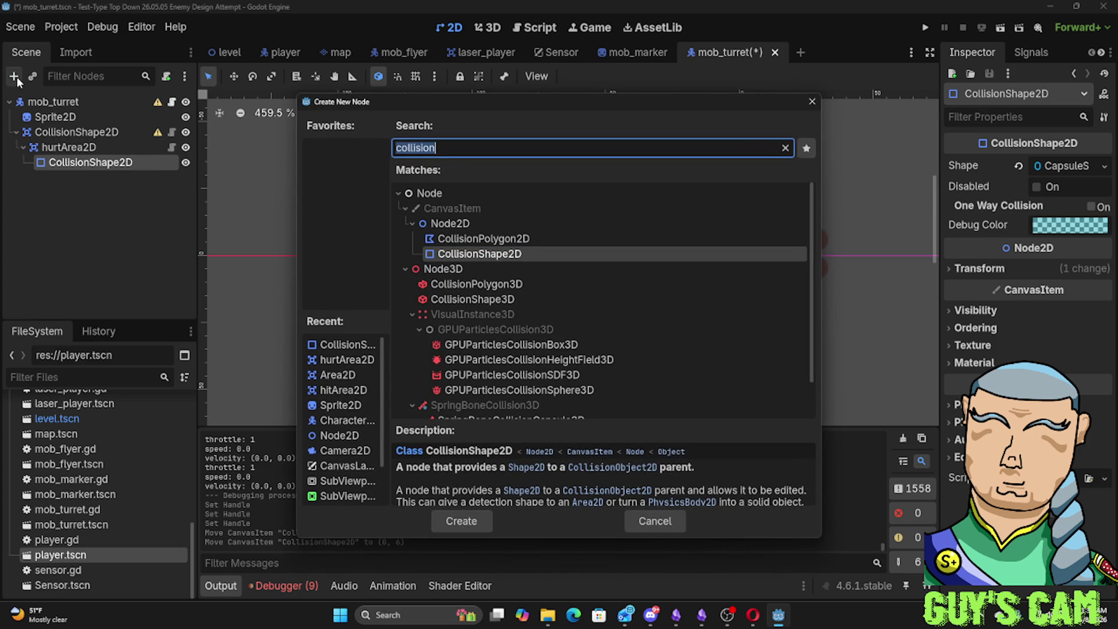
{"action": "type", "text": "mark"}
{"action": "key", "text": "Tab"}
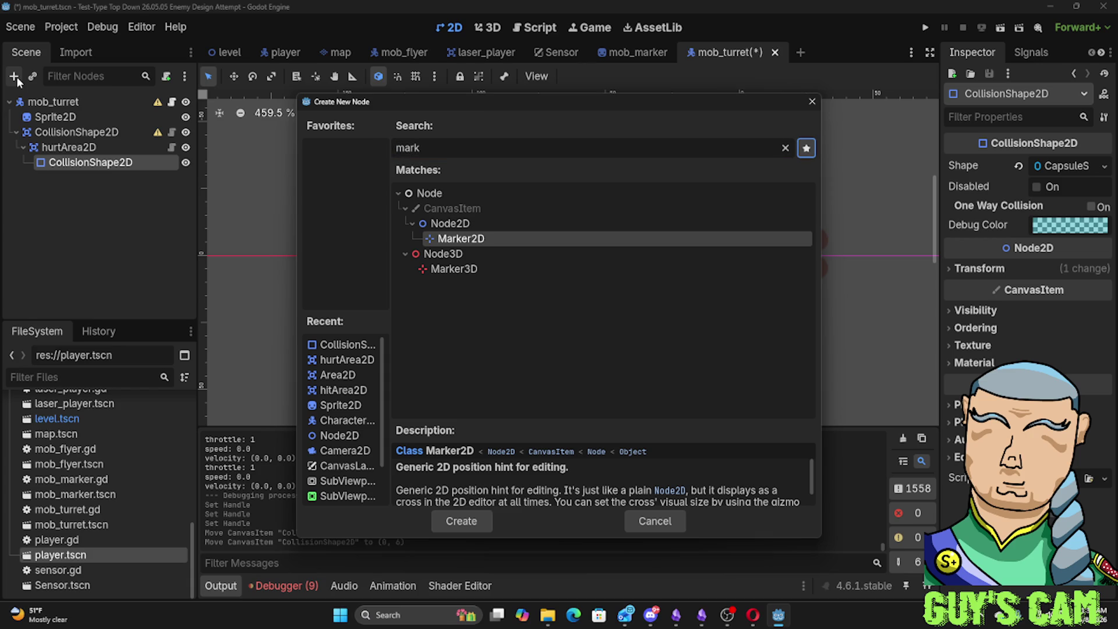
{"action": "double_click", "coordinate": [497, 235]}
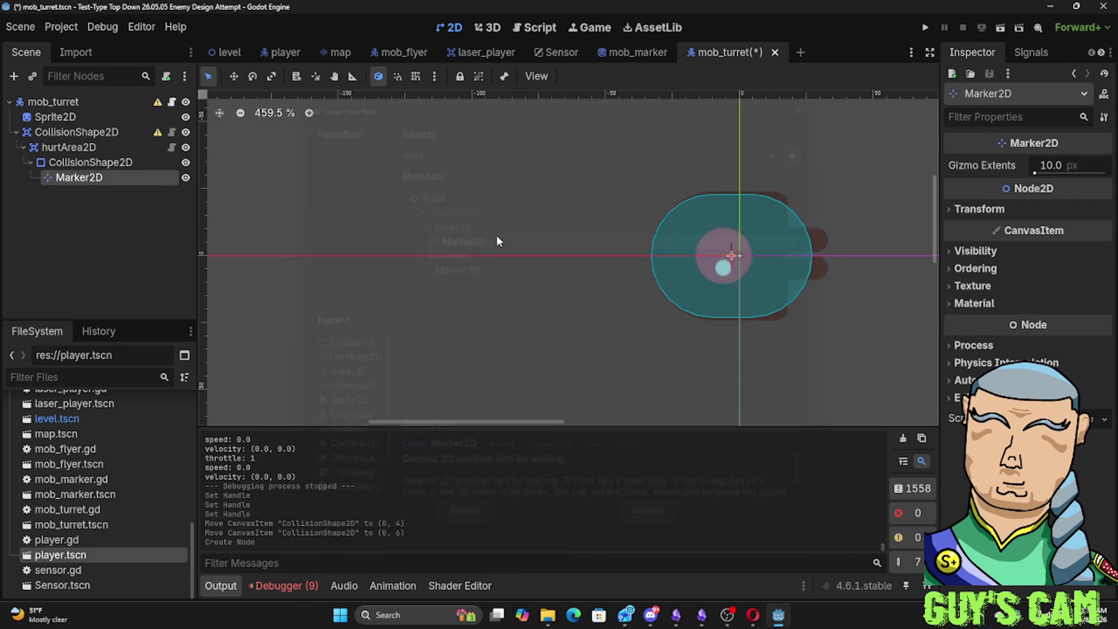
{"action": "left_click_drag", "start_coordinate": [732, 256], "coordinate": [828, 254]}
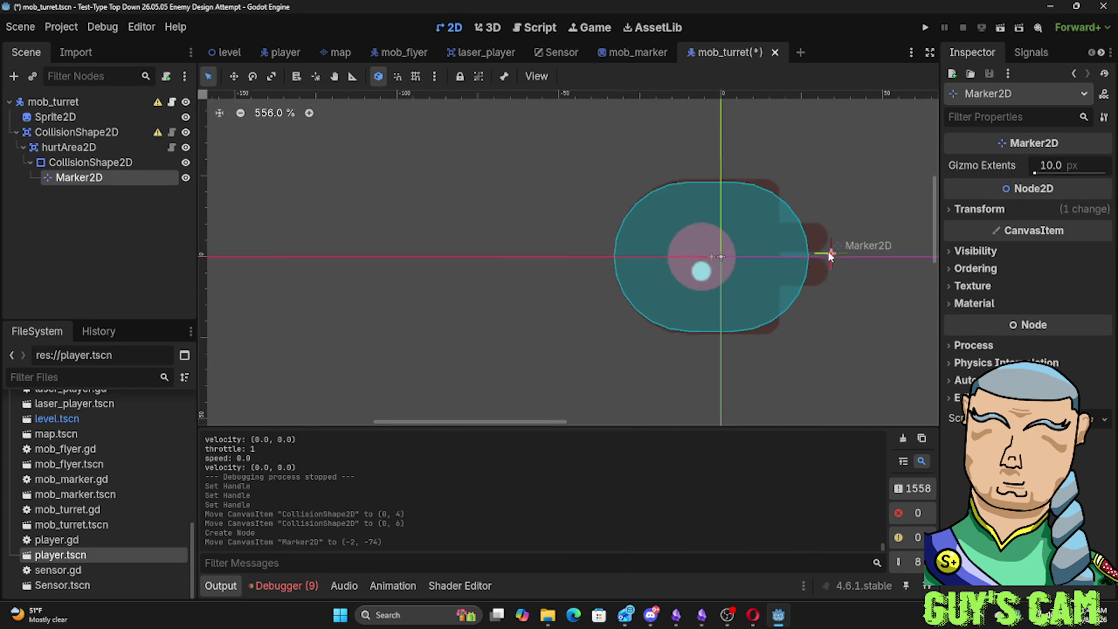
{"action": "scroll", "coordinate": [828, 254], "scroll_direction": "up", "scroll_amount": 5}
{"action": "left_click_drag", "start_coordinate": [818, 250], "coordinate": [793, 261]}
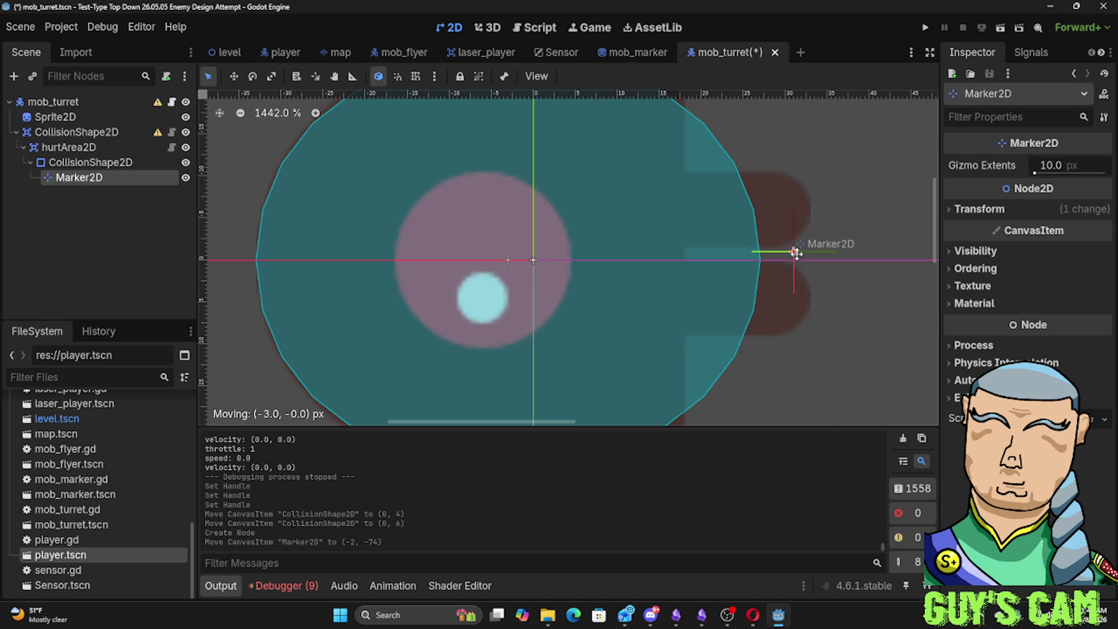
{"action": "left_click_drag", "start_coordinate": [793, 260], "coordinate": [794, 252]}
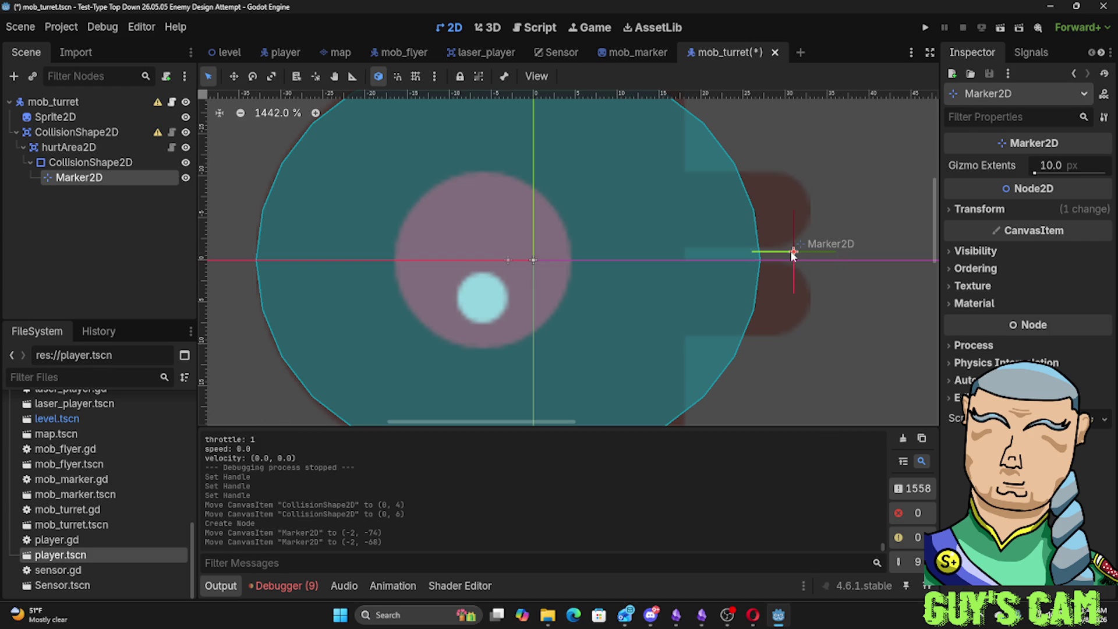
{"action": "scroll", "coordinate": [592, 221], "scroll_direction": "down", "scroll_amount": 1}
{"action": "scroll", "coordinate": [592, 221], "scroll_direction": "down", "scroll_amount": 2}
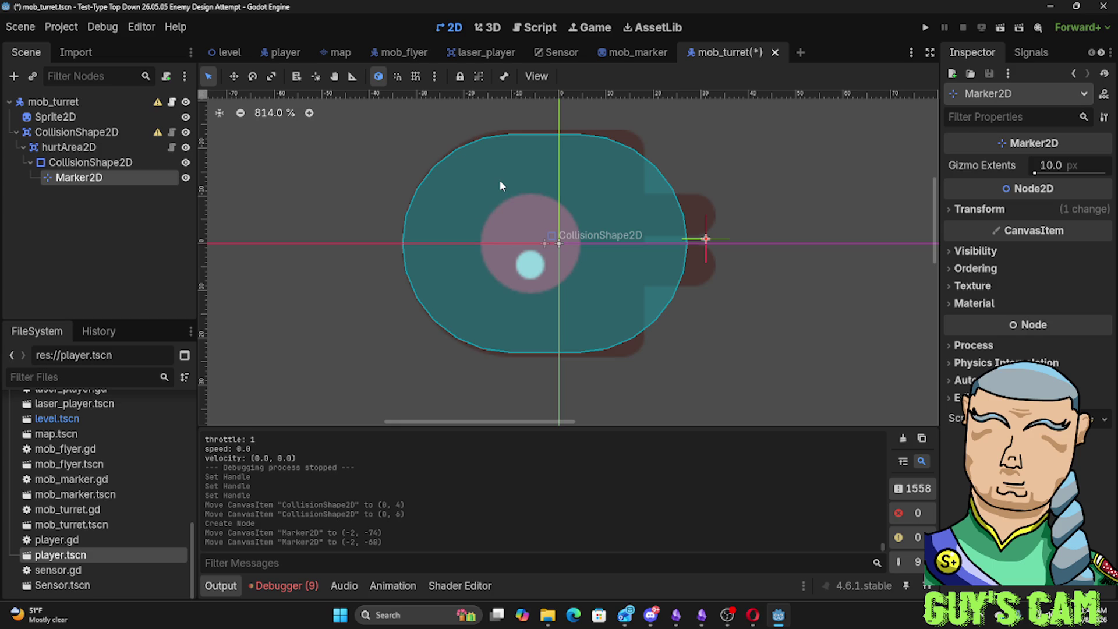
Rename the new marker to shot_start and return to the turret script
{"action": "double_click", "coordinate": [76, 176]}
{"action": "type", "text": "sho"}
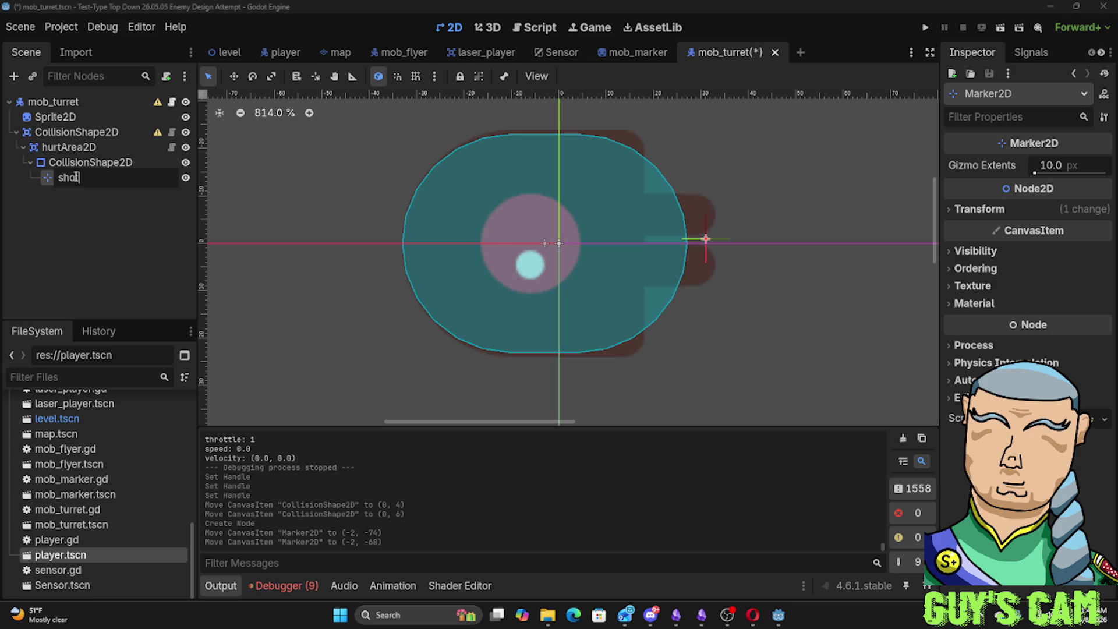
{"action": "type", "text": "t_start"}
{"action": "key", "text": "Return"}
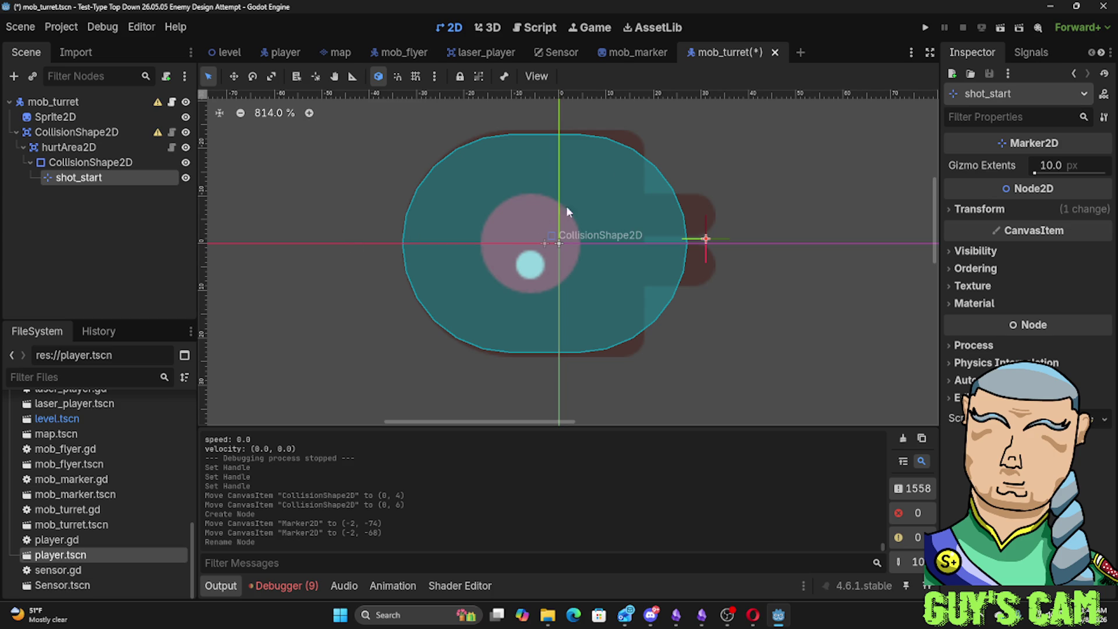
{"action": "left_click", "coordinate": [535, 28]}
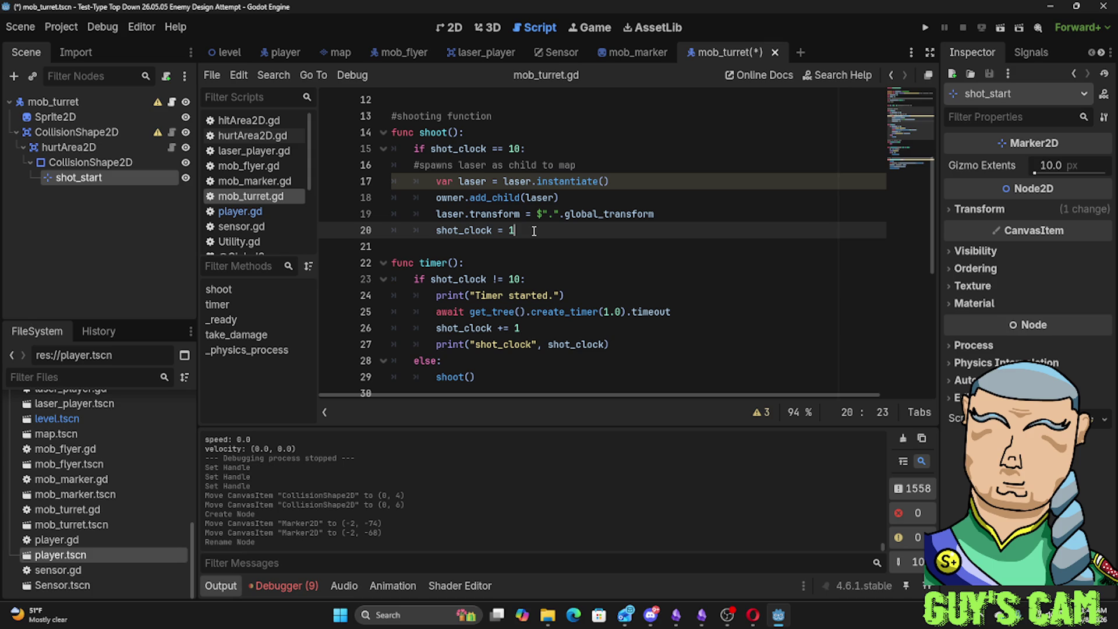
Replace $"." on line 19 with the shot_start node path and launch the game with F5
{"action": "left_click_drag", "start_coordinate": [560, 214], "coordinate": [537, 214]}
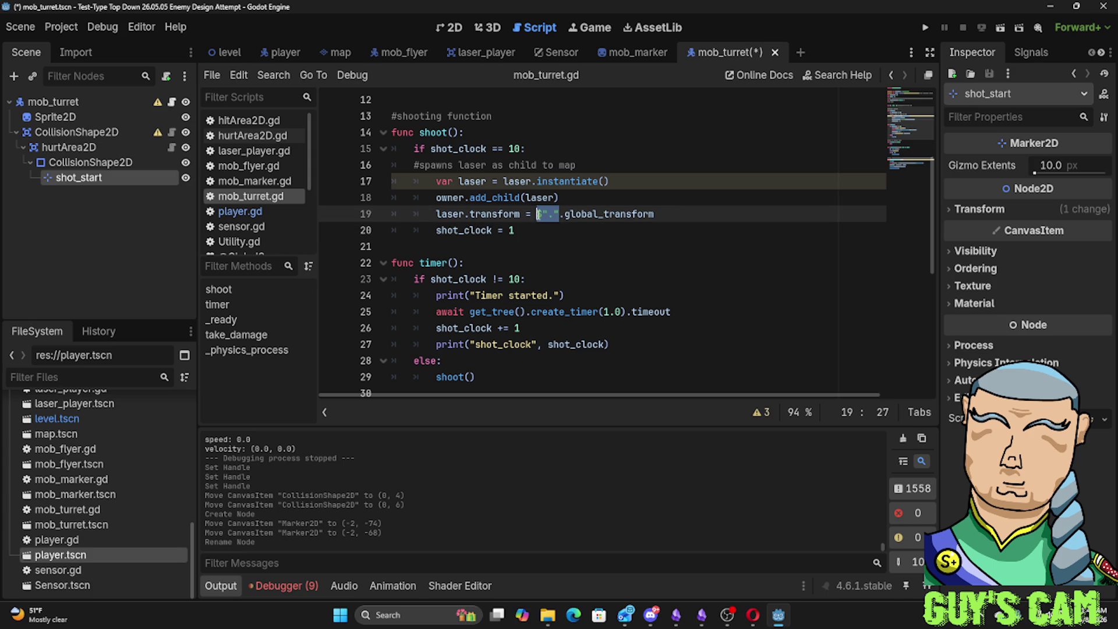
{"action": "key", "text": "BackSpace"}
{"action": "left_click_drag", "start_coordinate": [79, 177], "coordinate": [543, 217]}
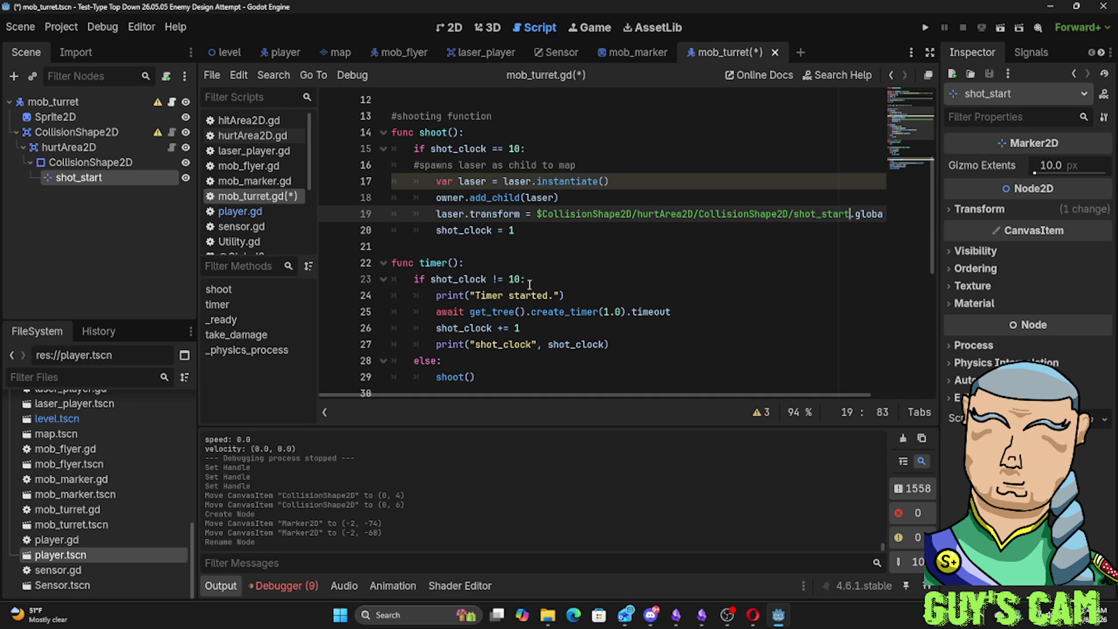
{"action": "key", "text": "F5"}
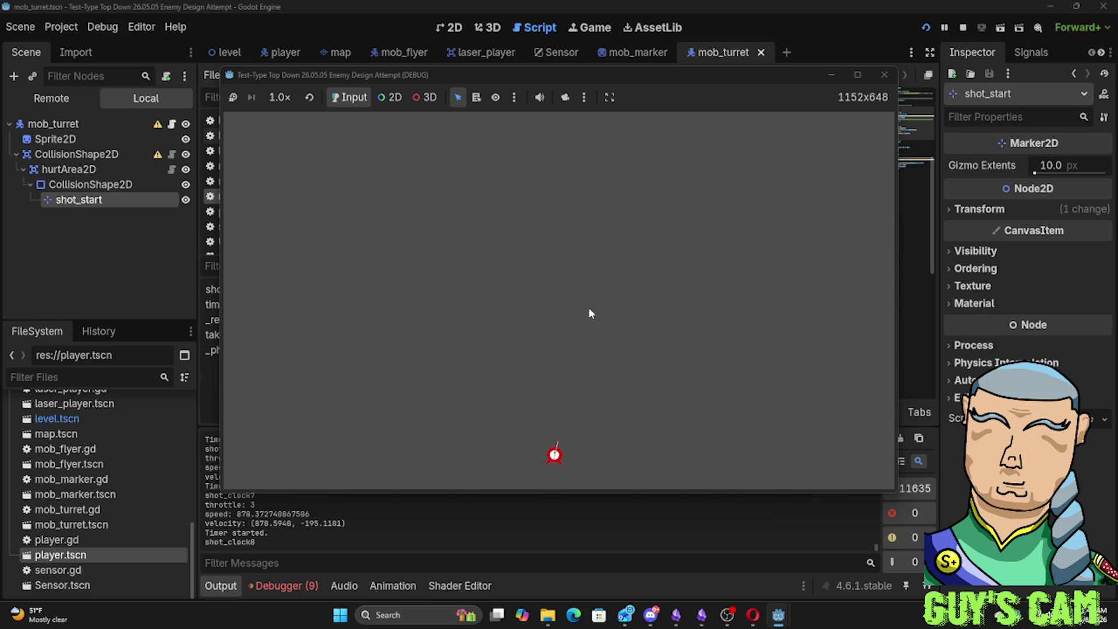
Stop the game, change shoot() to fire when shot_clock == 100, and relaunch
{"action": "key", "text": "F8"}
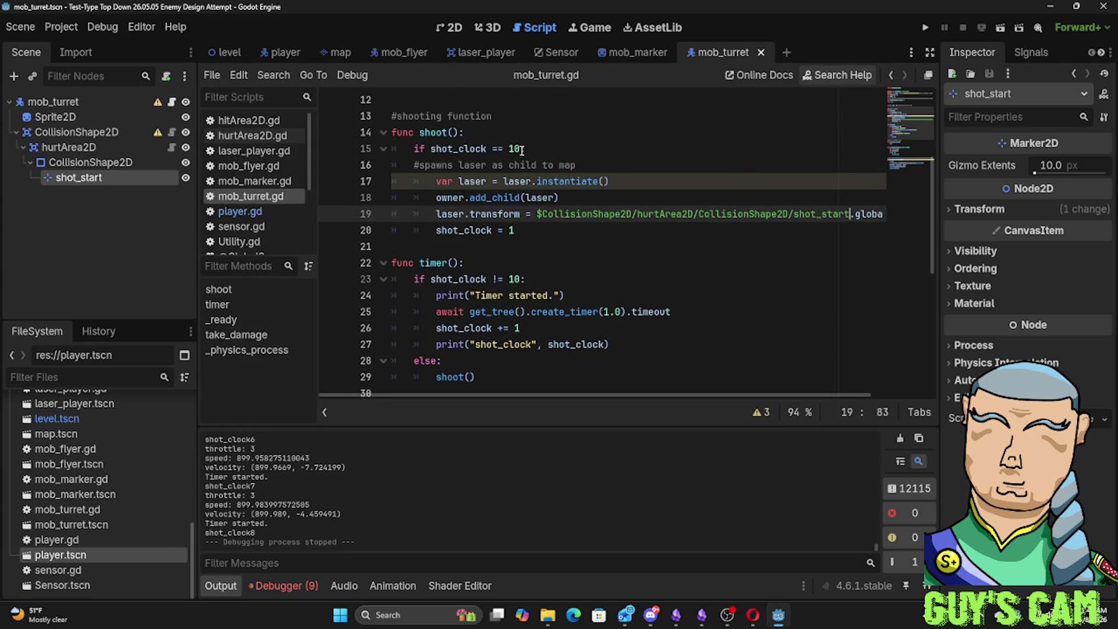
{"action": "left_click", "coordinate": [522, 150]}
{"action": "type", "text": "0"}
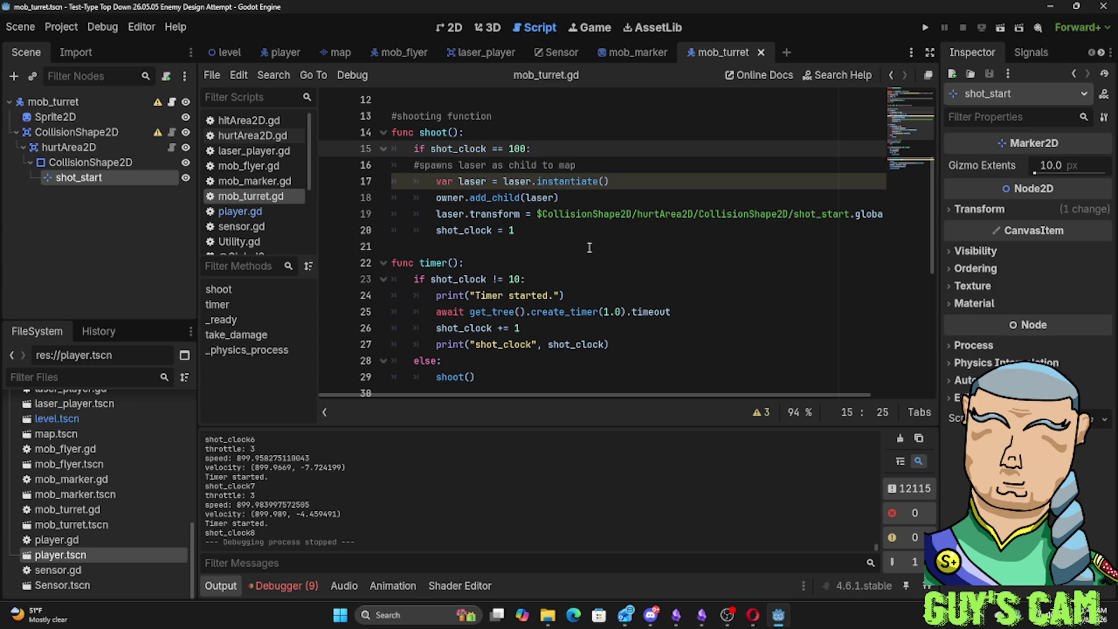
{"action": "left_click", "coordinate": [572, 287]}
{"action": "key", "text": "F5"}
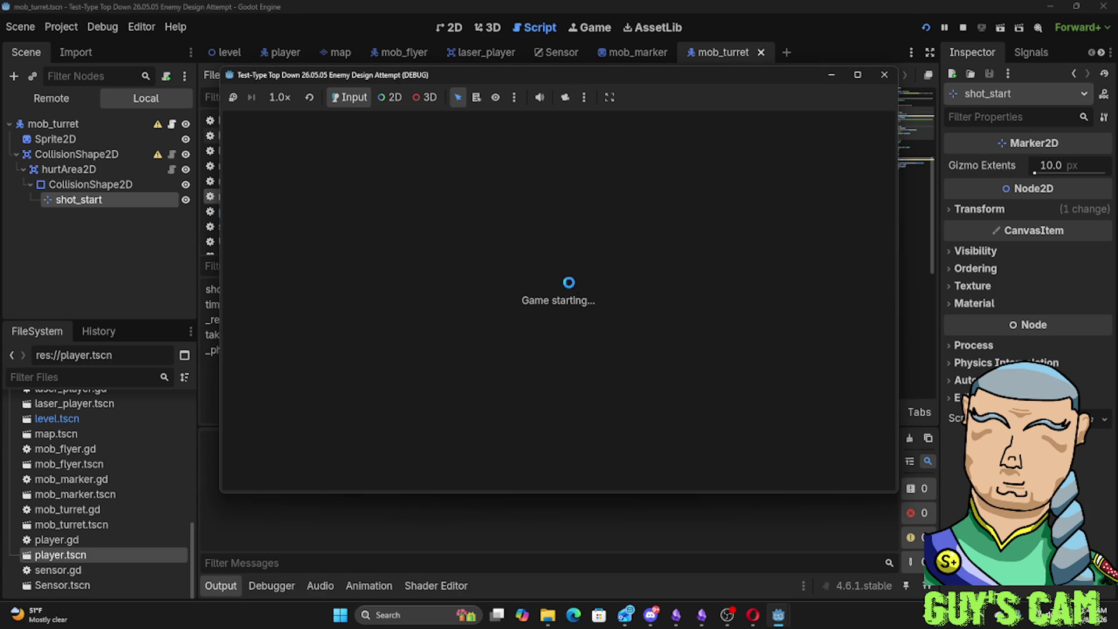
Drive the player around briefly in the test run, then close the game
{"action": "key", "text": "d"}
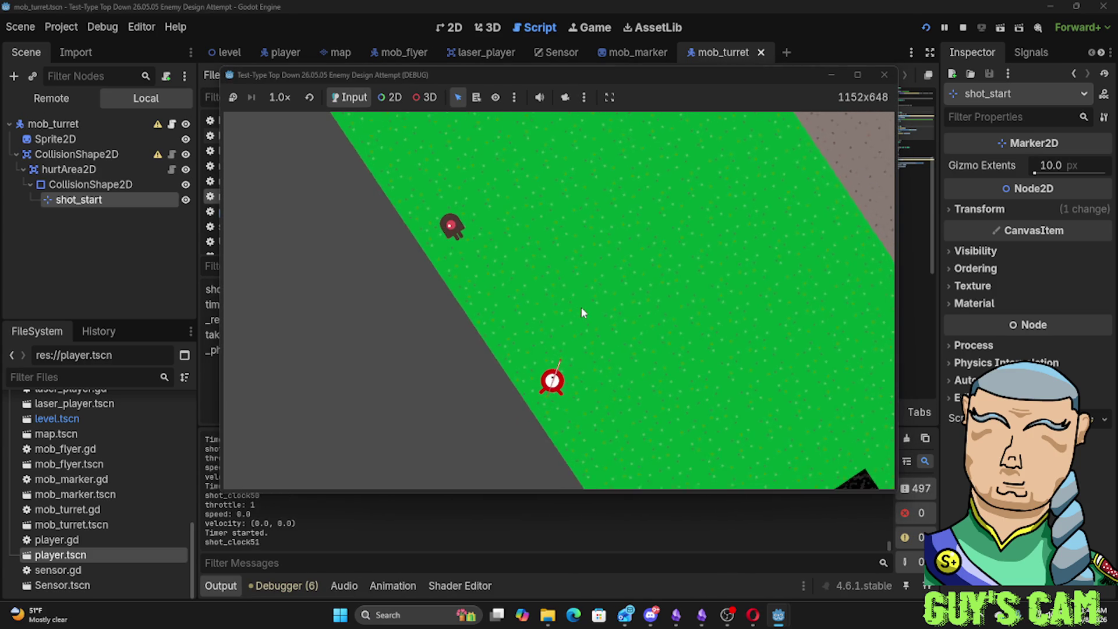
{"action": "key", "text": "w"}
{"action": "key", "text": "w"}
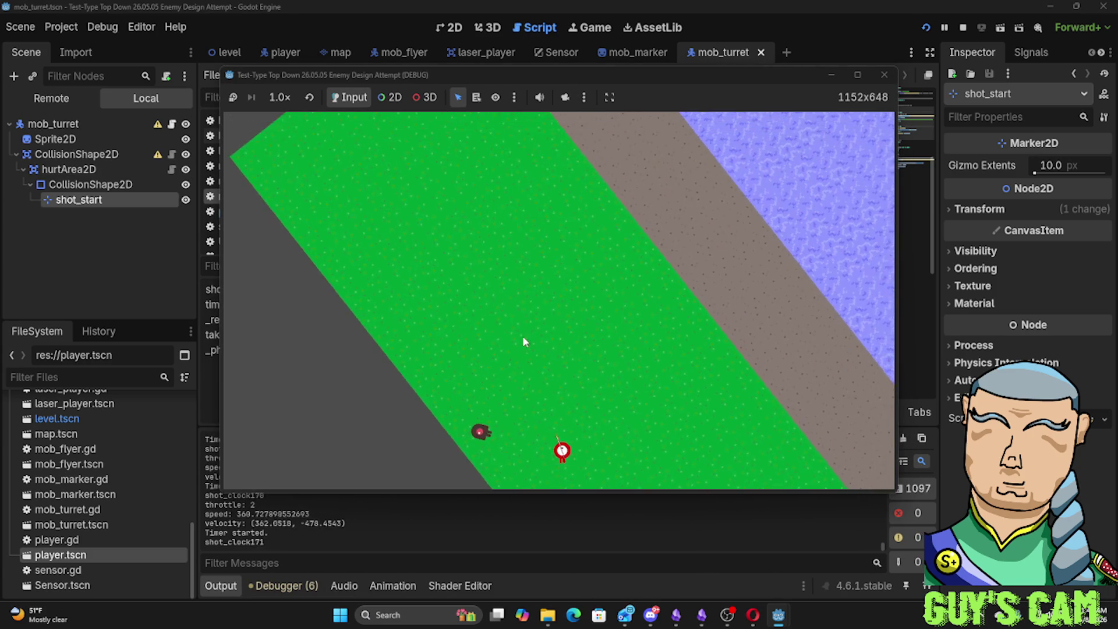
{"action": "key", "text": "s"}
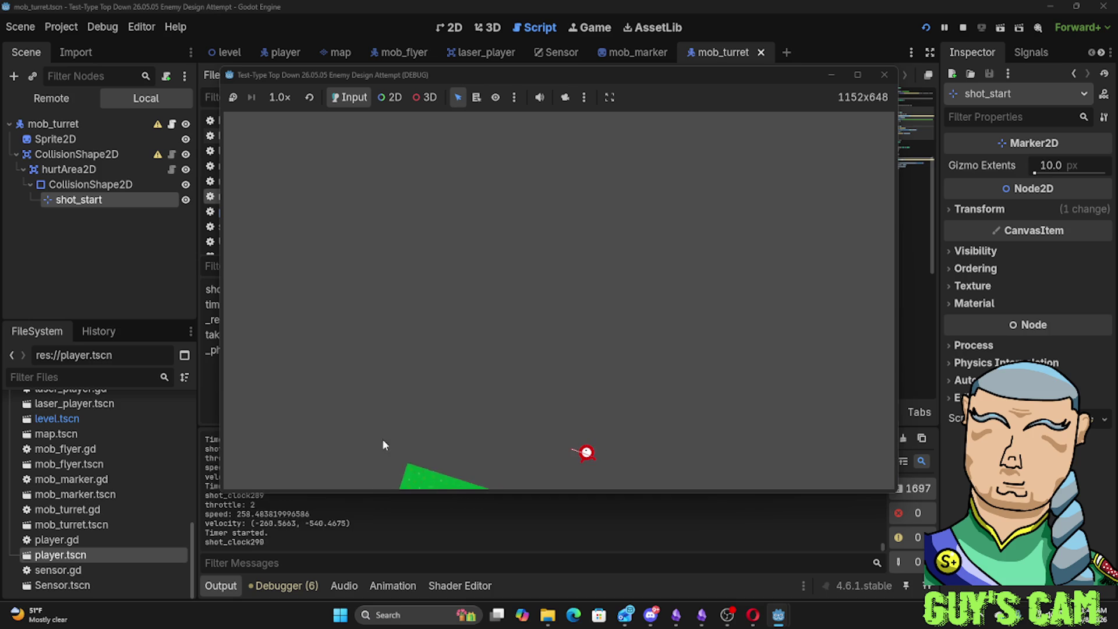
{"action": "left_click", "coordinate": [883, 75]}
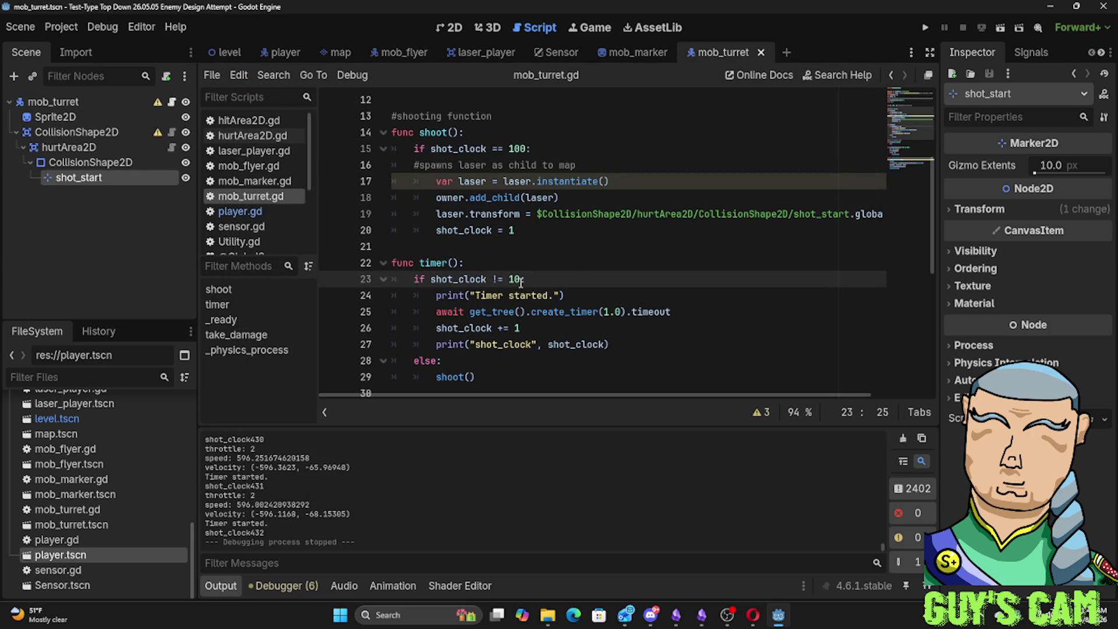
{"action": "type", "text": "0:"}
Launch the game and fly the ship forward, turning across the water and circling the map
{"action": "key", "text": "F5"}
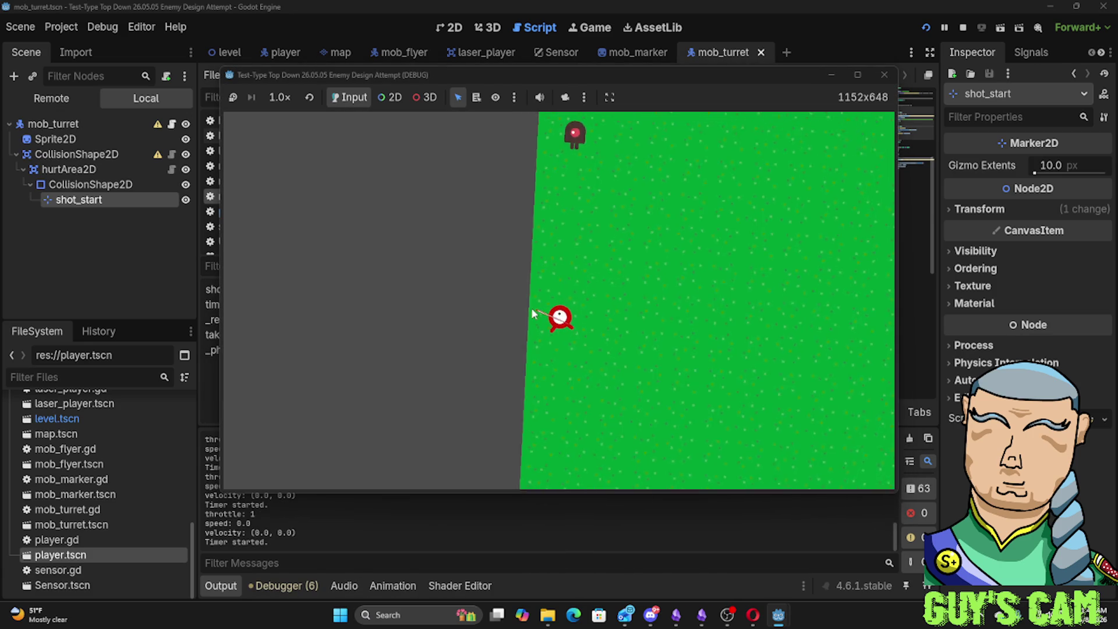
{"action": "key", "text": "w"}
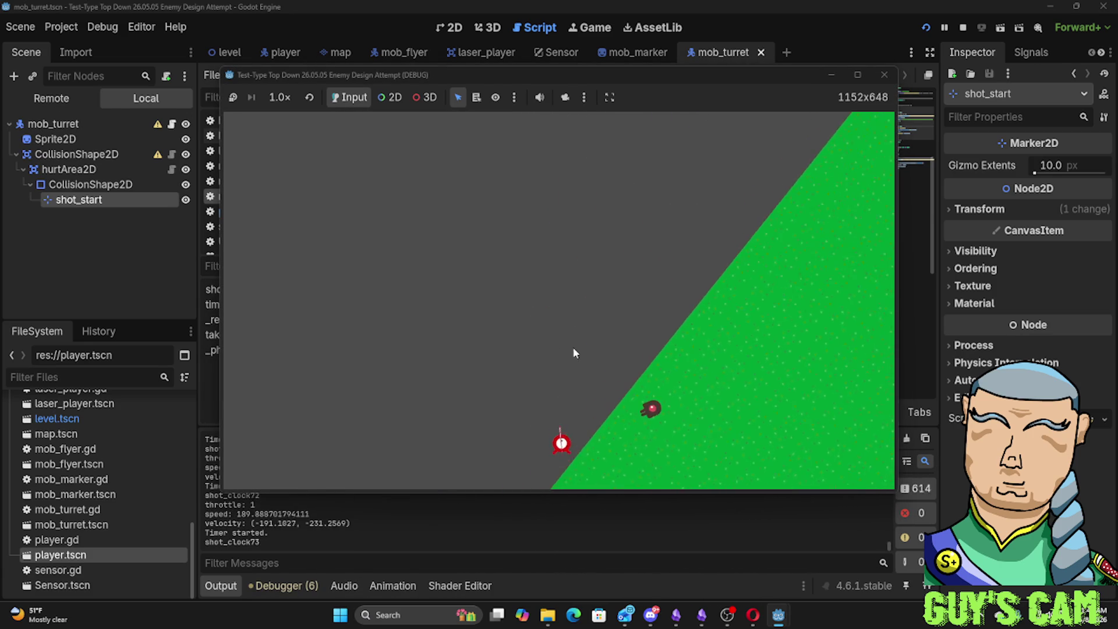
{"action": "key", "text": "w"}
{"action": "key", "text": "w"}
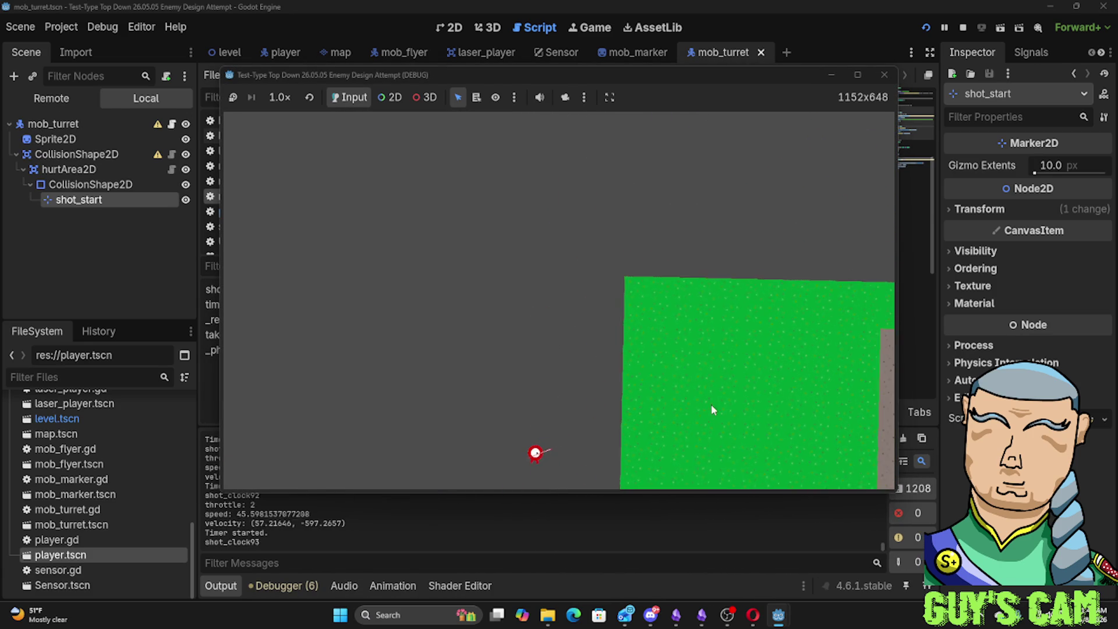
{"action": "key", "text": "d"}
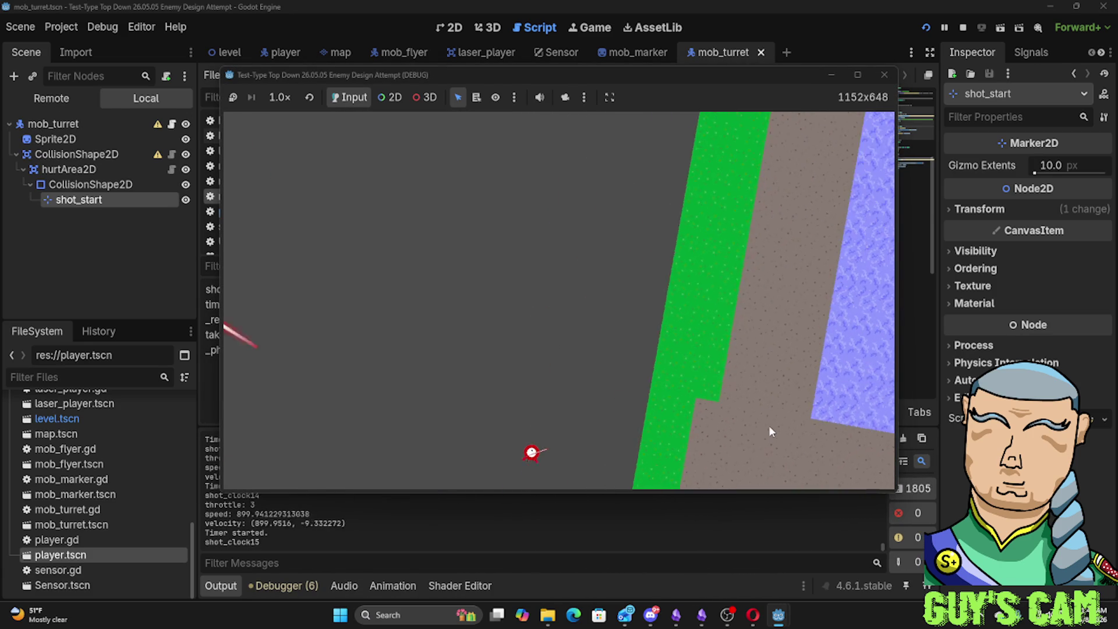
{"action": "key", "text": "d"}
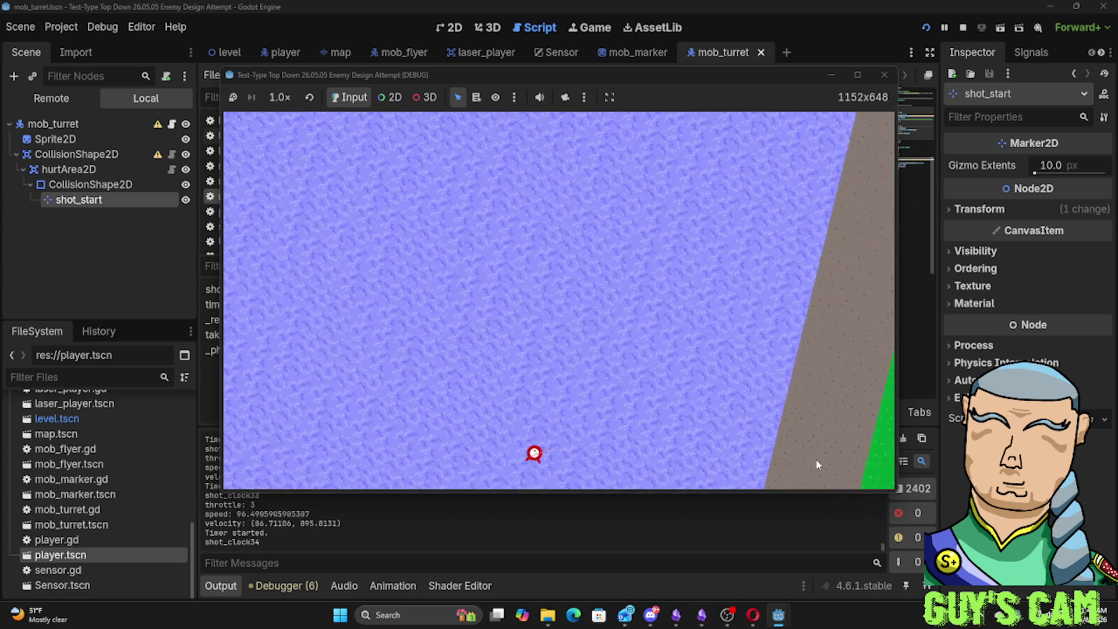
{"action": "key", "text": "d"}
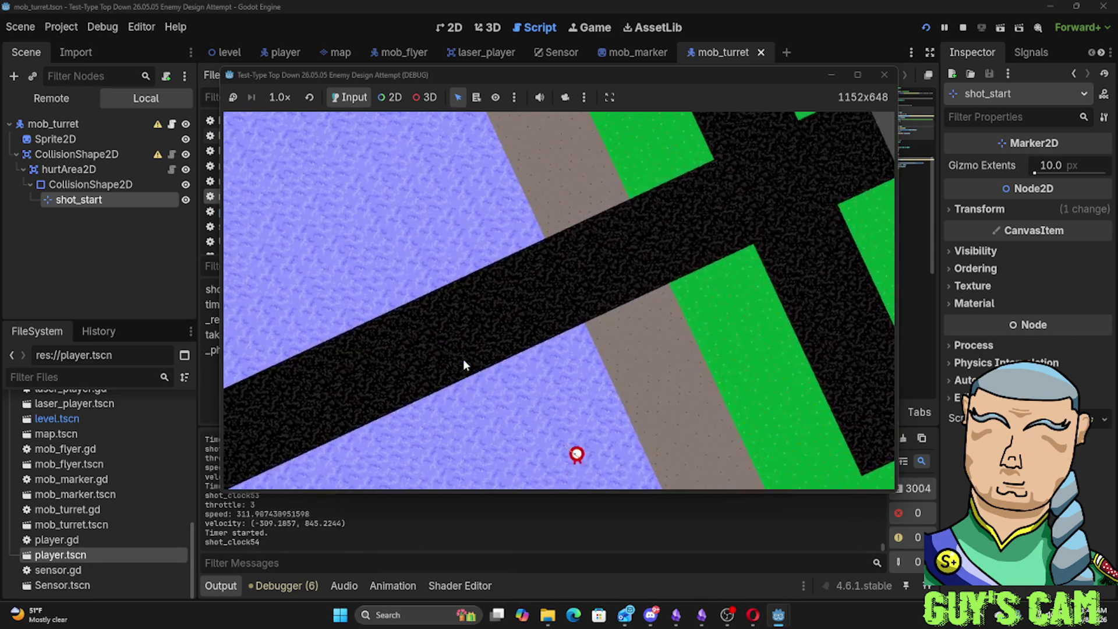
{"action": "key", "text": "a"}
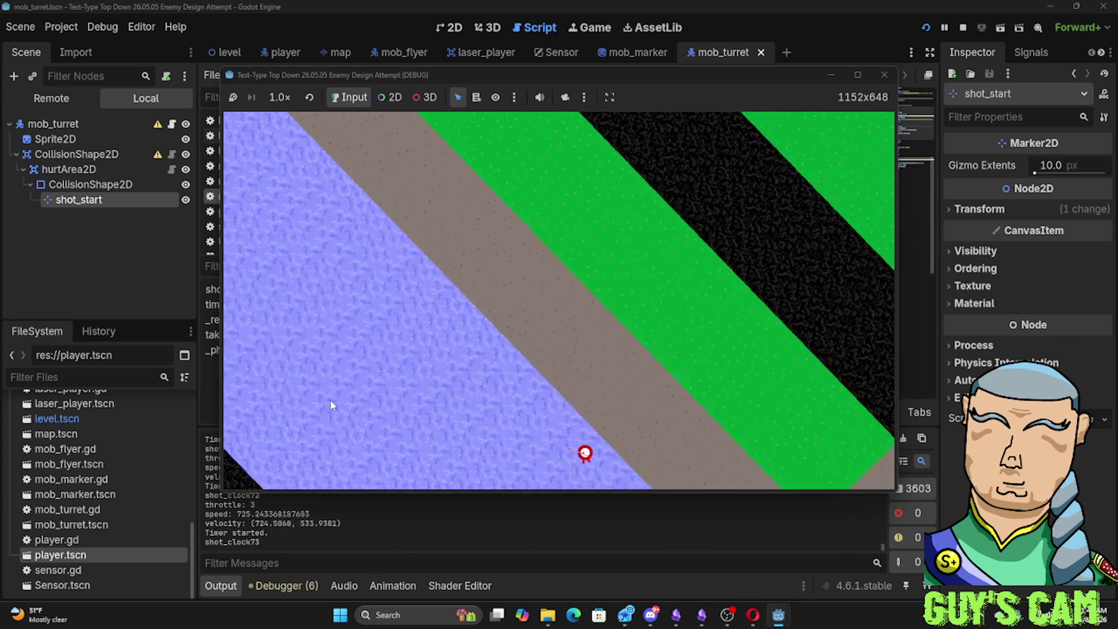
{"action": "key", "text": "a"}
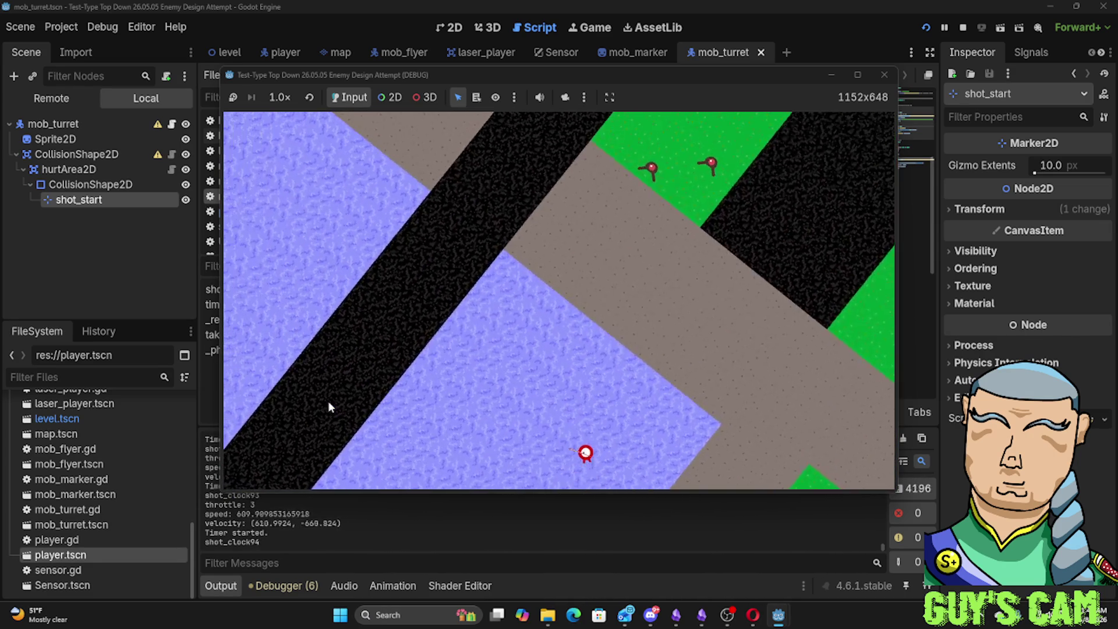
{"action": "key", "text": "a"}
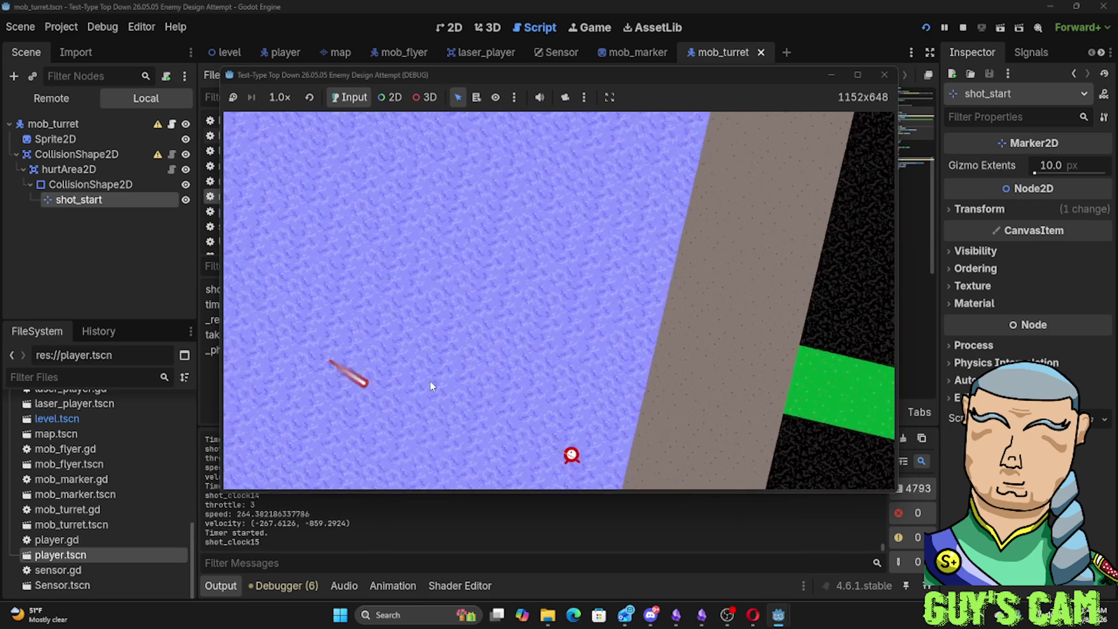
{"action": "key", "text": "a"}
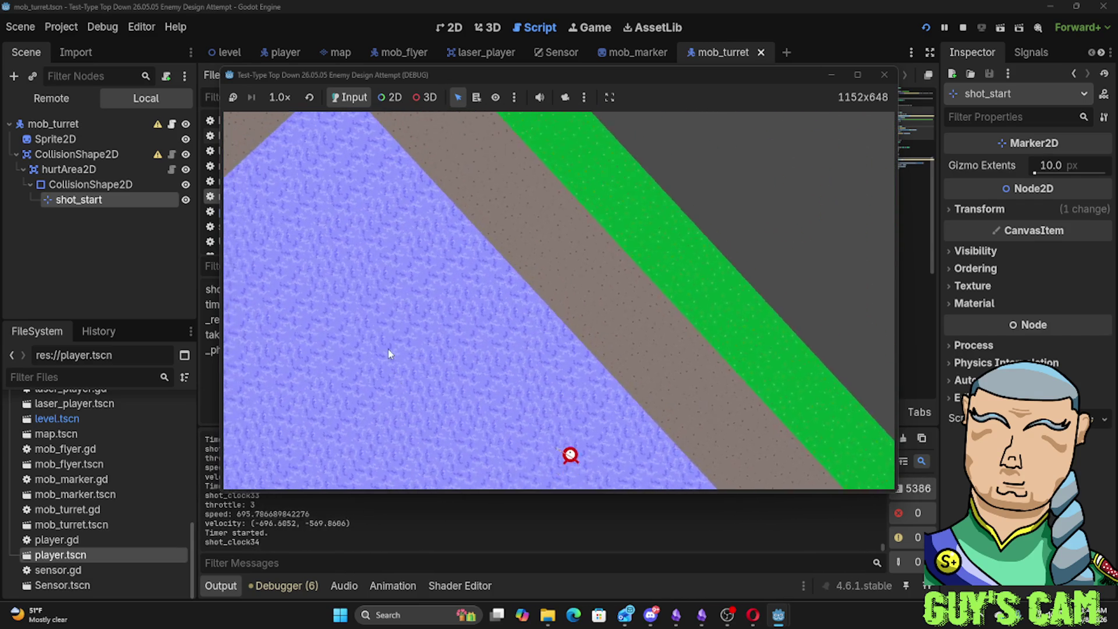
{"action": "key", "text": "a"}
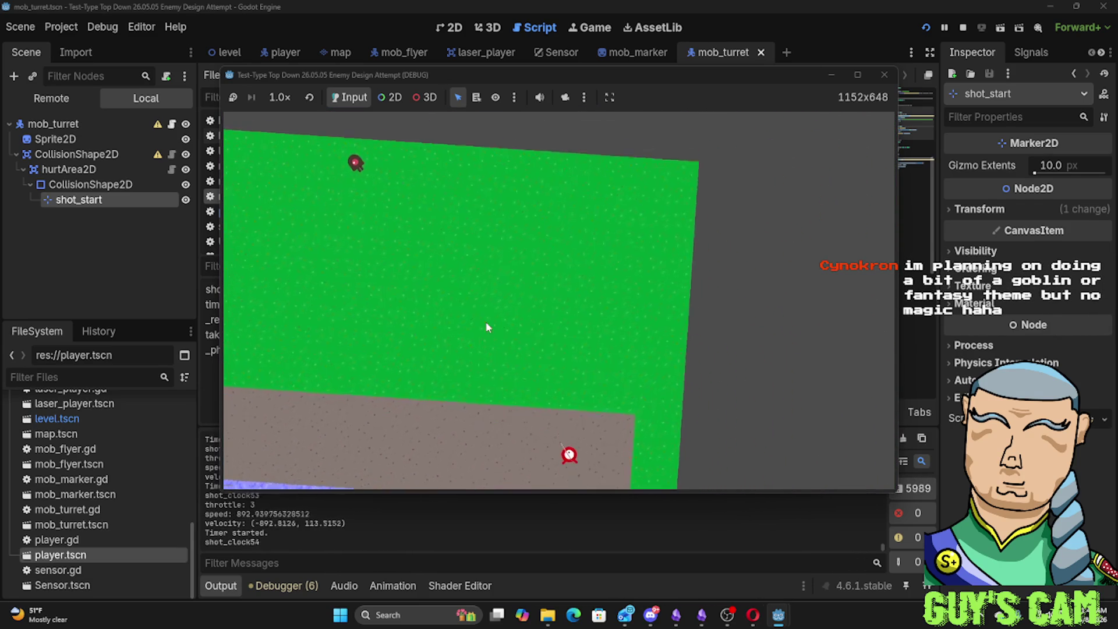
Vary the ship's throttle while turning and fly toward and away from the green field
{"action": "key", "text": "a"}
{"action": "key", "text": "s"}
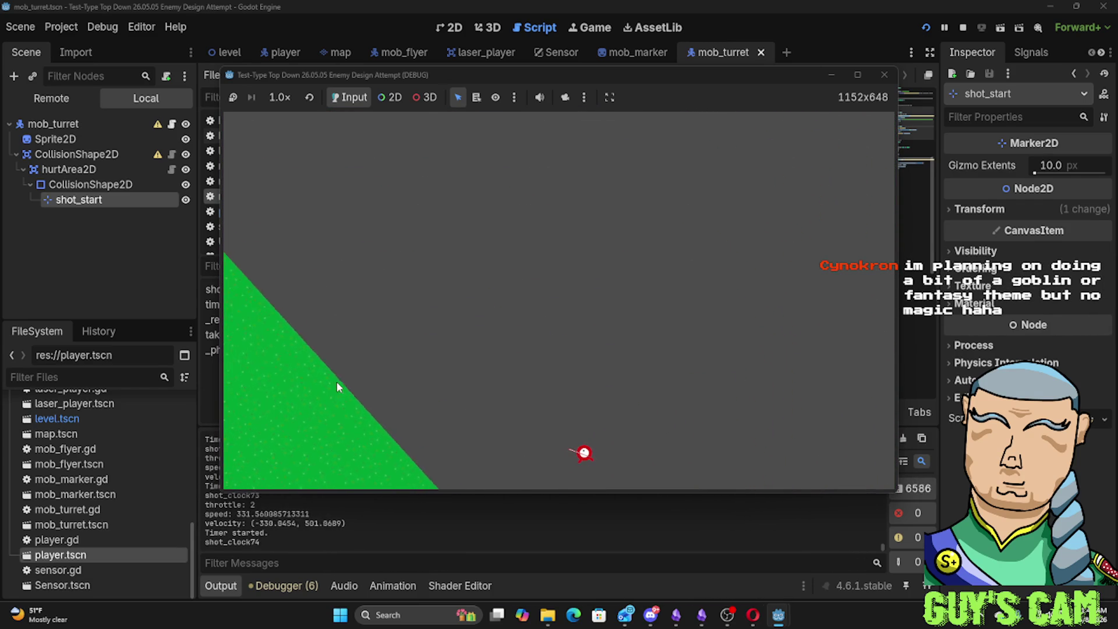
{"action": "key", "text": "w"}
{"action": "key", "text": "a"}
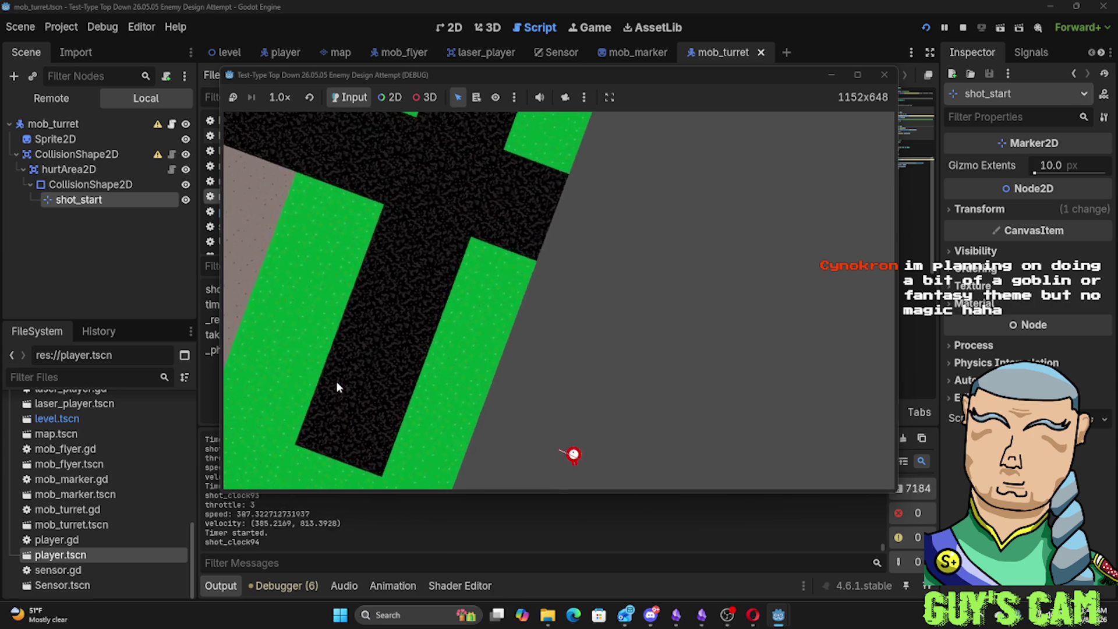
{"action": "key", "text": "a"}
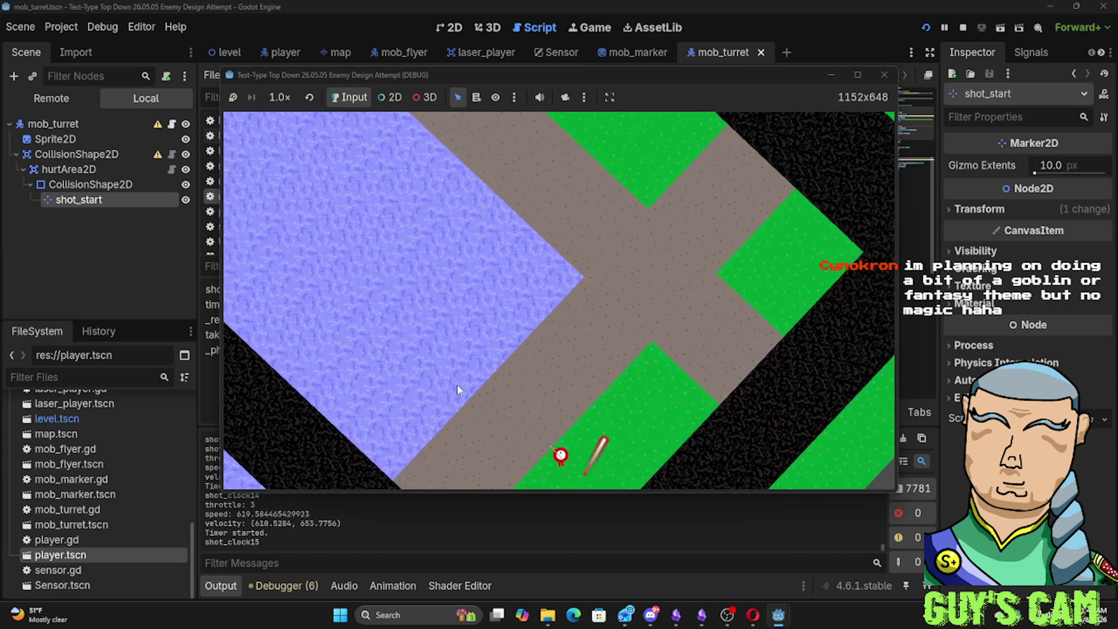
{"action": "key", "text": "a"}
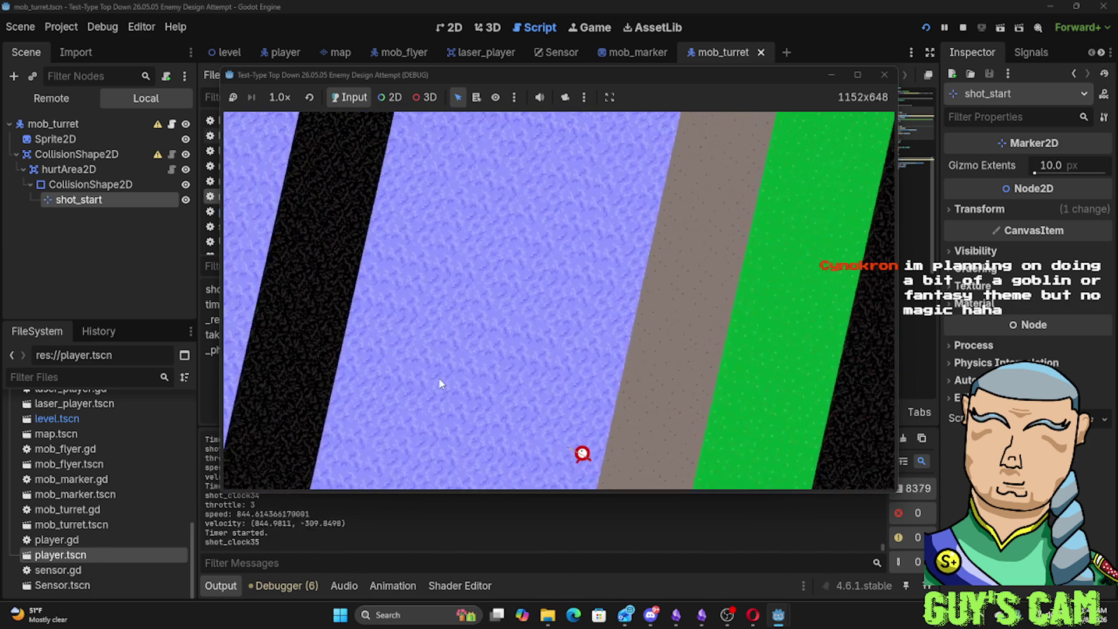
{"action": "key", "text": "a"}
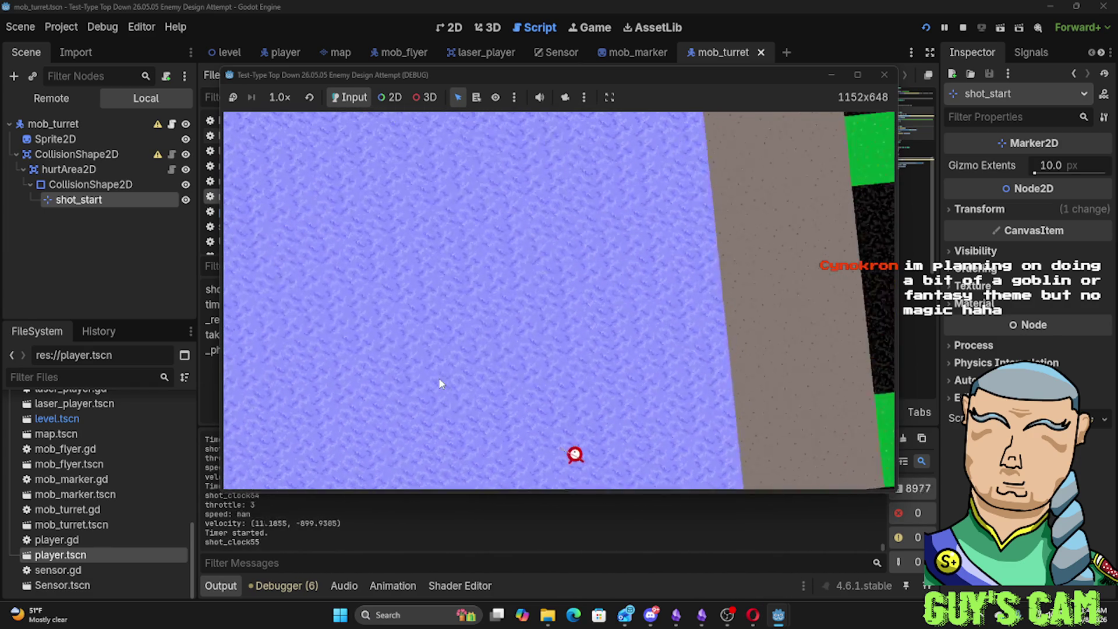
{"action": "key", "text": "a"}
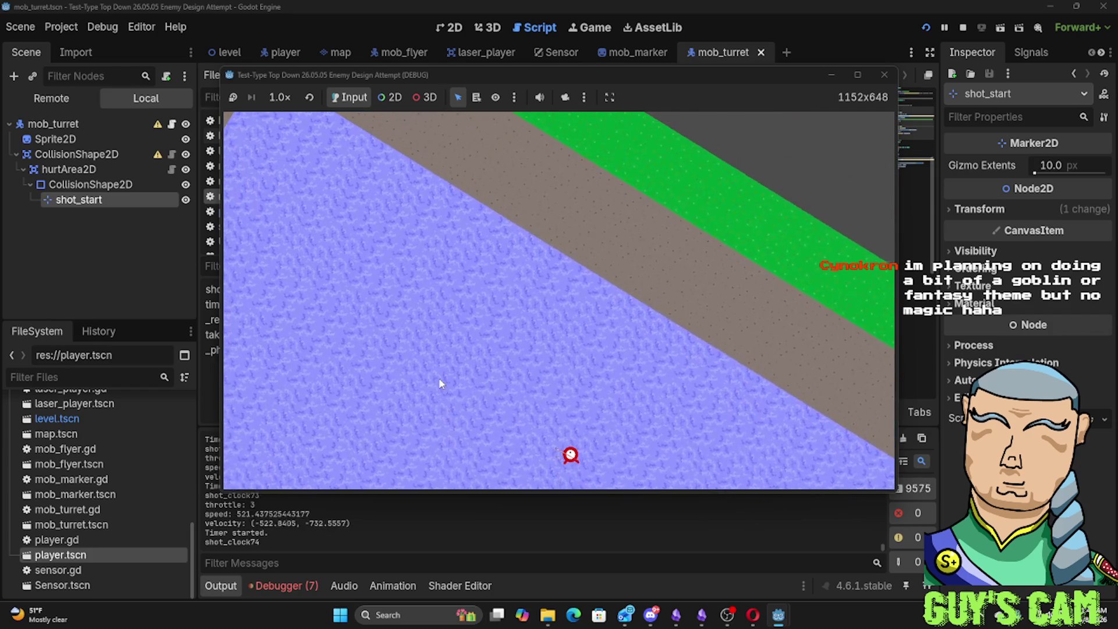
{"action": "key", "text": "a"}
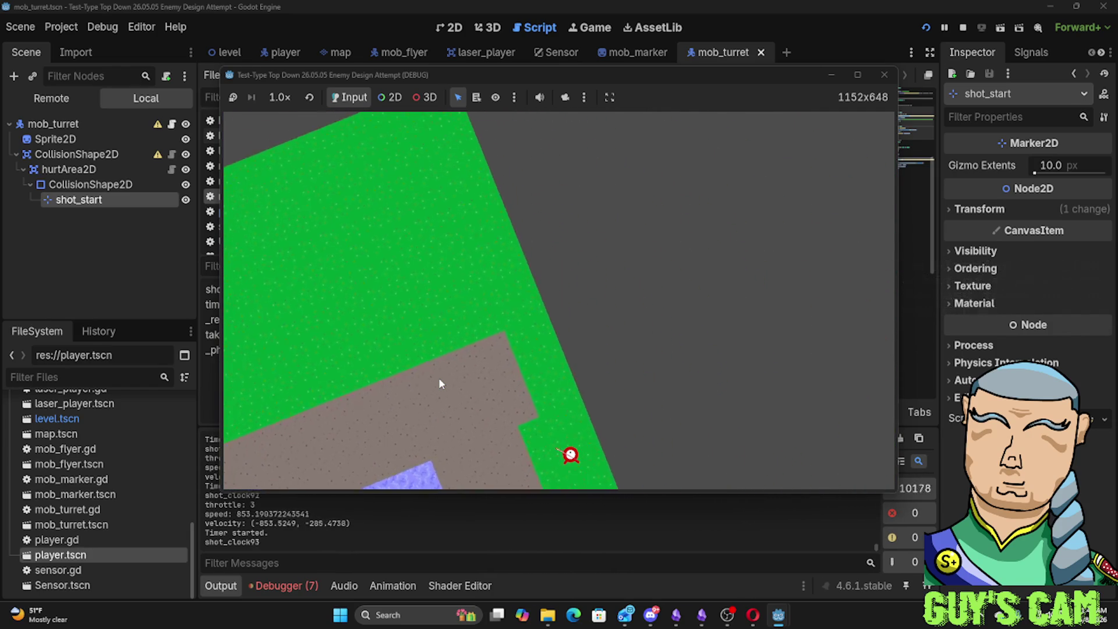
{"action": "key", "text": "a"}
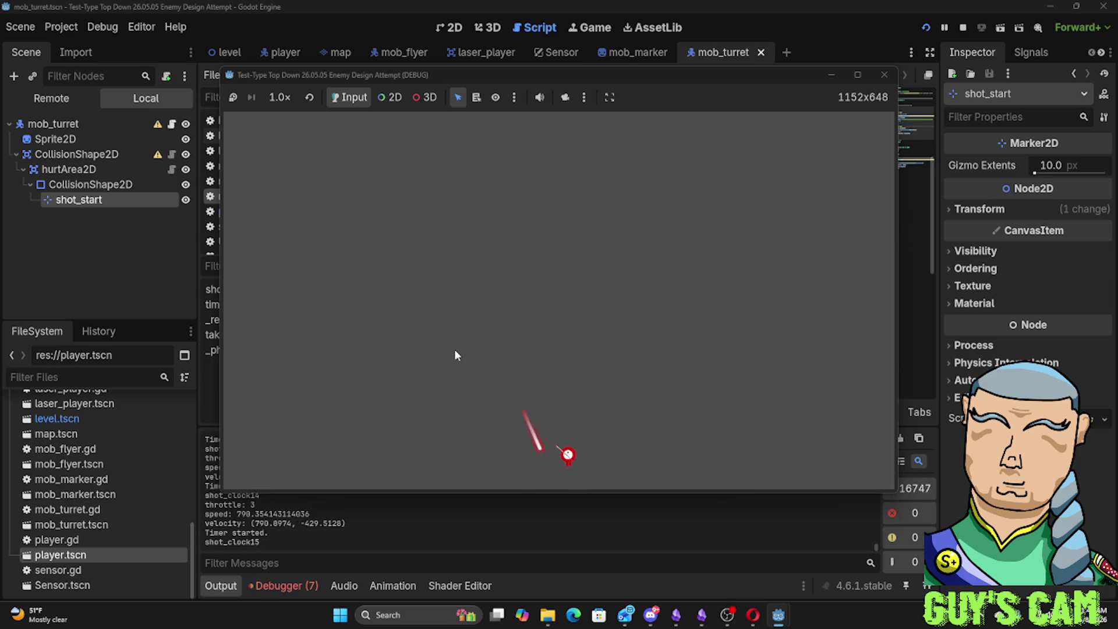
Fly the ship back over the map along the dirt path and circle the enemy on the grass
{"action": "key", "text": "w"}
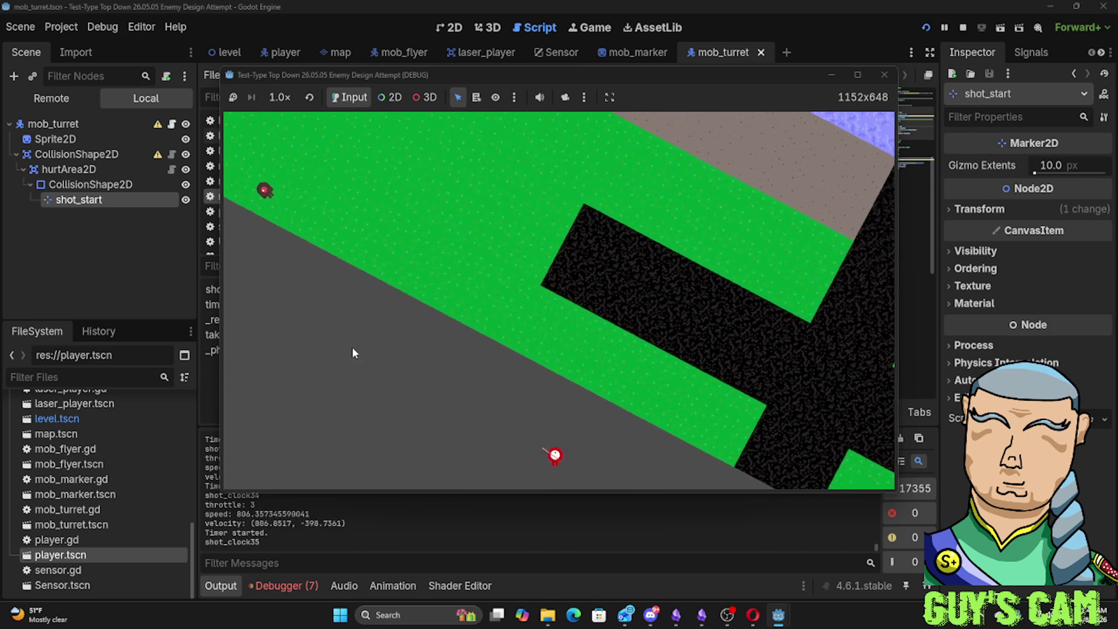
{"action": "key", "text": "w"}
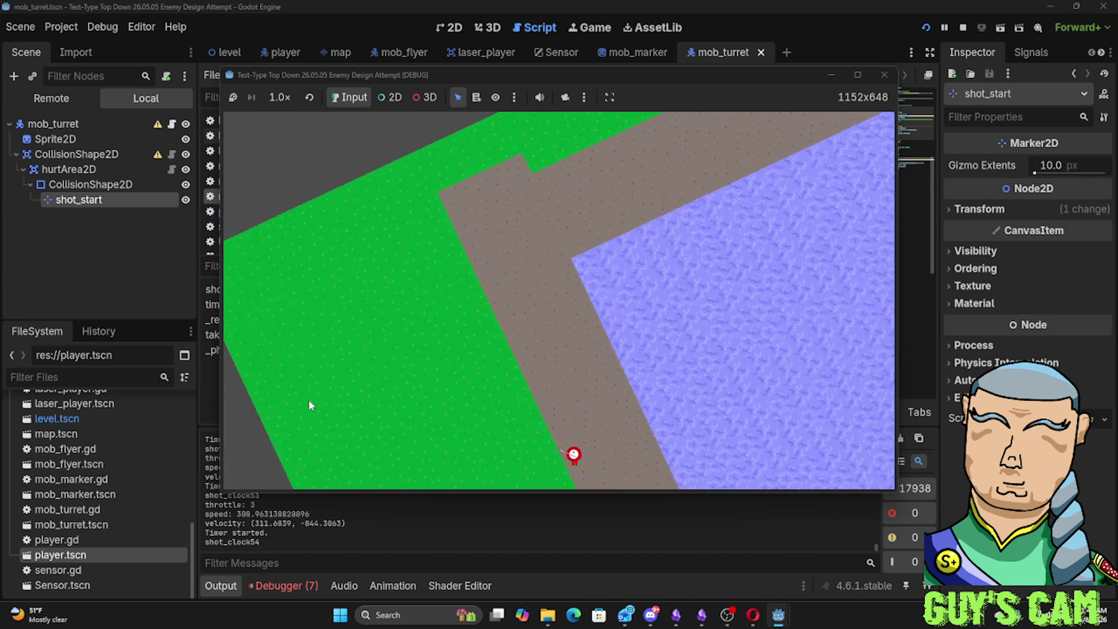
{"action": "key", "text": "w"}
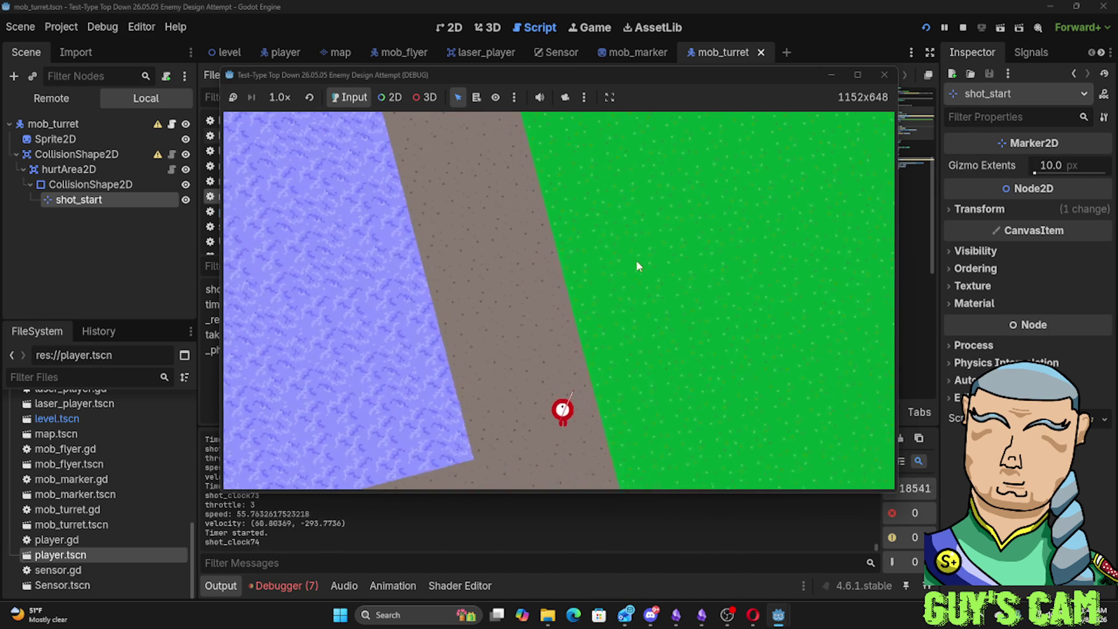
{"action": "key", "text": "w"}
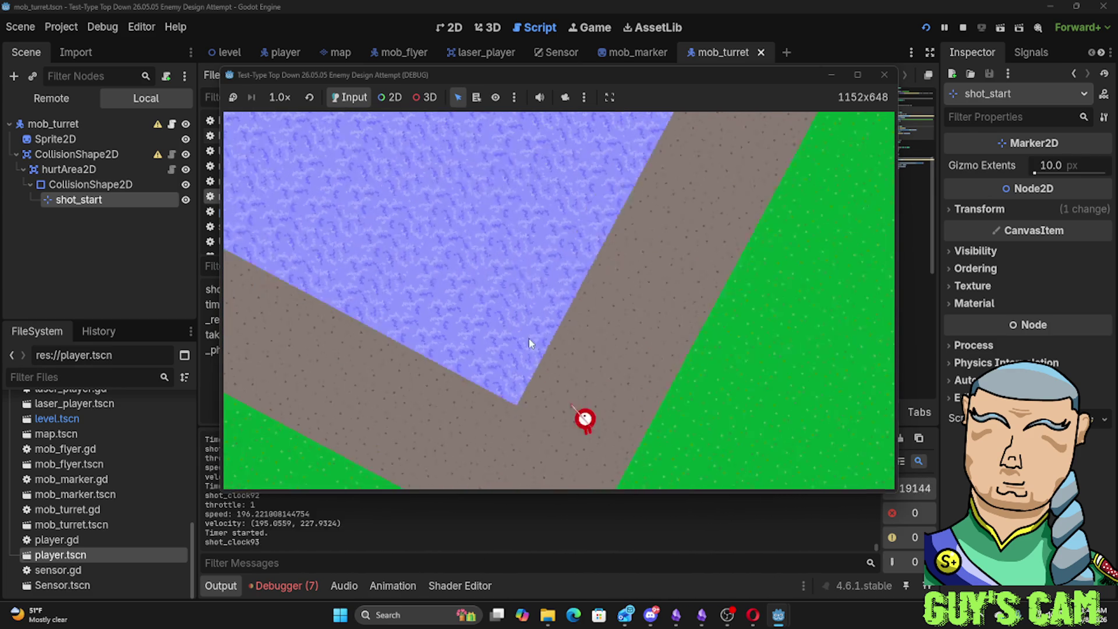
{"action": "key", "text": "w"}
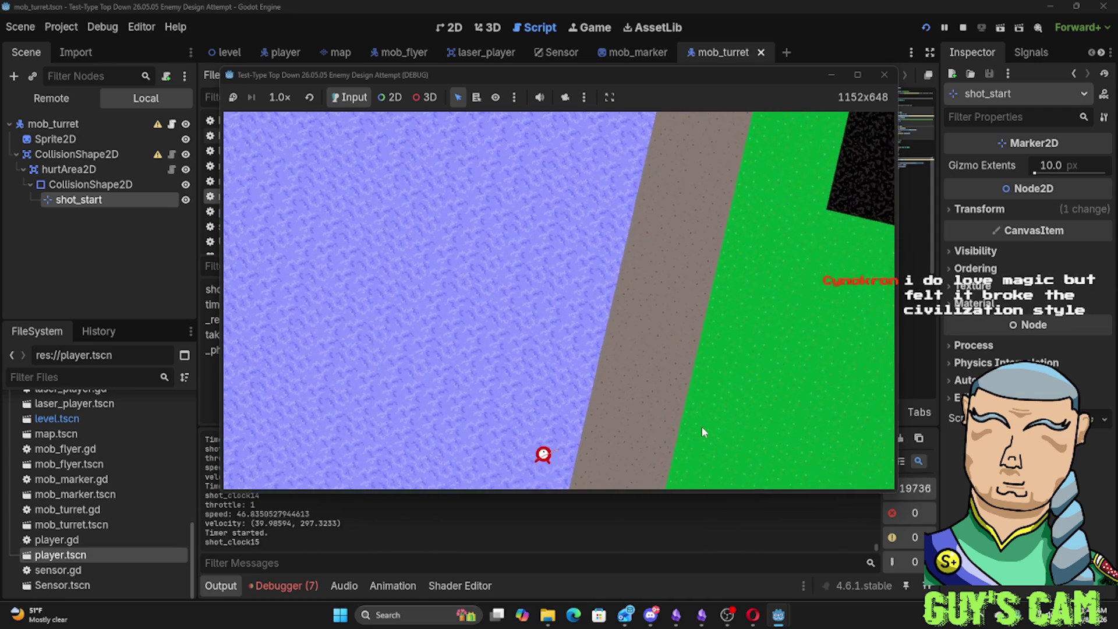
{"action": "key", "text": "w"}
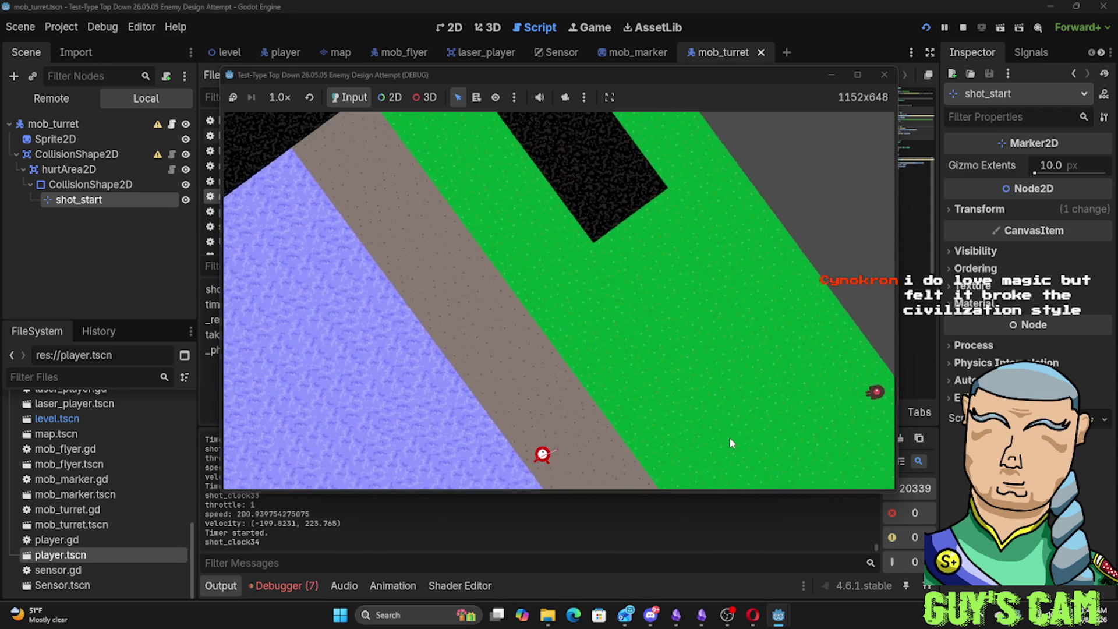
{"action": "key", "text": "d"}
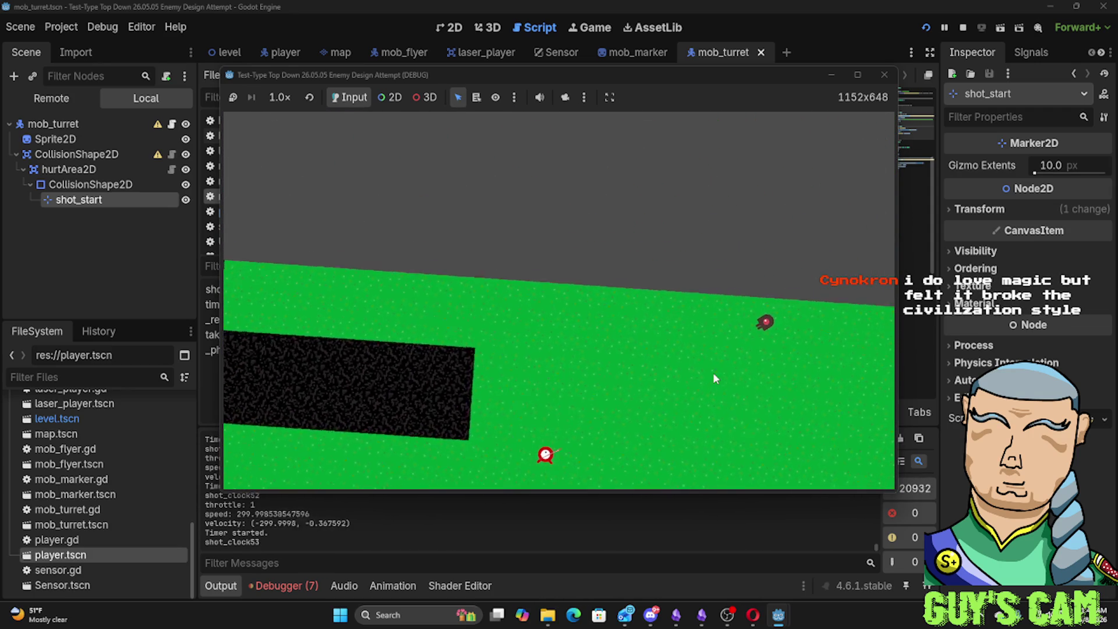
{"action": "key", "text": "d"}
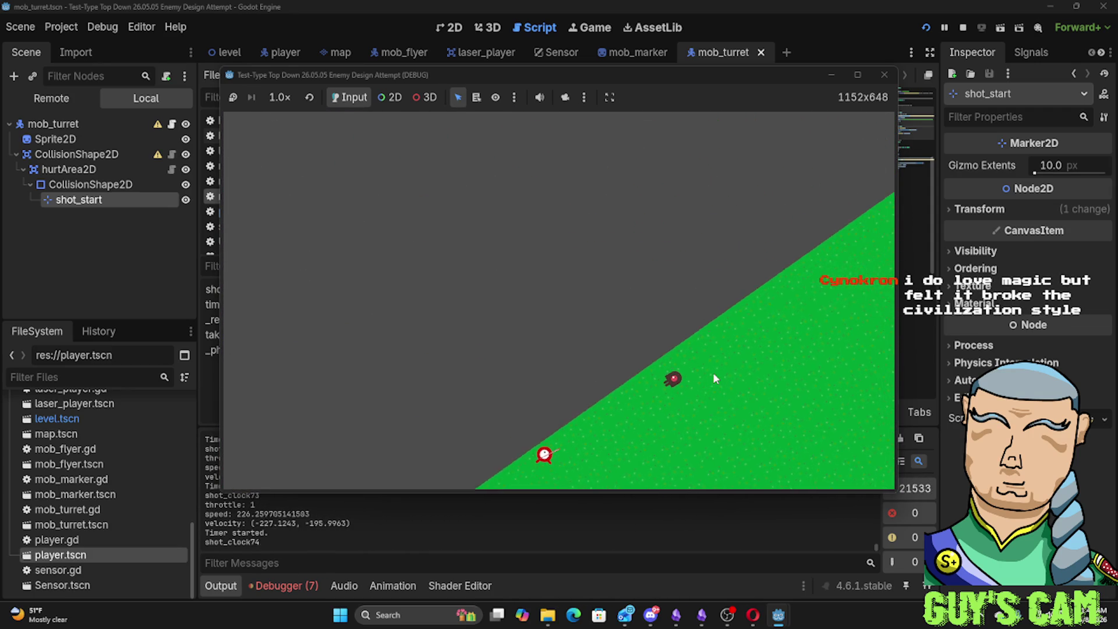
{"action": "key", "text": "d"}
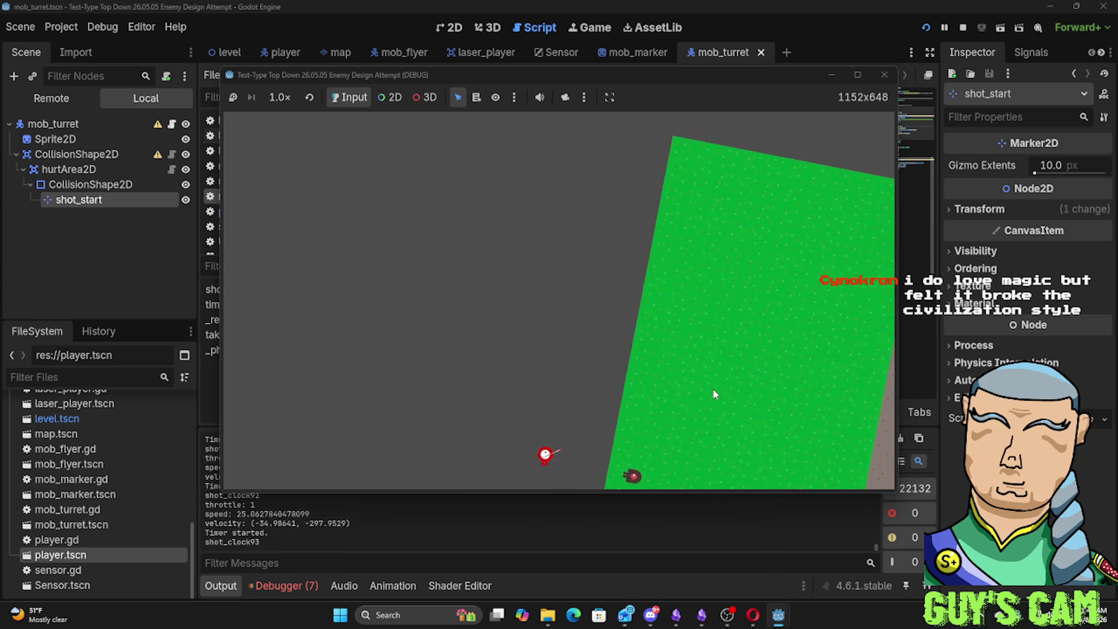
{"action": "key", "text": "w"}
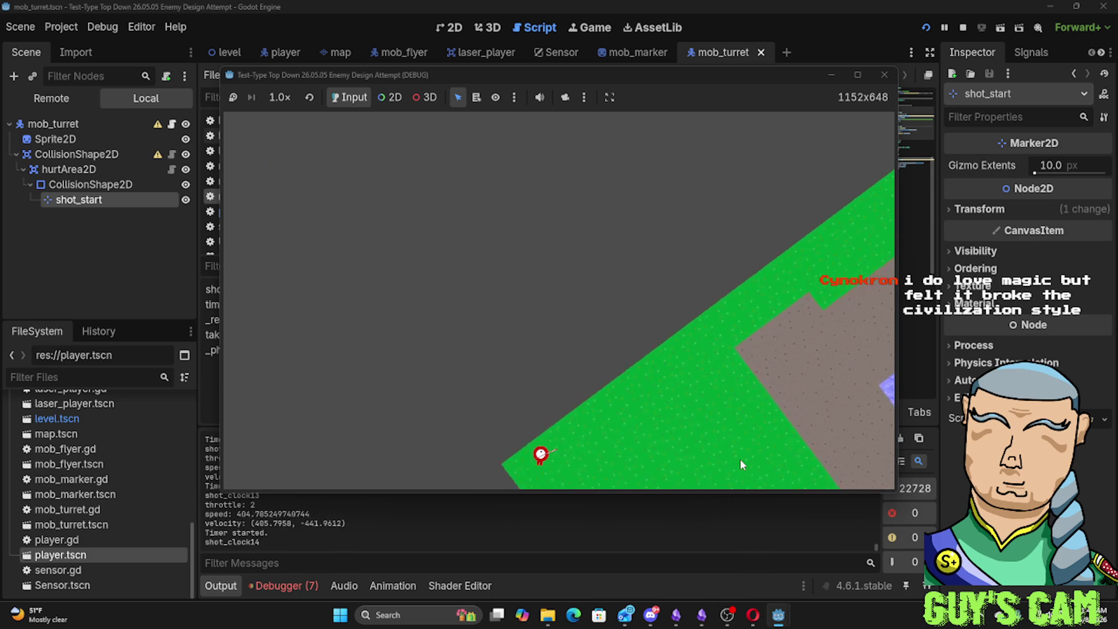
{"action": "key", "text": "d"}
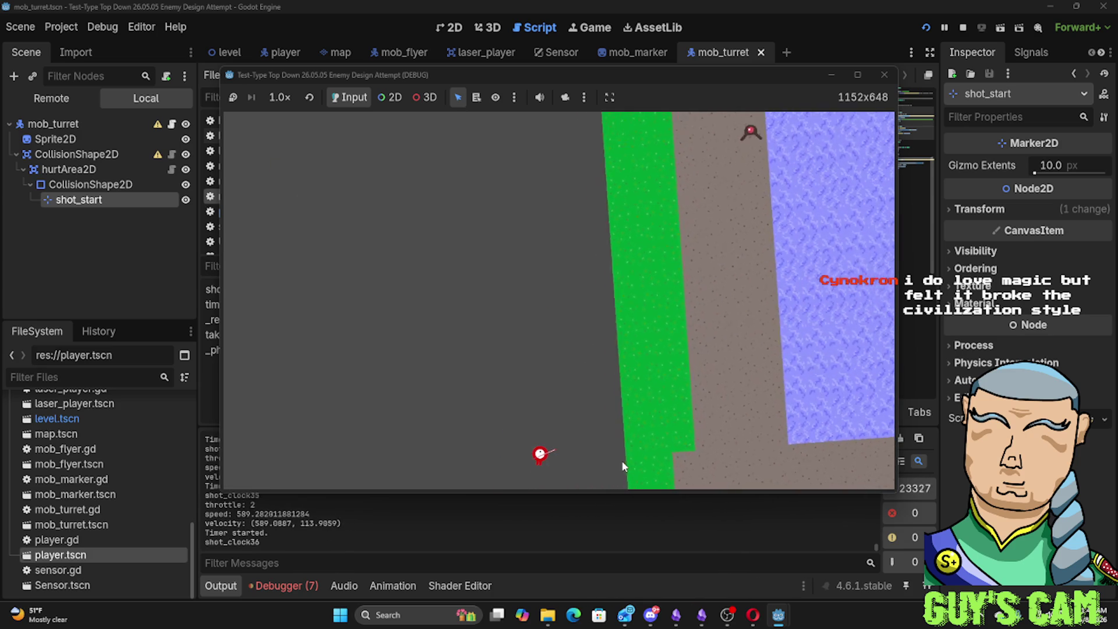
{"action": "key", "text": "d"}
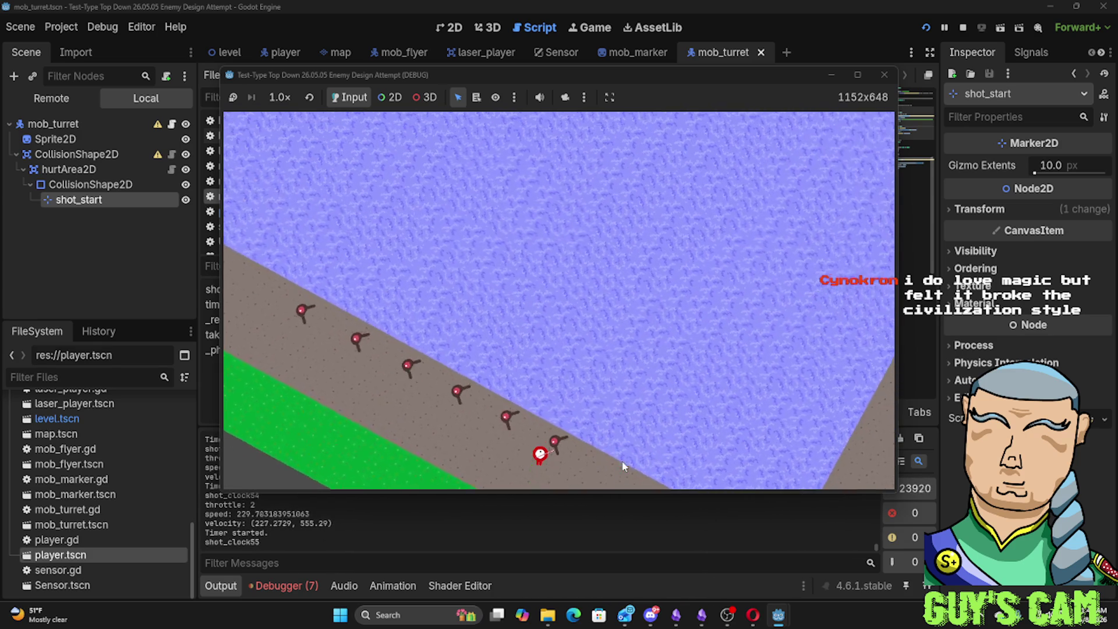
{"action": "key", "text": "d"}
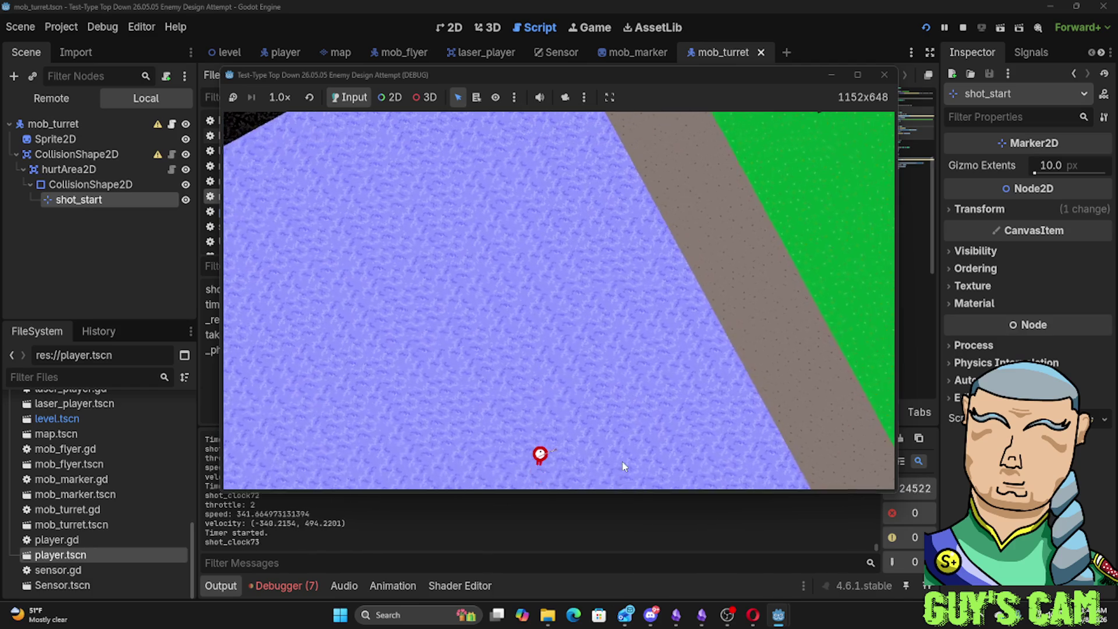
Steer past the turret line, adjusting throttle between stop and three while lasers fire
{"action": "key", "text": "d"}
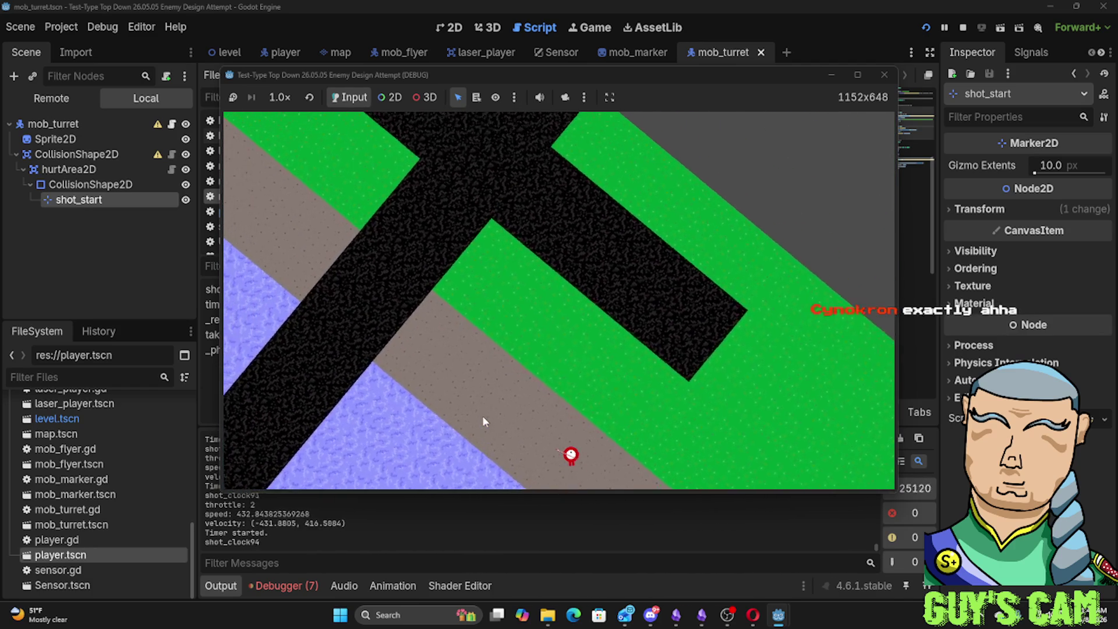
{"action": "key", "text": "d"}
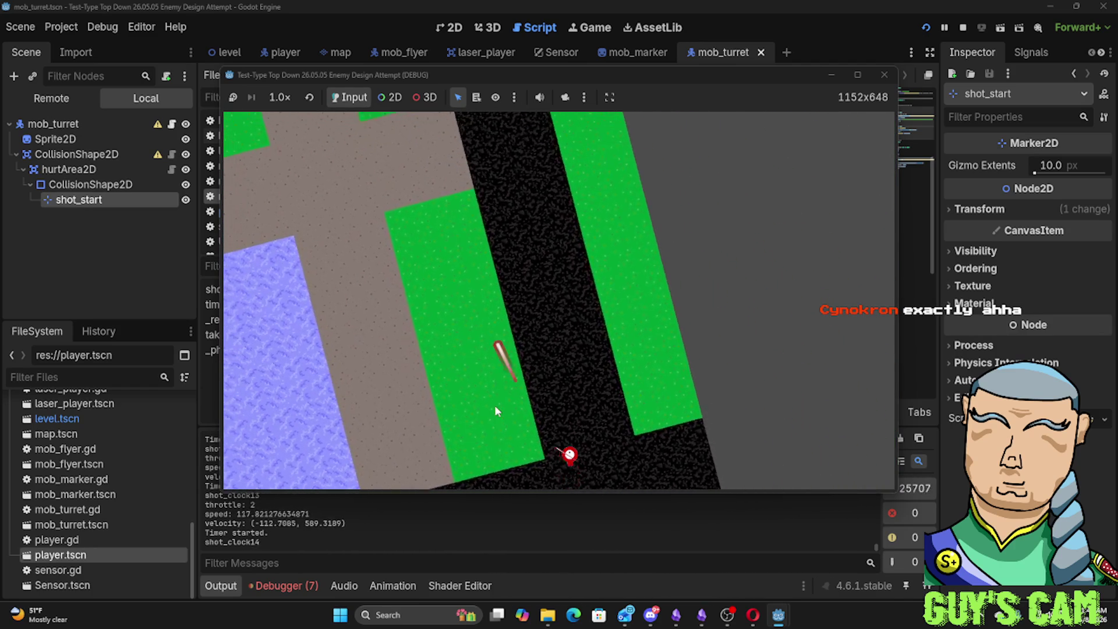
{"action": "key", "text": "d"}
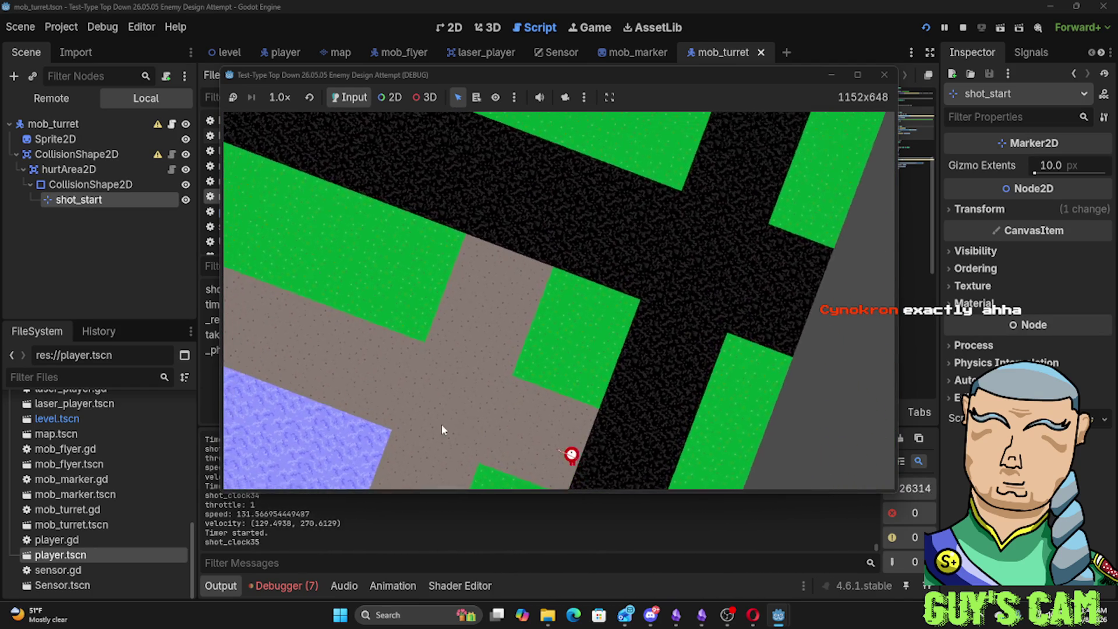
{"action": "key", "text": "d"}
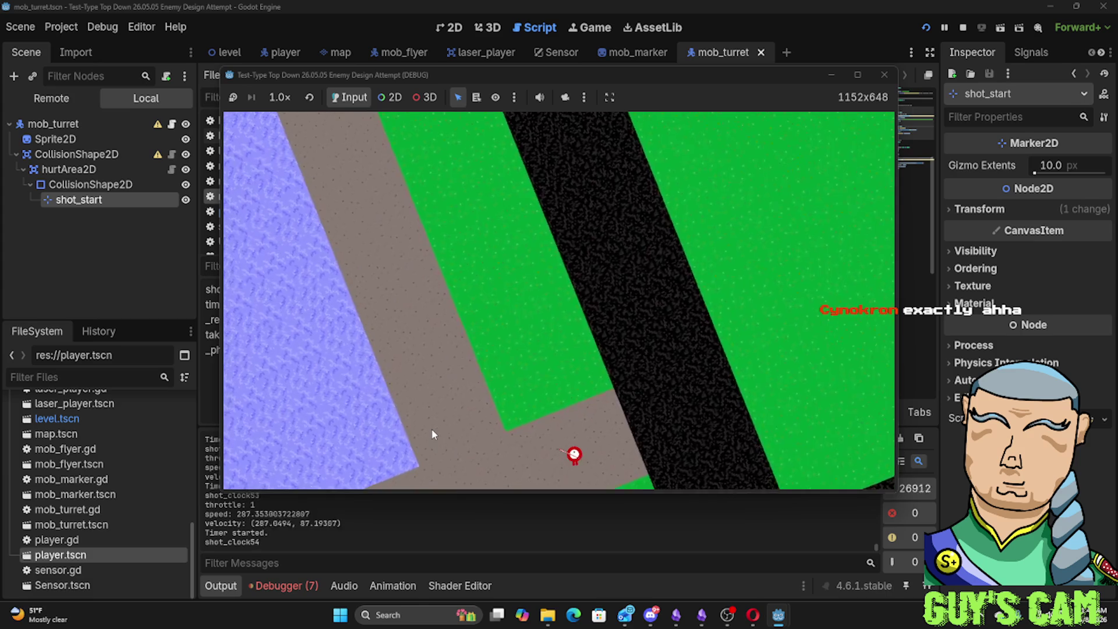
{"action": "key", "text": "w"}
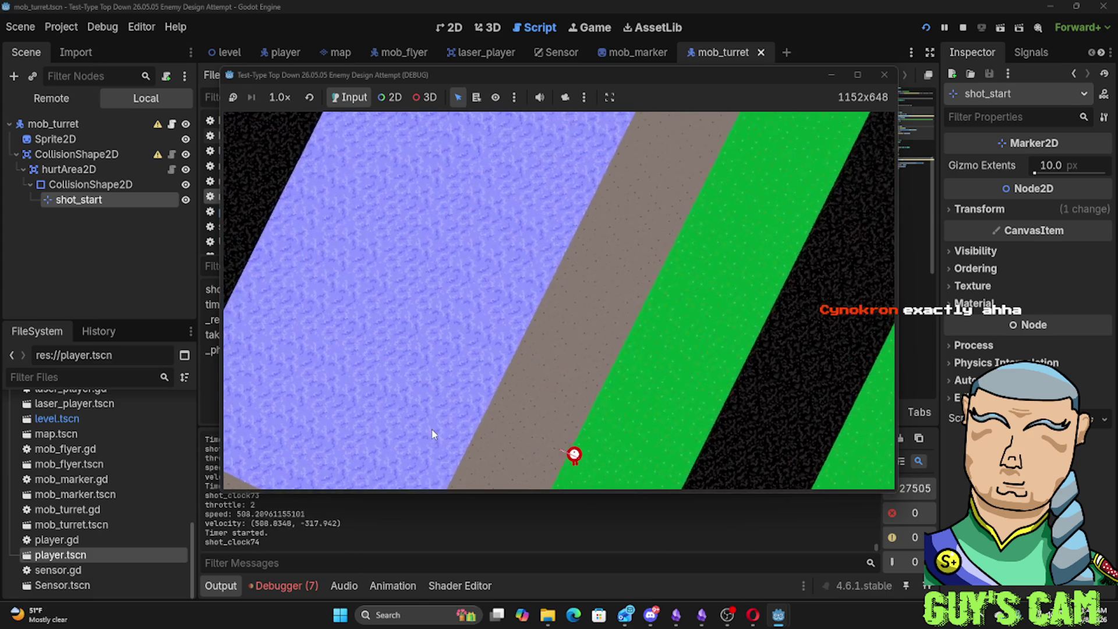
{"action": "key", "text": "a"}
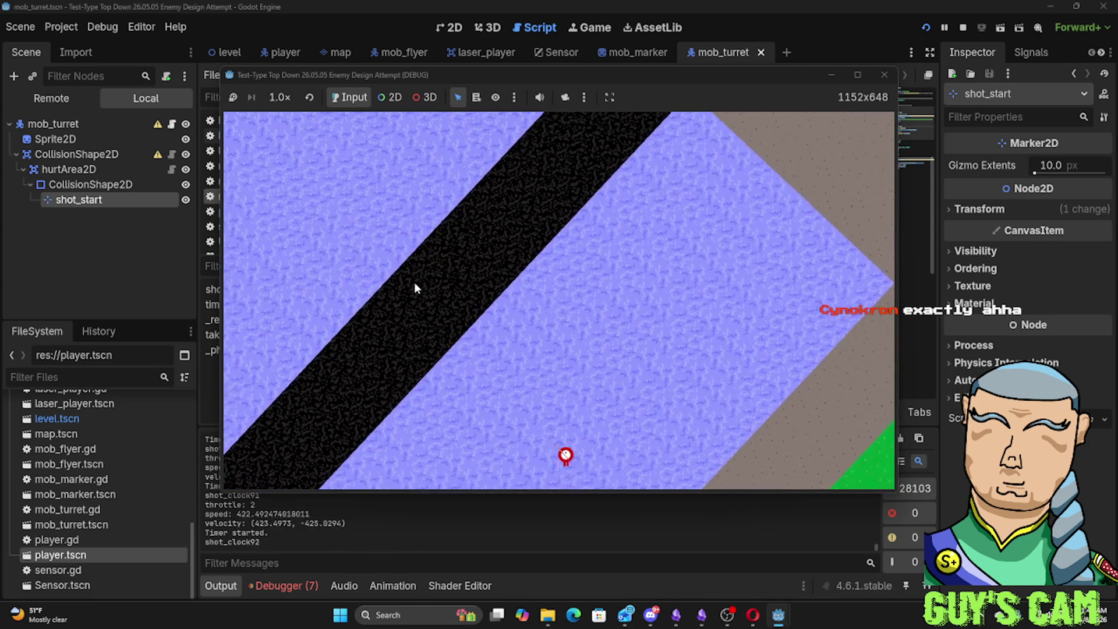
{"action": "key", "text": "a"}
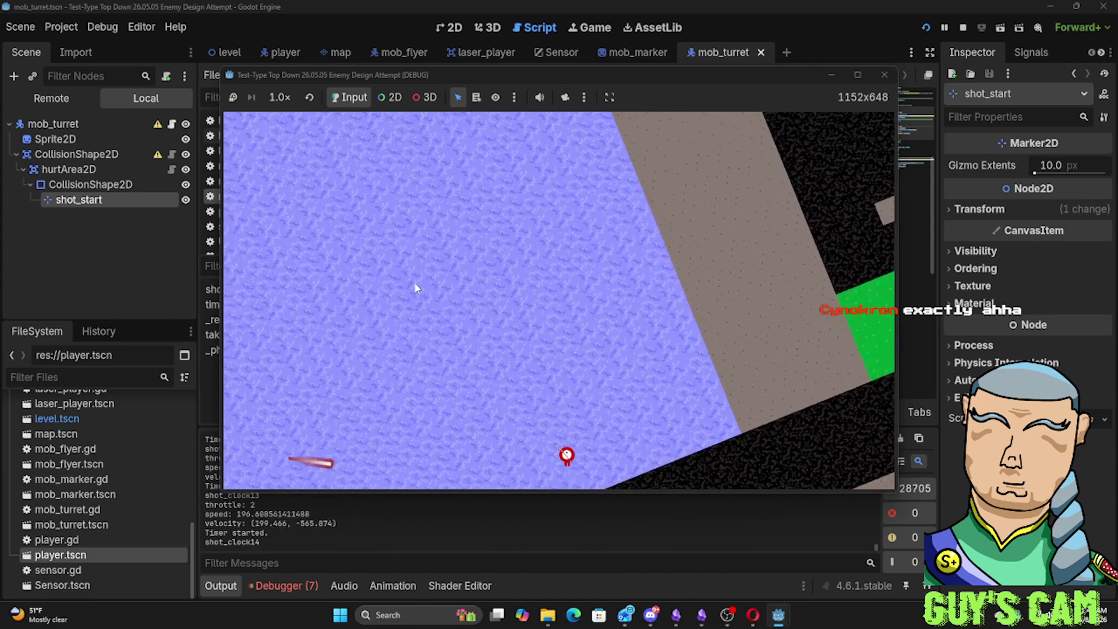
{"action": "key", "text": "a"}
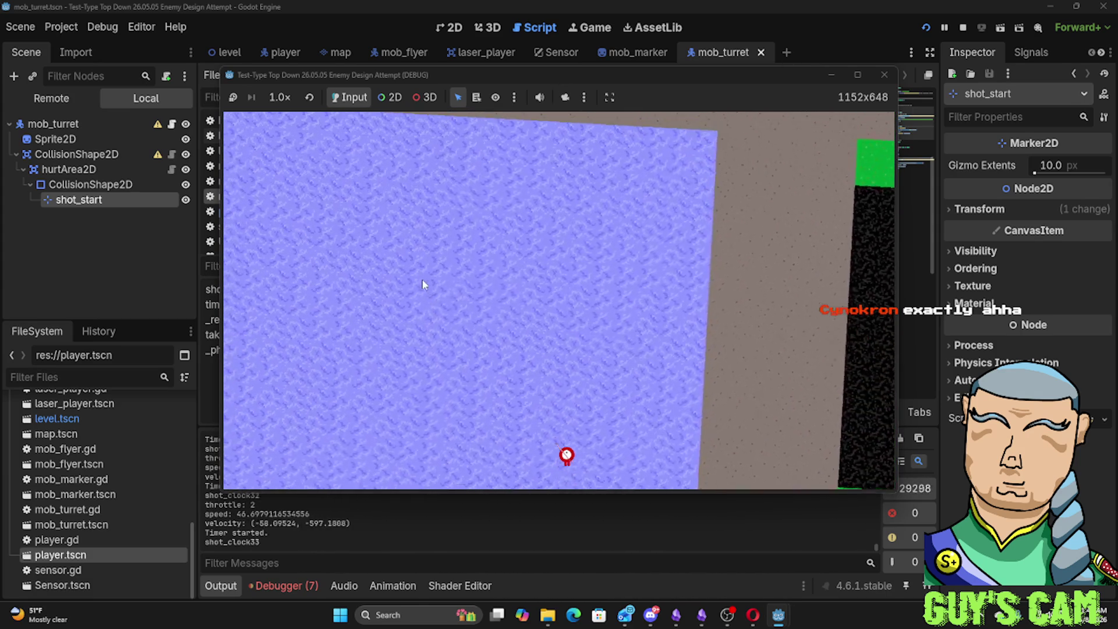
{"action": "key", "text": "w"}
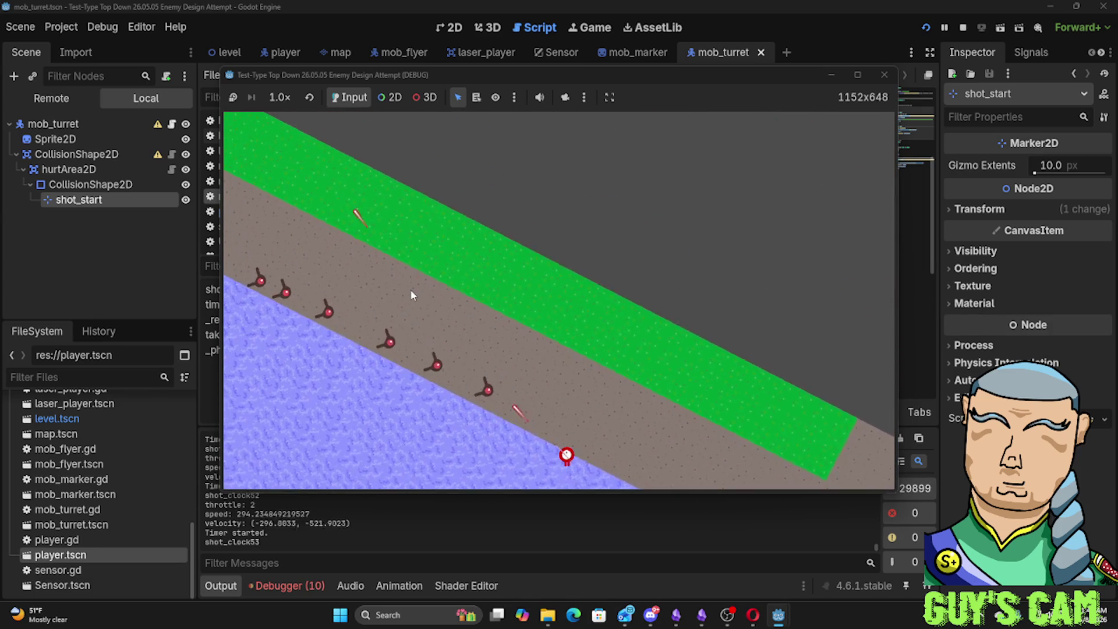
{"action": "key", "text": "w"}
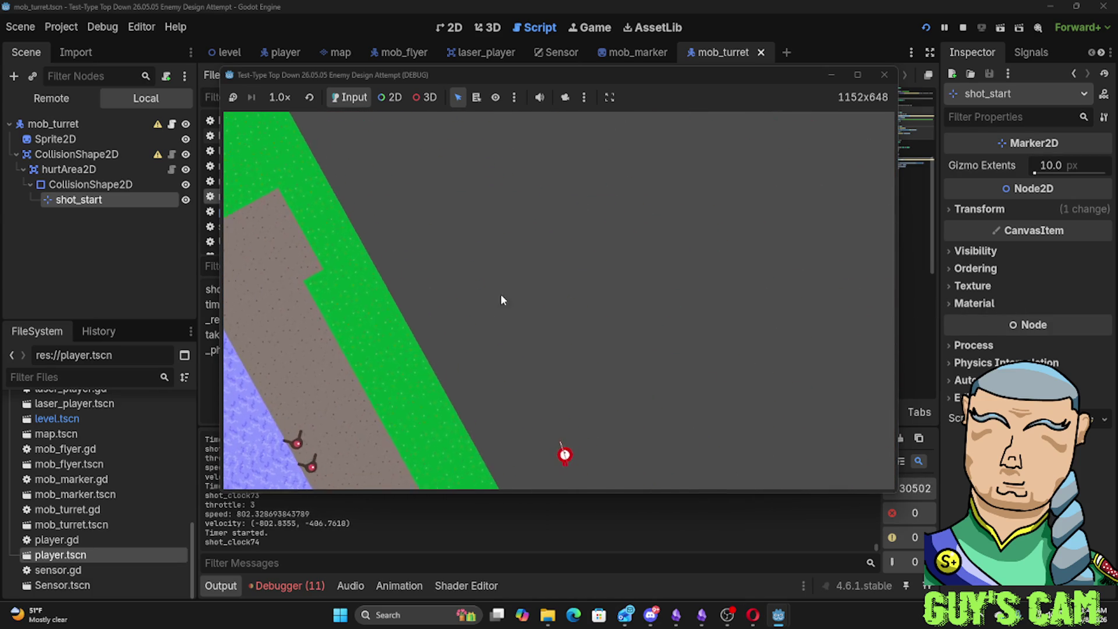
{"action": "key", "text": "a"}
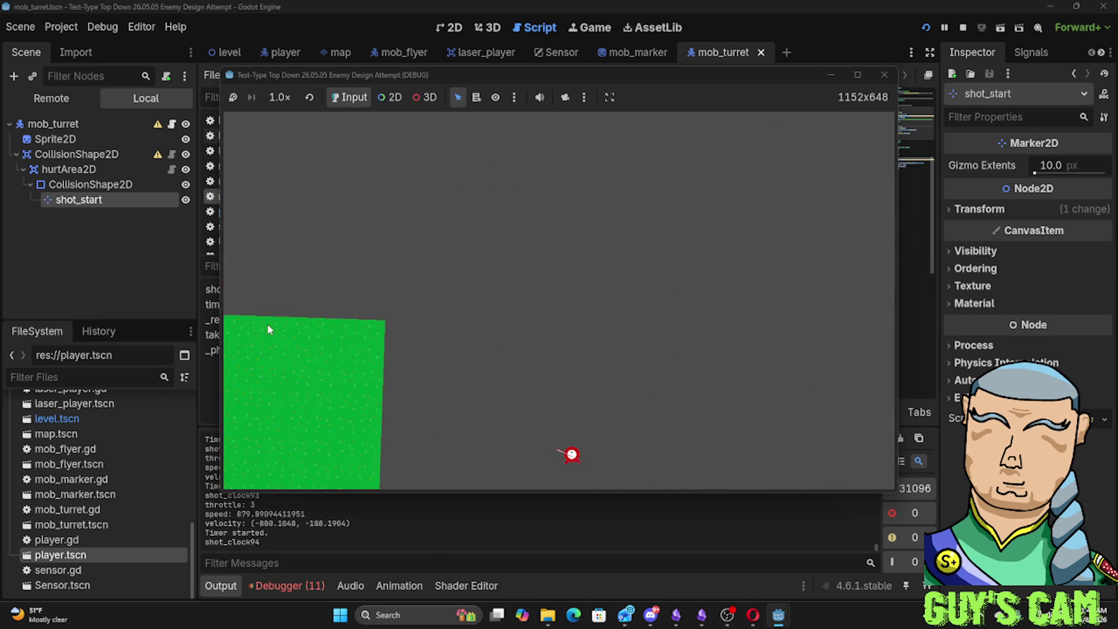
{"action": "key", "text": "d"}
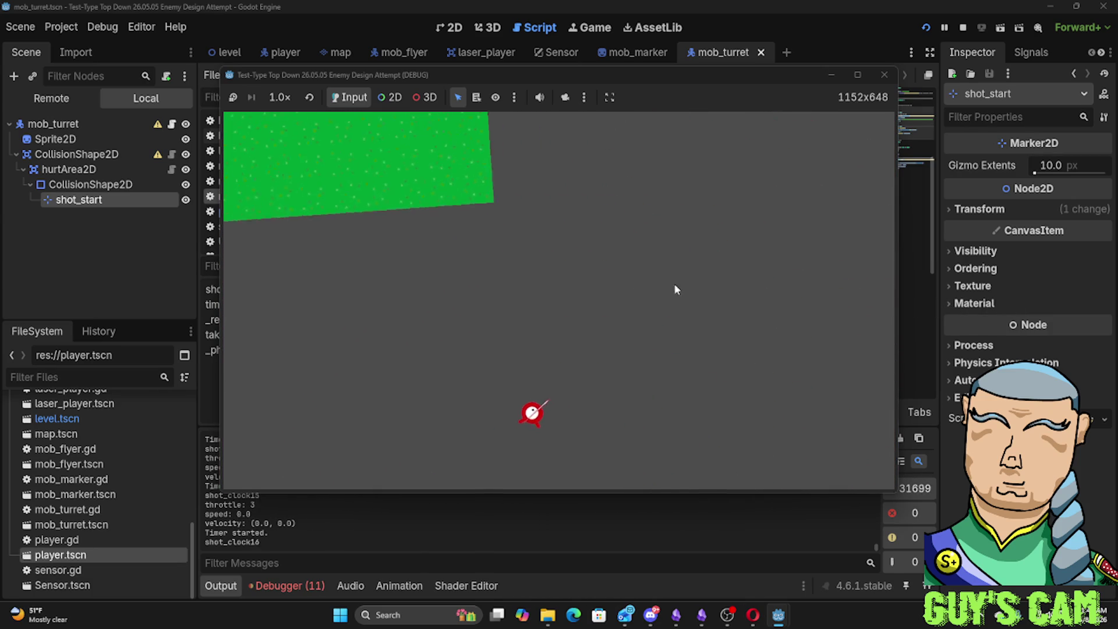
{"action": "key", "text": "s"}
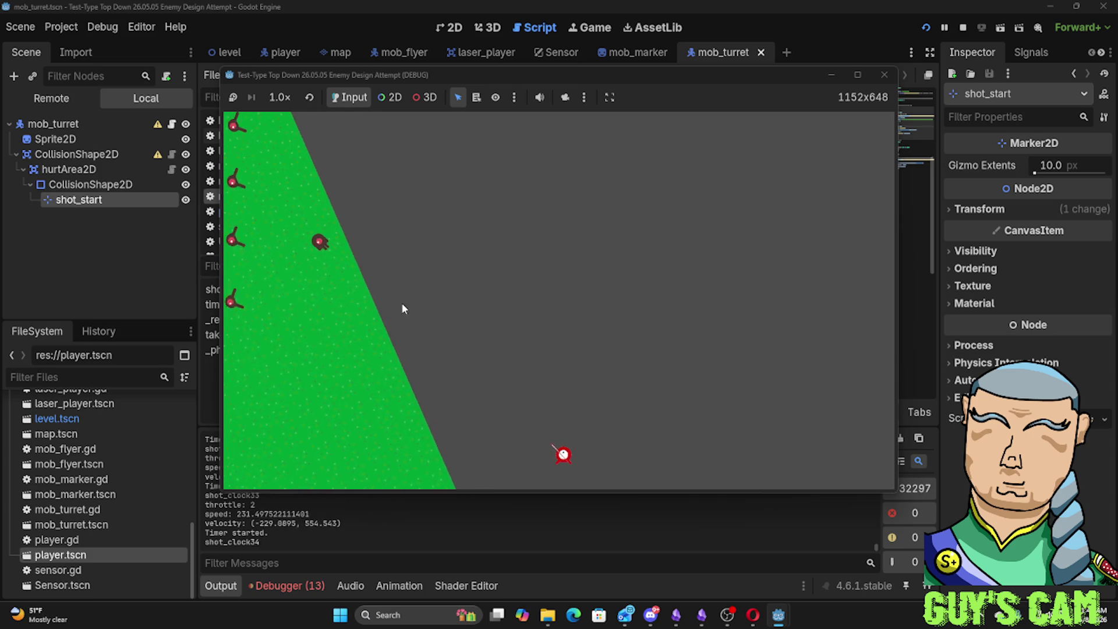
Fire a laser from the ship, keep flying briefly, then stop the running game
{"action": "left_click", "coordinate": [403, 330]}
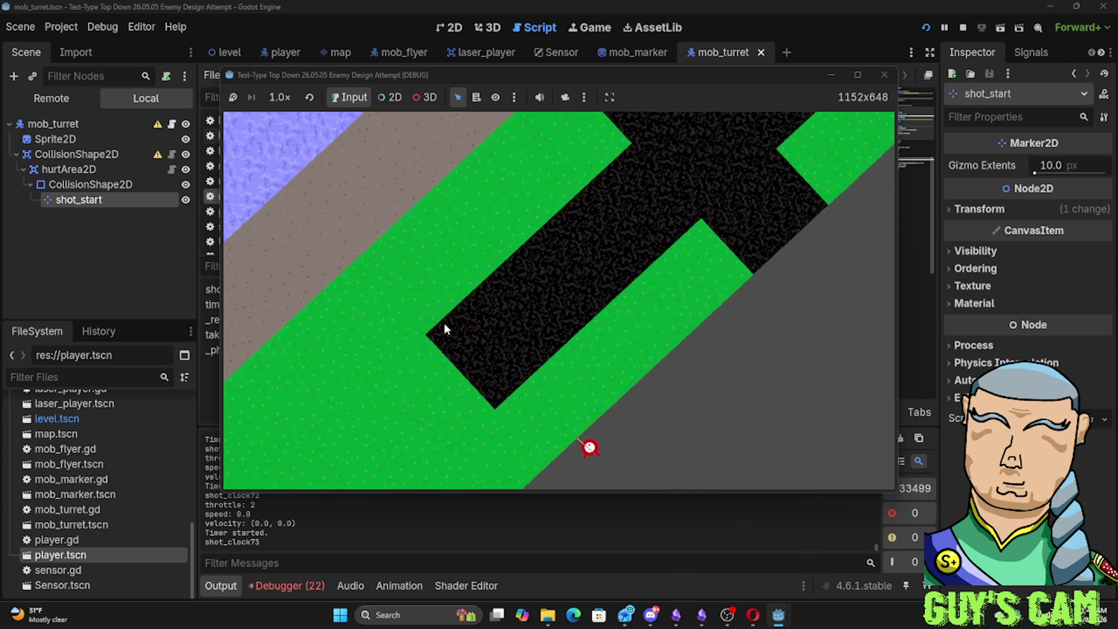
{"action": "key", "text": "s"}
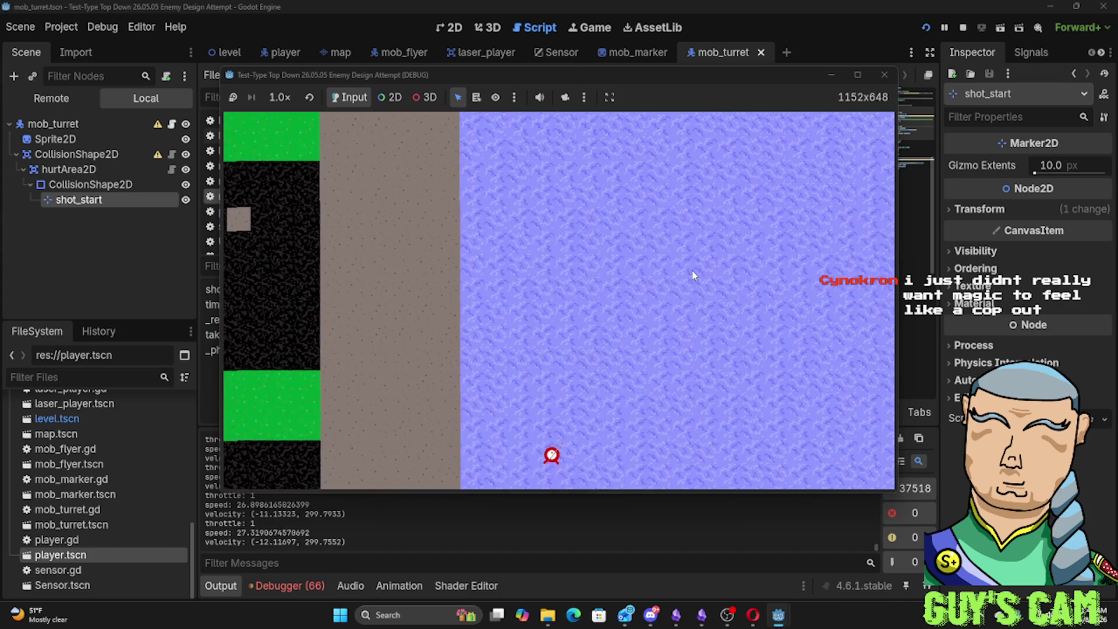
{"action": "left_click", "coordinate": [884, 74]}
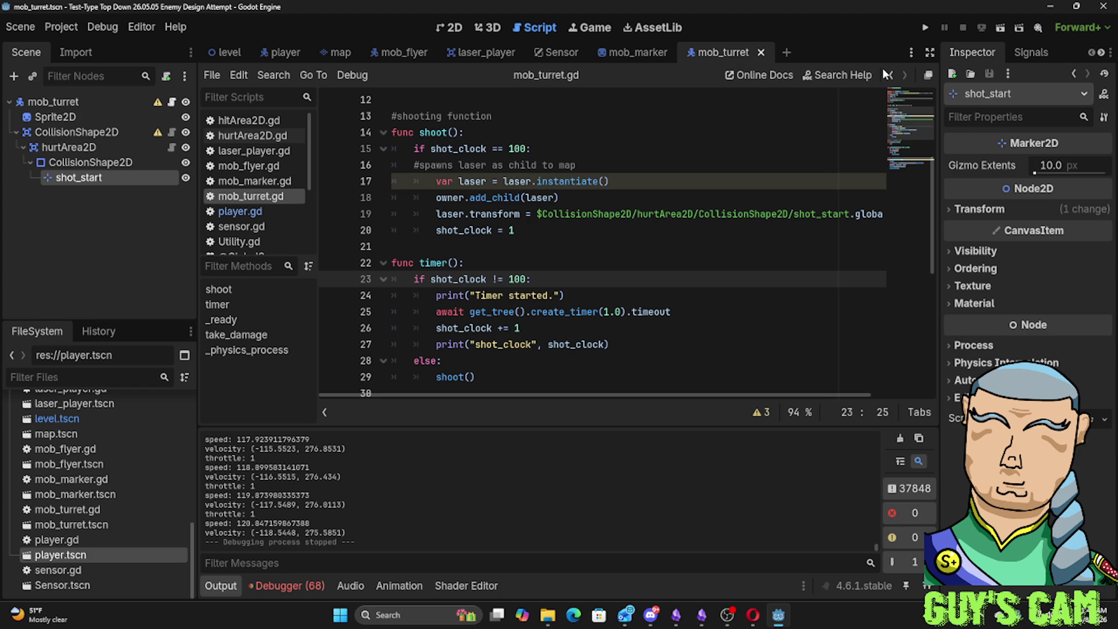
Insert a blank line at line 5 after the preloaded laser scene in mob_turret.gd
{"action": "left_click", "coordinate": [573, 331]}
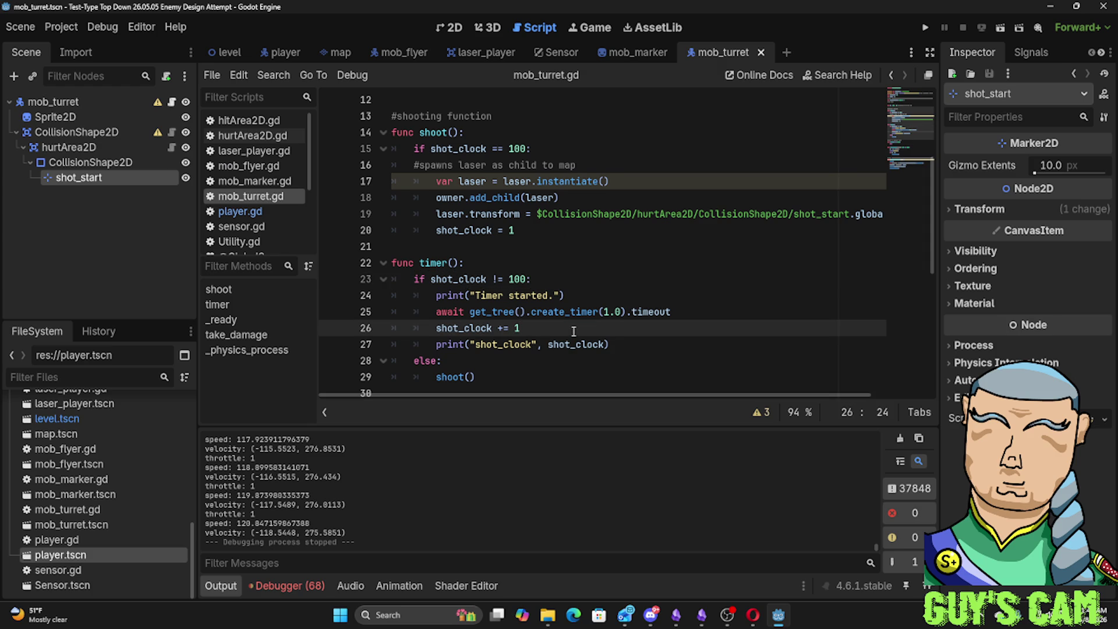
{"action": "left_click", "coordinate": [575, 231]}
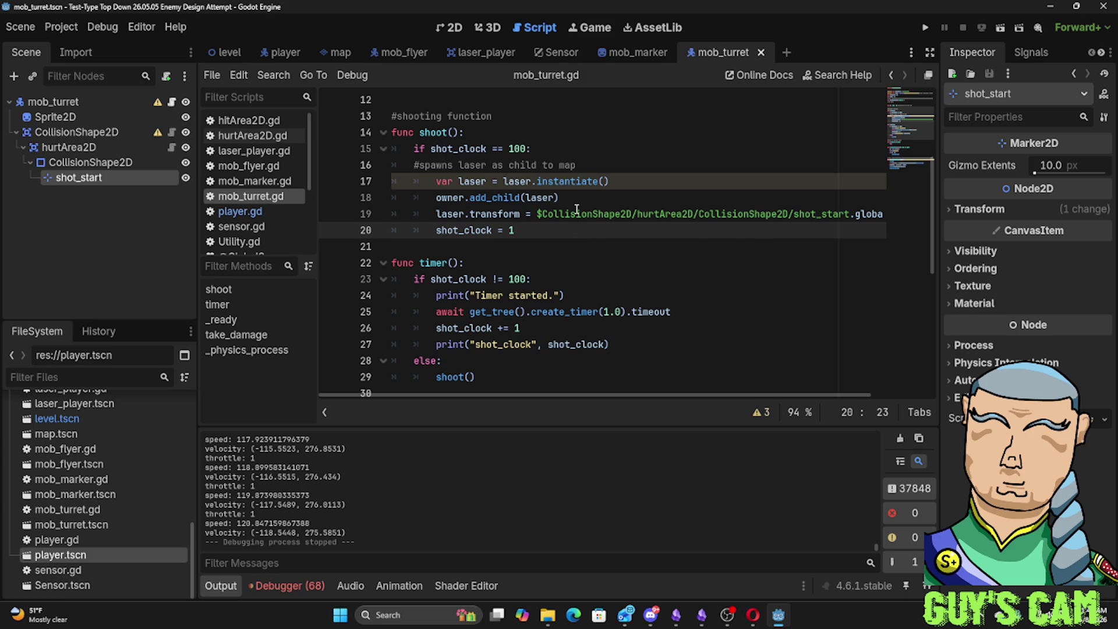
{"action": "mouse_move", "coordinate": [583, 214]}
{"action": "scroll", "coordinate": [542, 254], "scroll_direction": "up", "scroll_amount": 3}
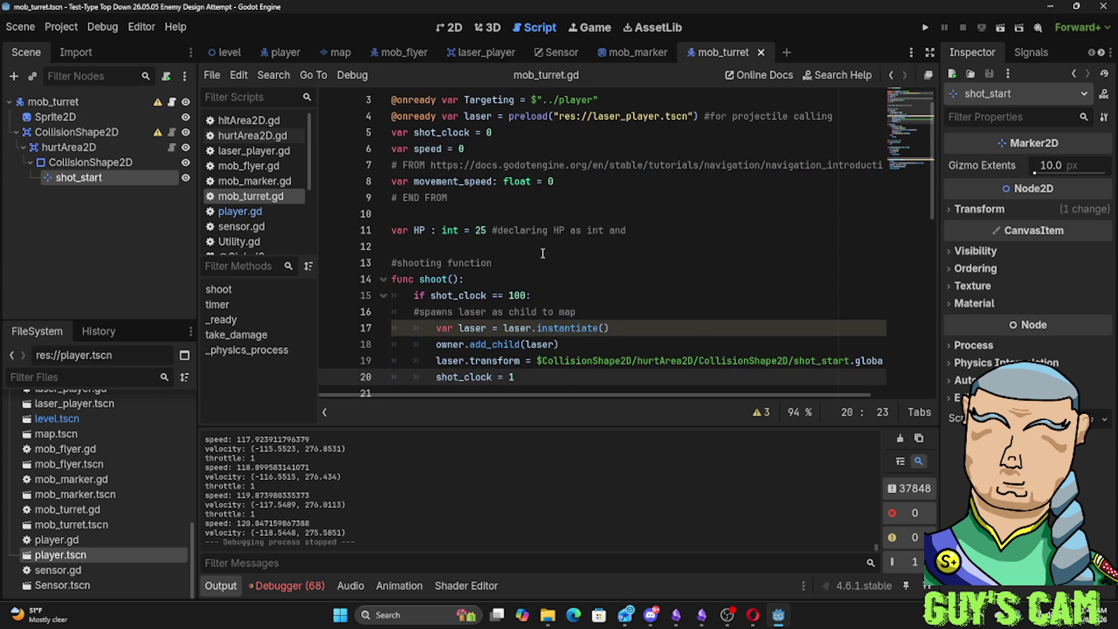
{"action": "scroll", "coordinate": [542, 254], "scroll_direction": "up", "scroll_amount": 1}
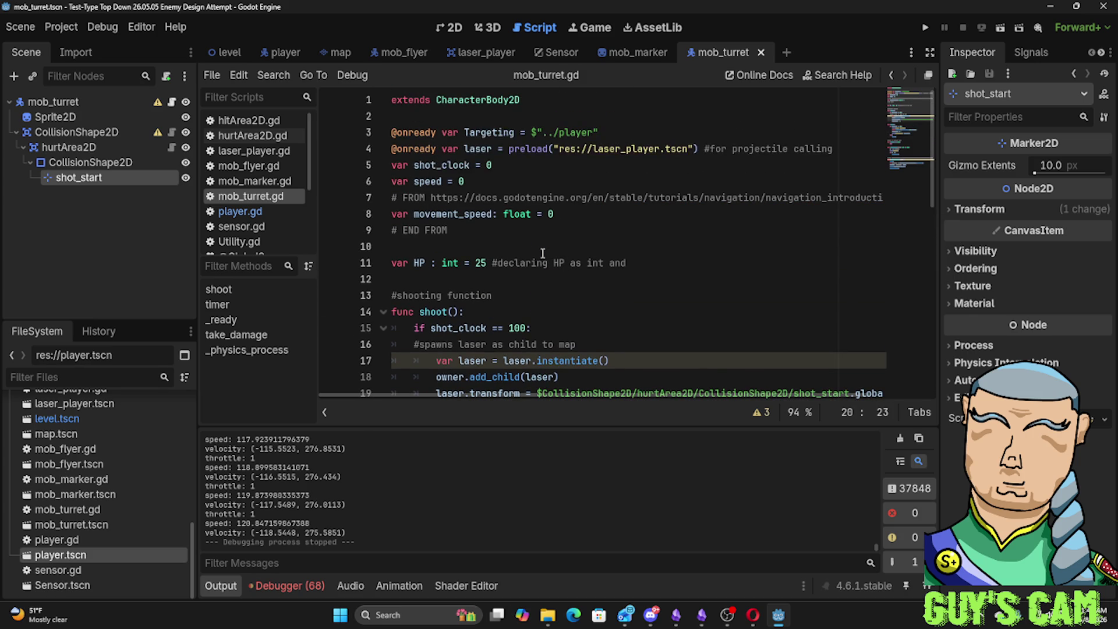
{"action": "left_click", "coordinate": [398, 165]}
{"action": "key", "text": "Return"}
{"action": "key", "text": "Up"}
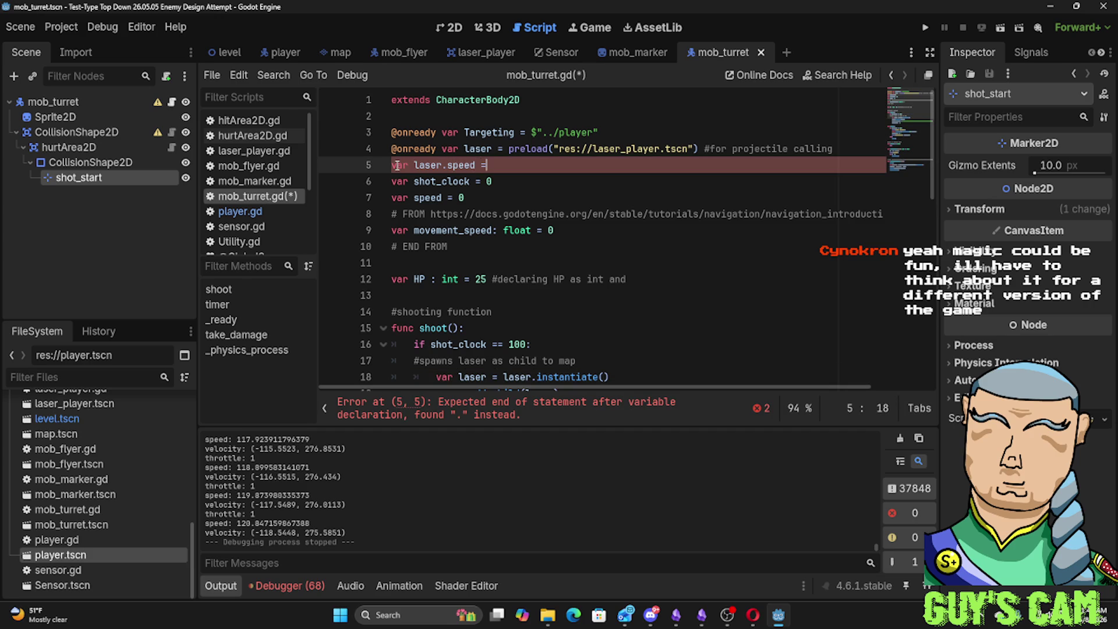
Delete the 'var laser.speed =' line and open laser_player's Speed field to lower it from 25000
{"action": "key", "text": "BackSpace"}
{"action": "key", "text": "BackSpace"}
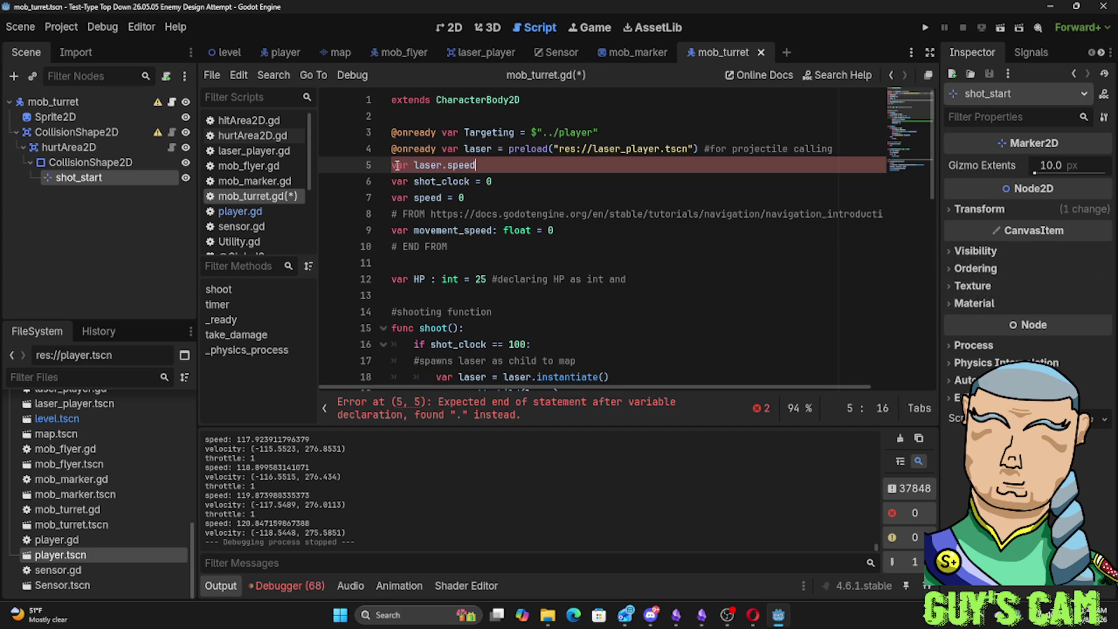
{"action": "key", "text": "BackSpace"}
{"action": "key", "text": "BackSpace"}
{"action": "key", "text": "BackSpace"}
{"action": "key", "text": "BackSpace"}
{"action": "key", "text": "BackSpace"}
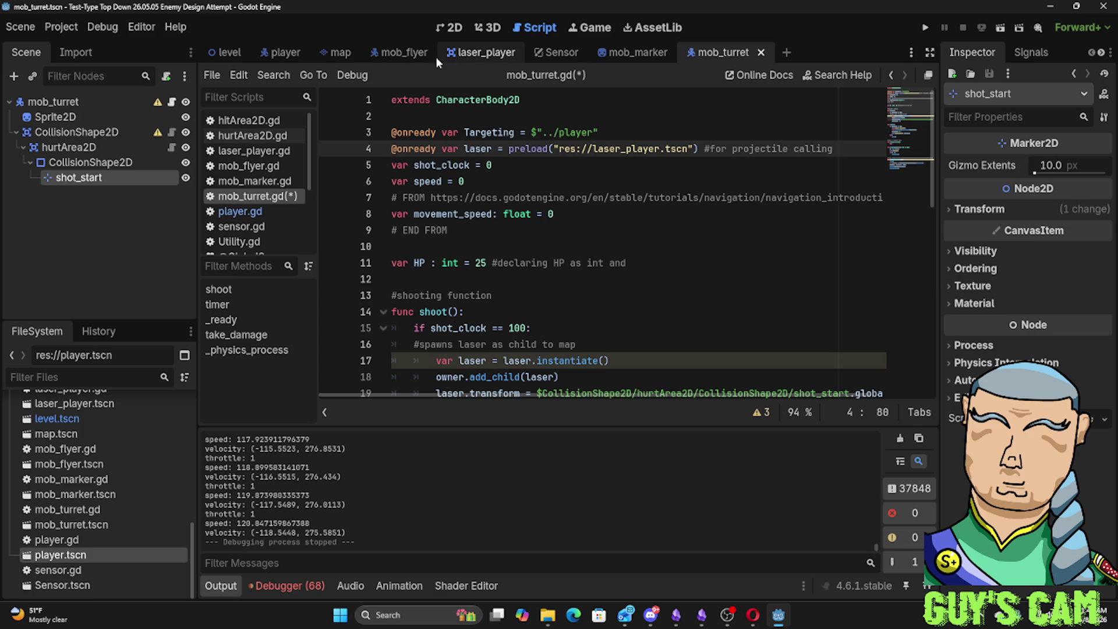
{"action": "left_click", "coordinate": [478, 49]}
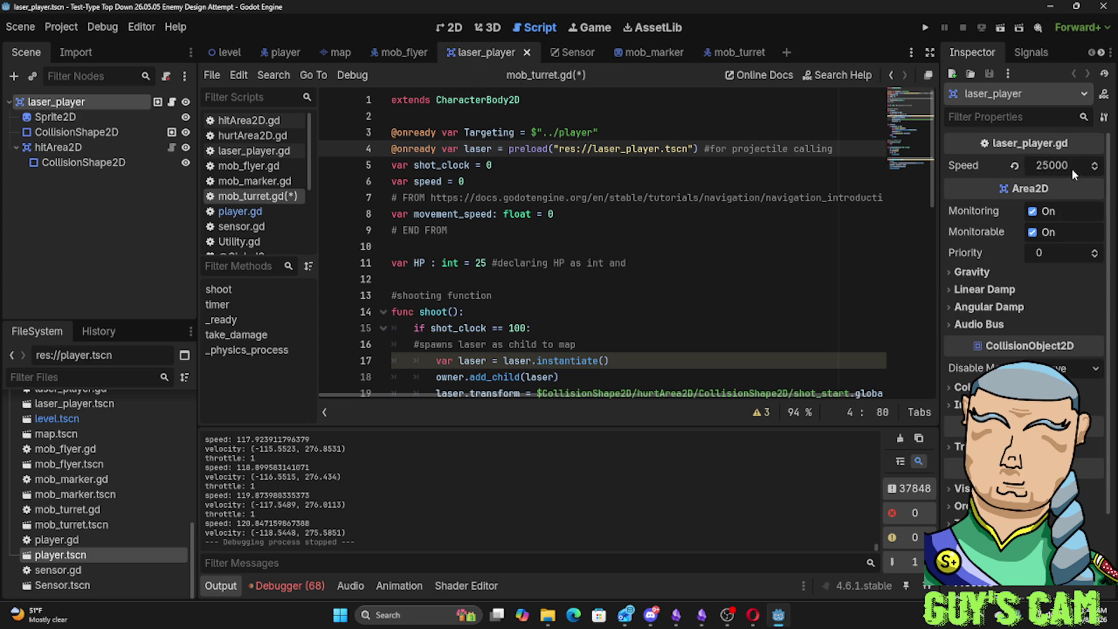
{"action": "double_click", "coordinate": [1094, 169]}
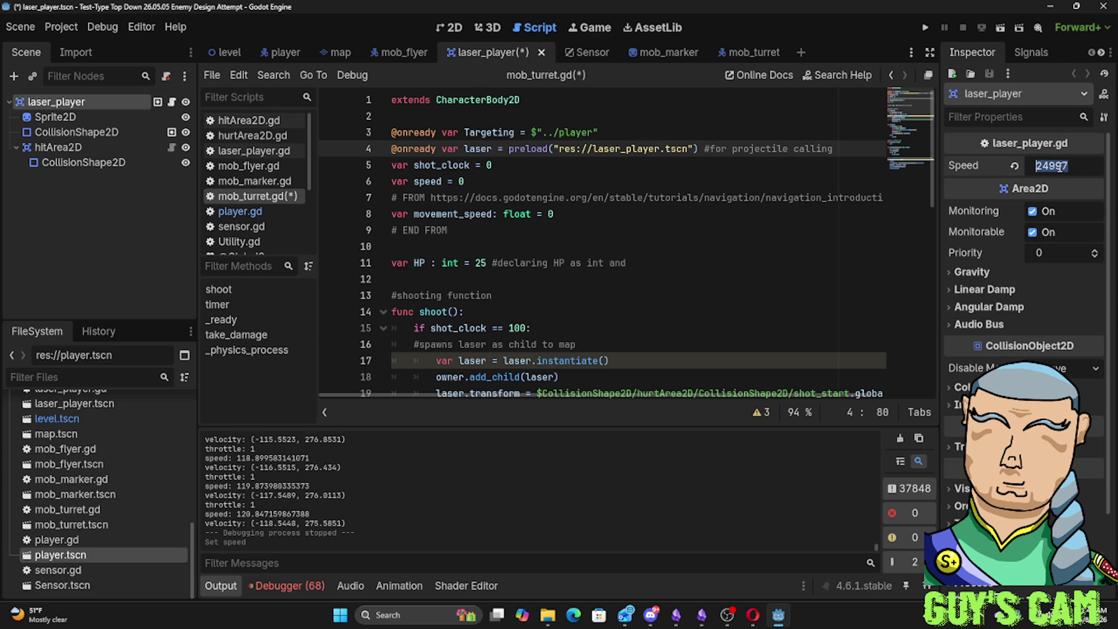
{"action": "type", "text": "500"}
Launch the game with the new Speed and fly the ship forward and left past the turret's lasers
{"action": "key", "text": "F5"}
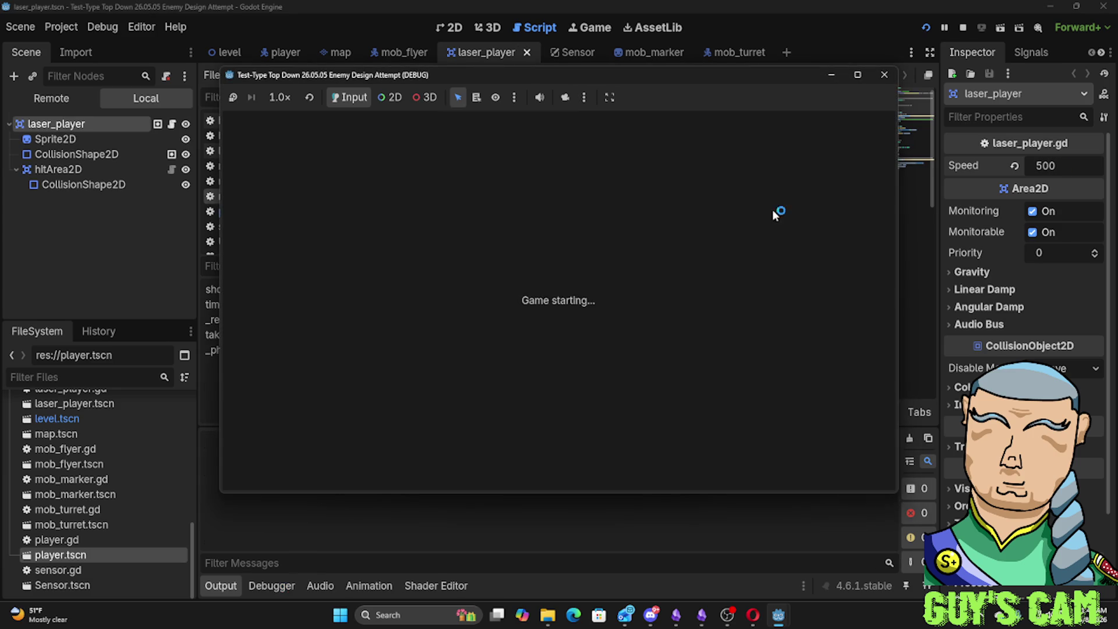
{"action": "key", "text": "w"}
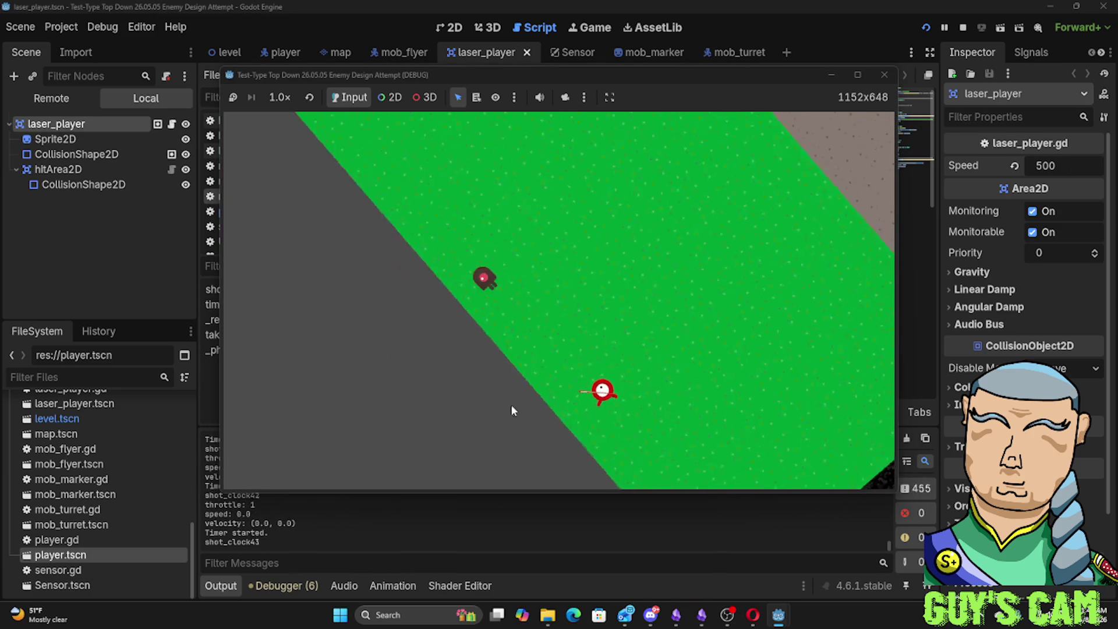
{"action": "key", "text": "a"}
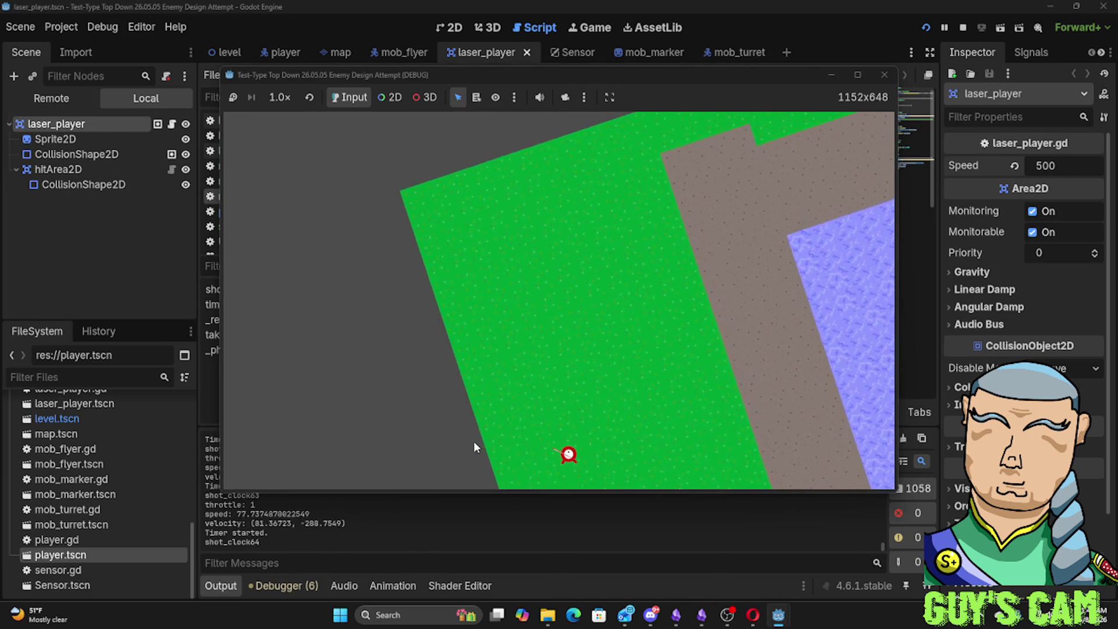
{"action": "key", "text": "a"}
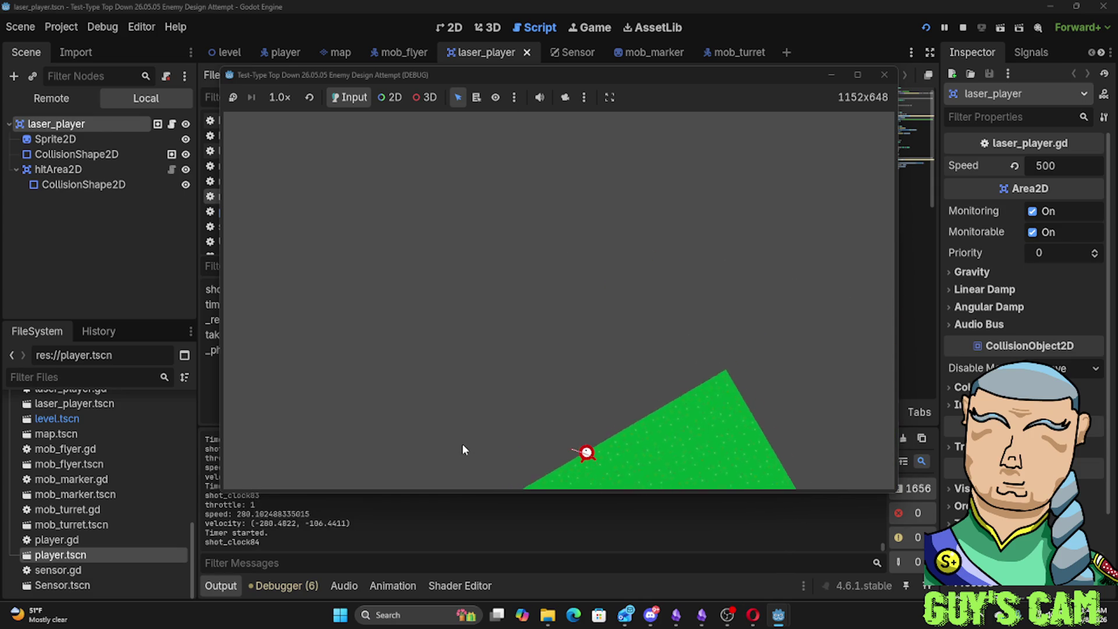
{"action": "key", "text": "a"}
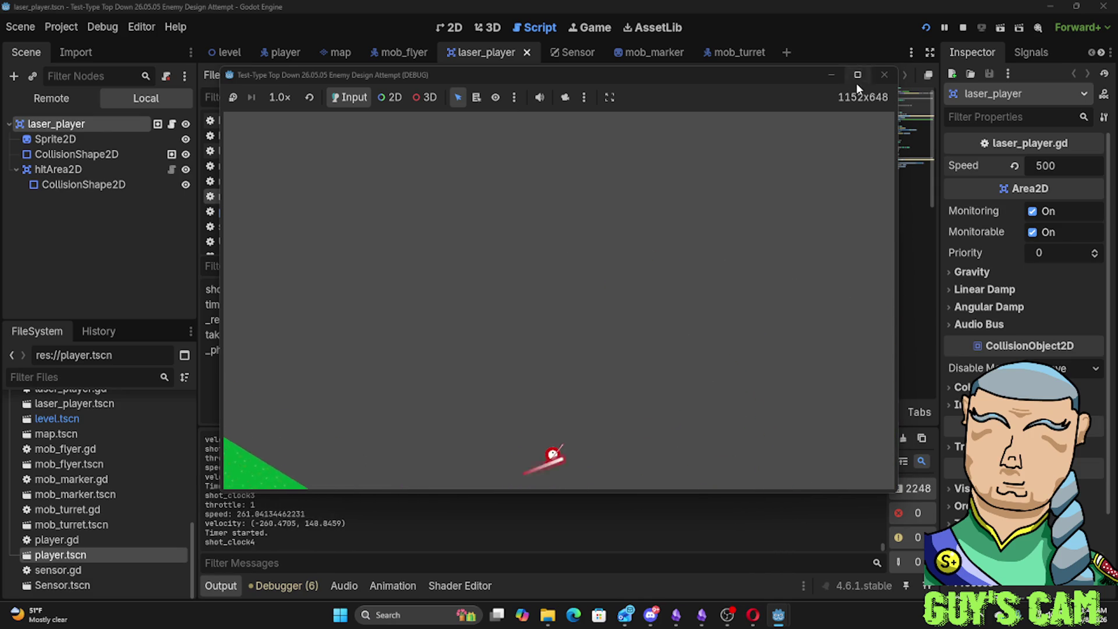
Restart the game and steer the ship toward the turret to draw its laser fire
{"action": "left_click", "coordinate": [882, 76]}
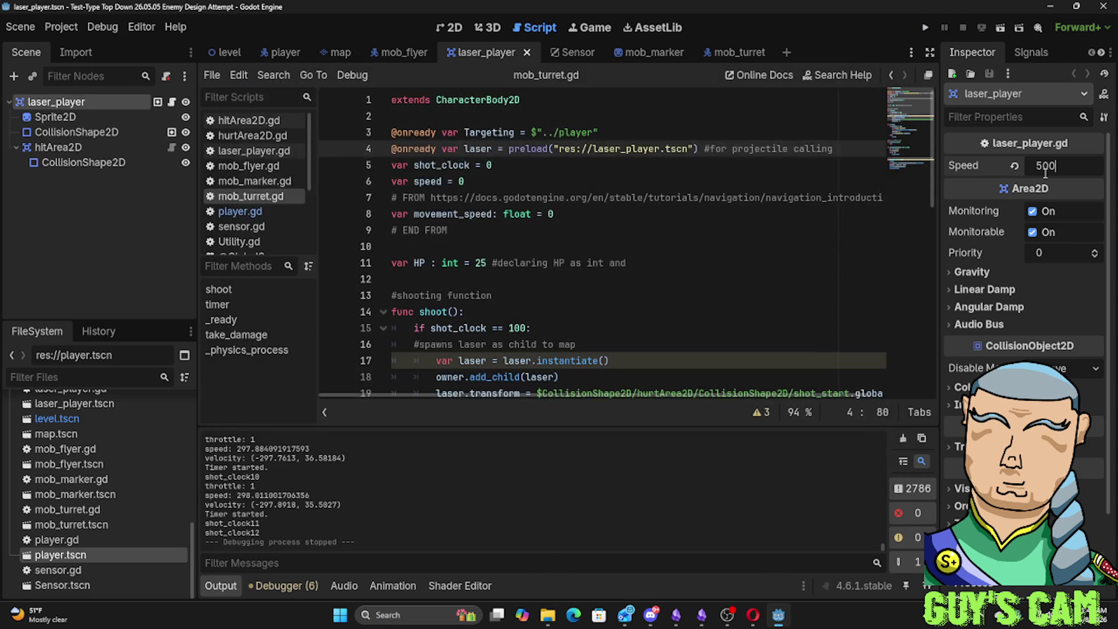
{"action": "key", "text": "F5"}
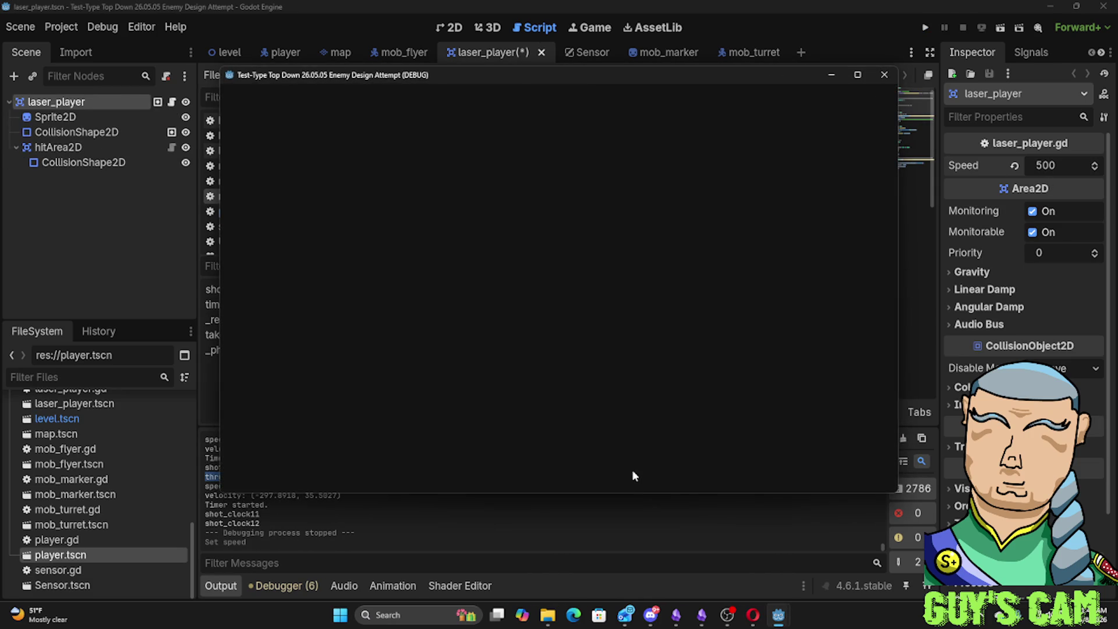
{"action": "key", "text": "w"}
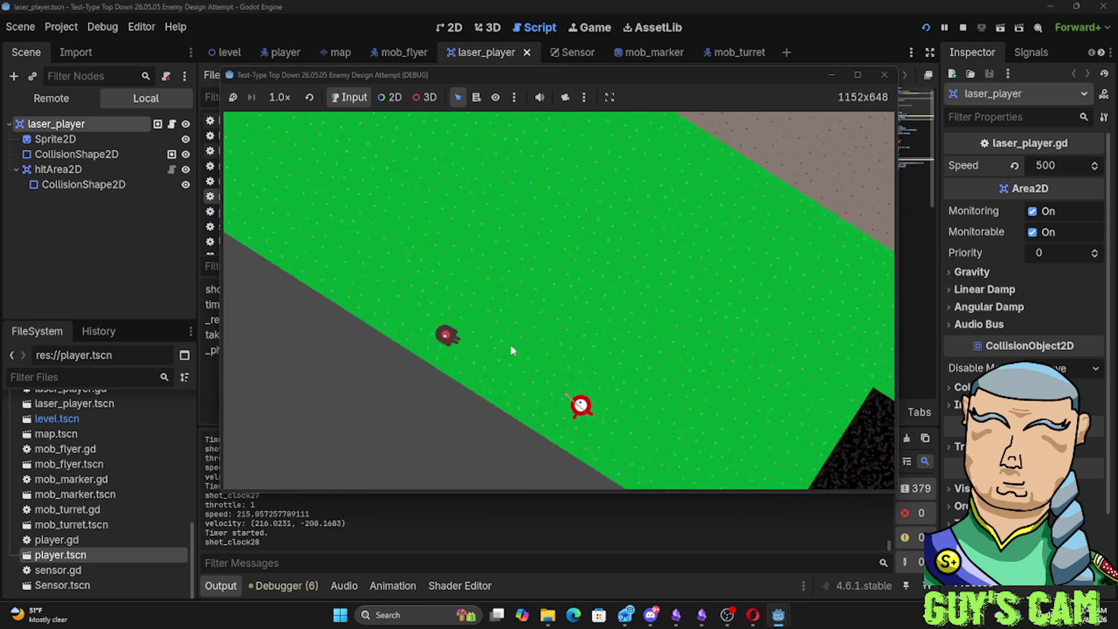
{"action": "key", "text": "a"}
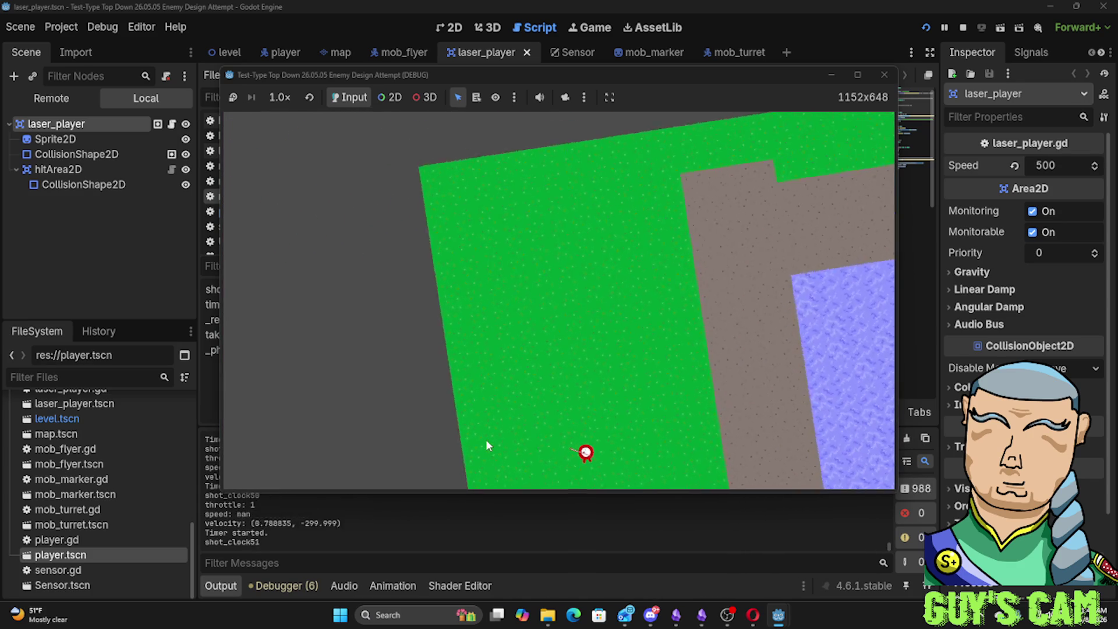
{"action": "key", "text": "a"}
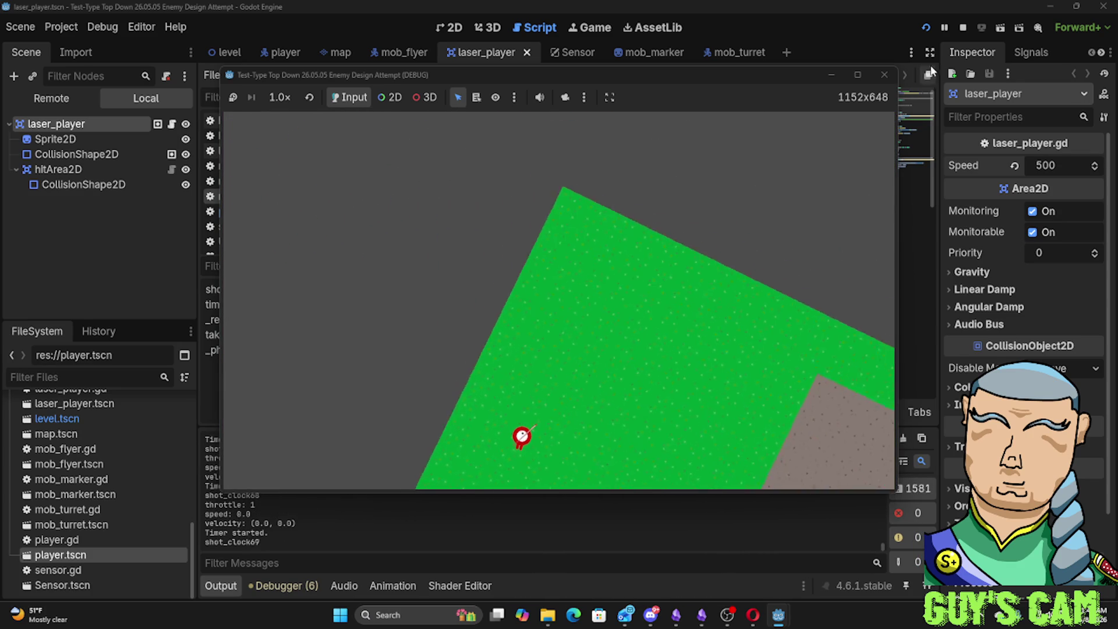
{"action": "key", "text": "w"}
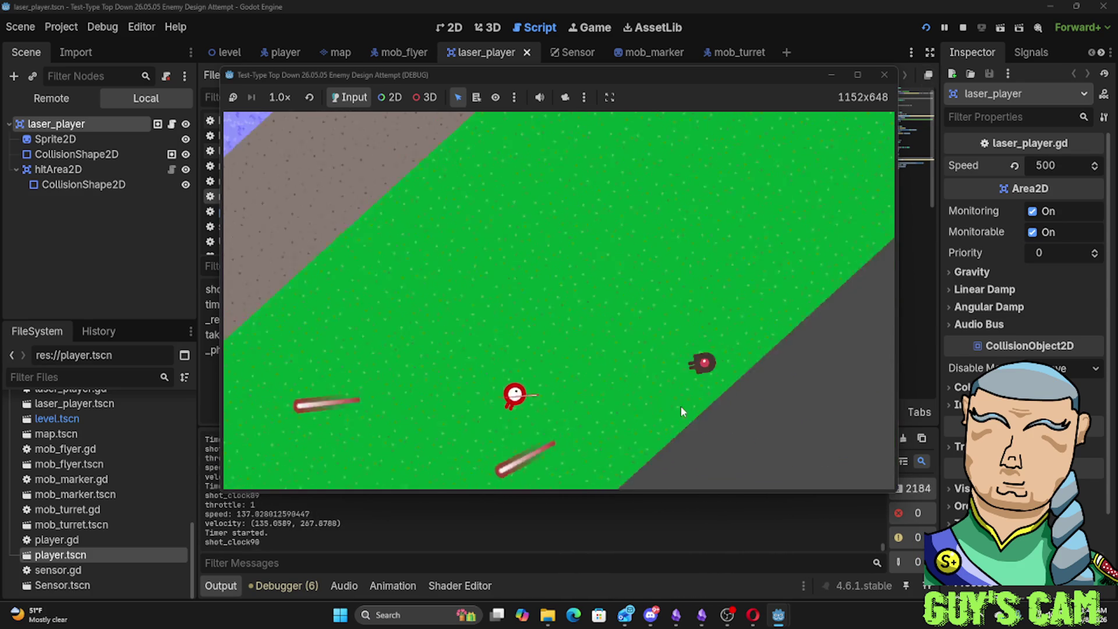
{"action": "key", "text": "a"}
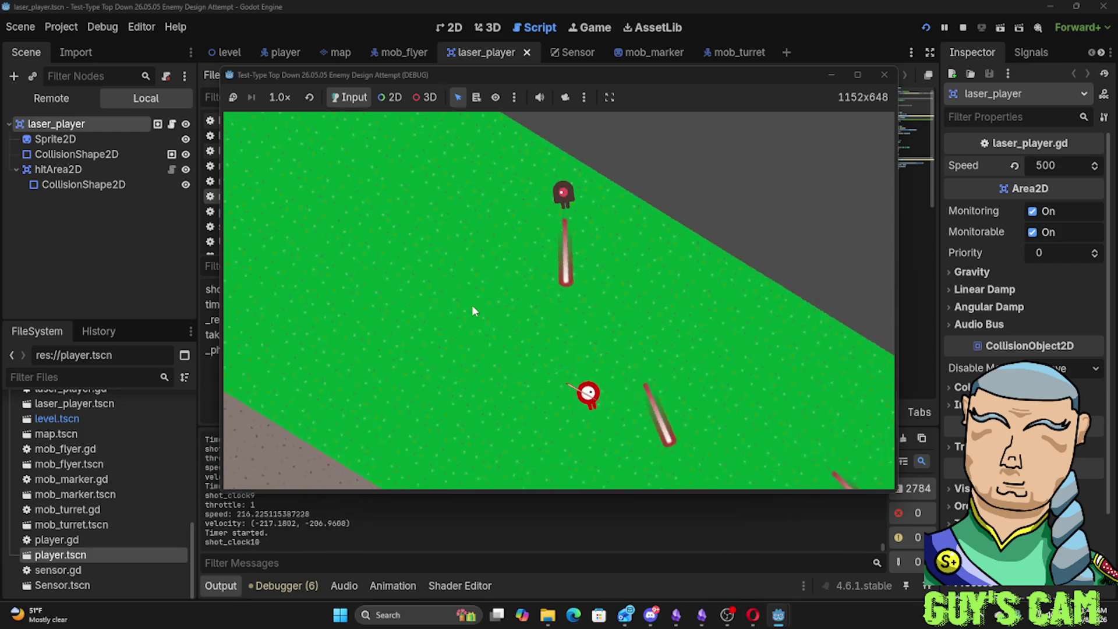
{"action": "key", "text": "a"}
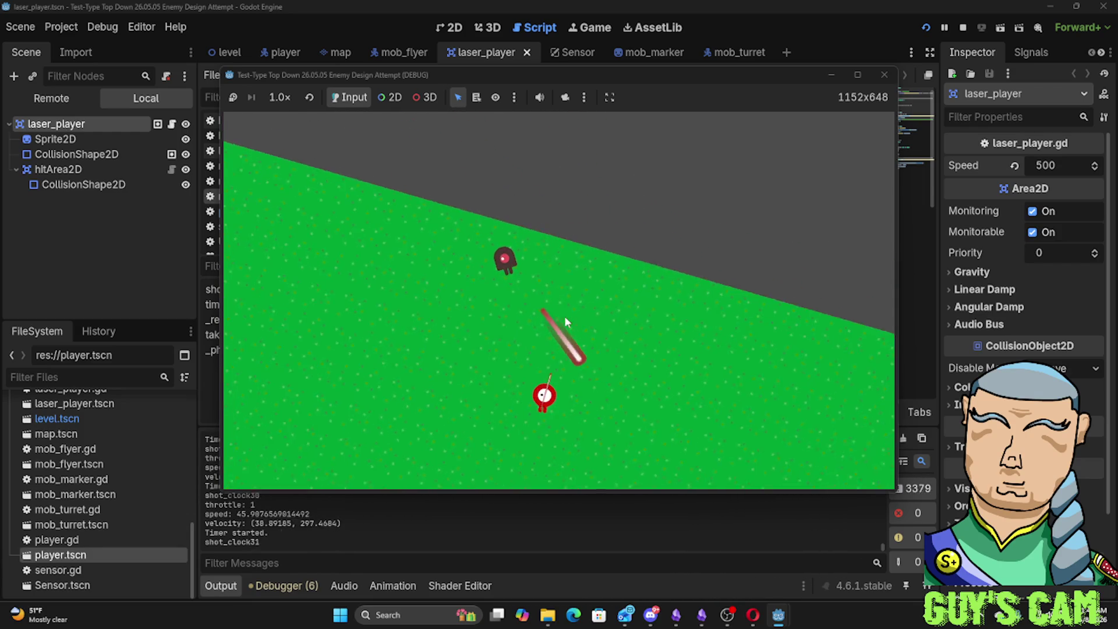
Keep circling the turret under fire along the map edge, then stop the run
{"action": "key", "text": "a"}
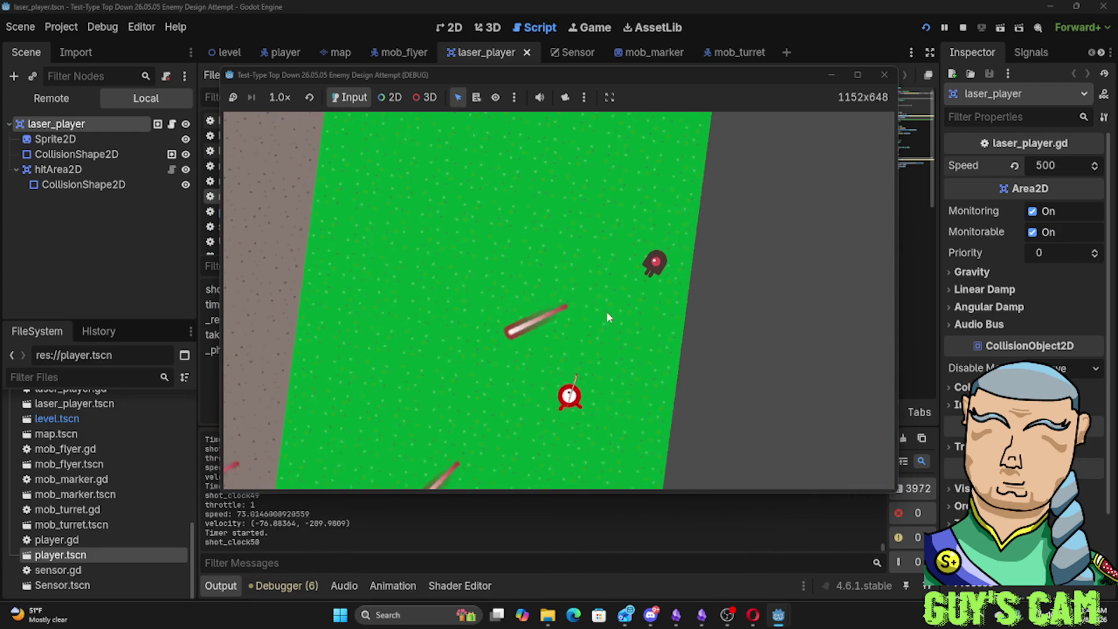
{"action": "key", "text": "a"}
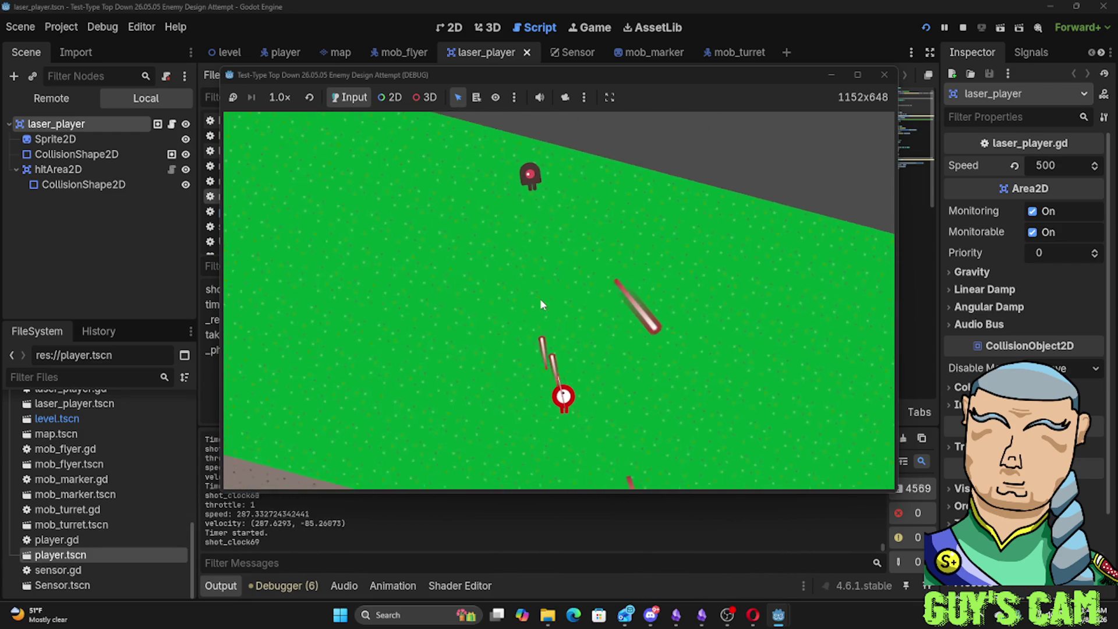
{"action": "key", "text": "a"}
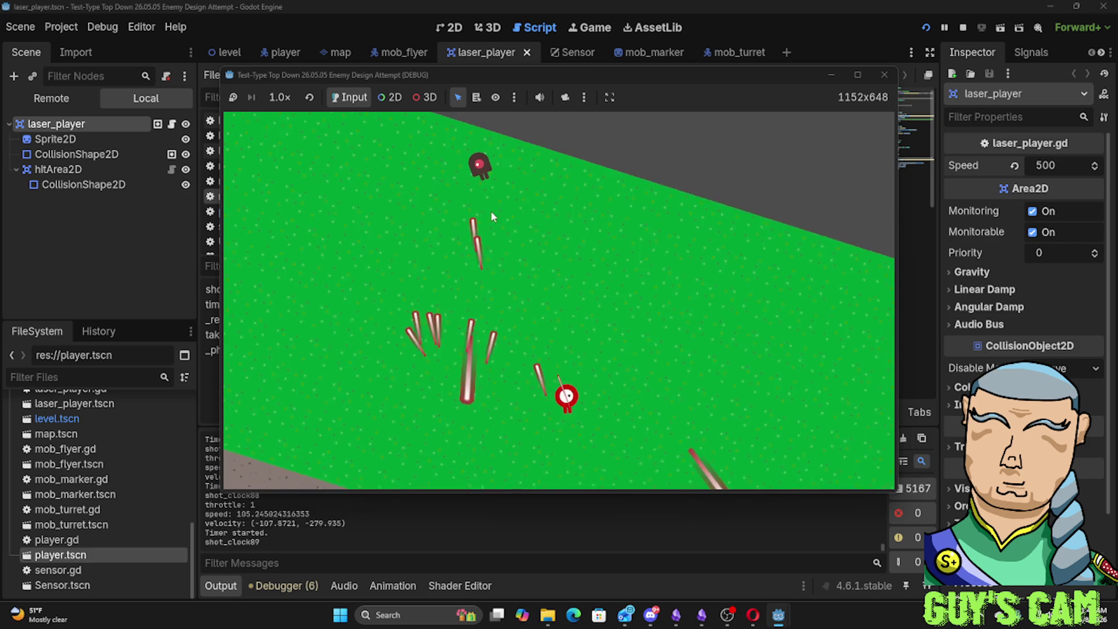
{"action": "key", "text": "a"}
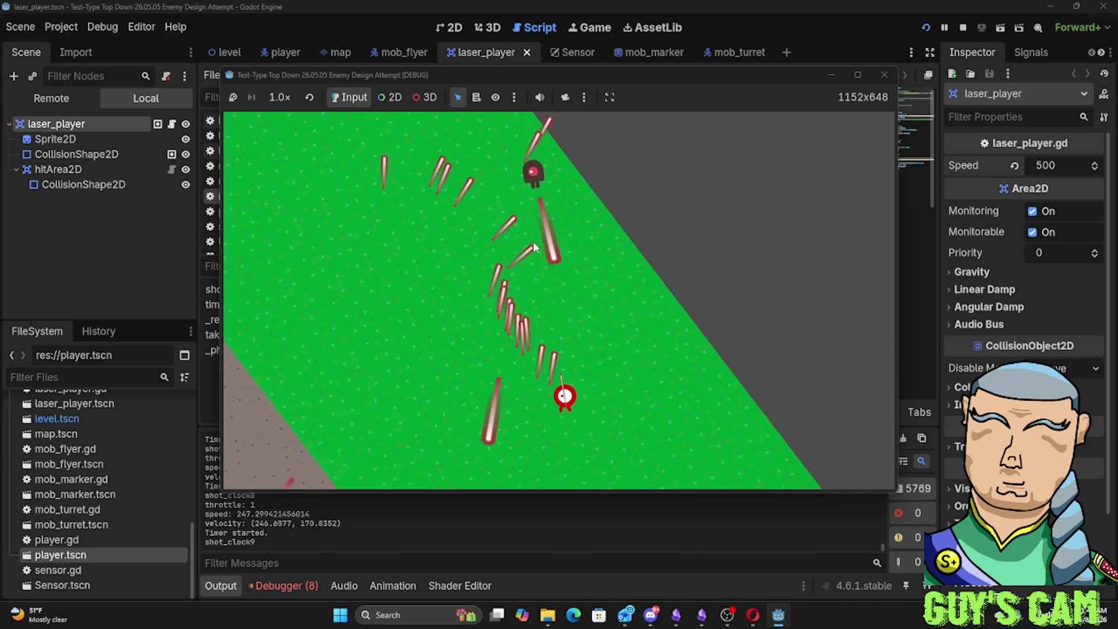
{"action": "key", "text": "a"}
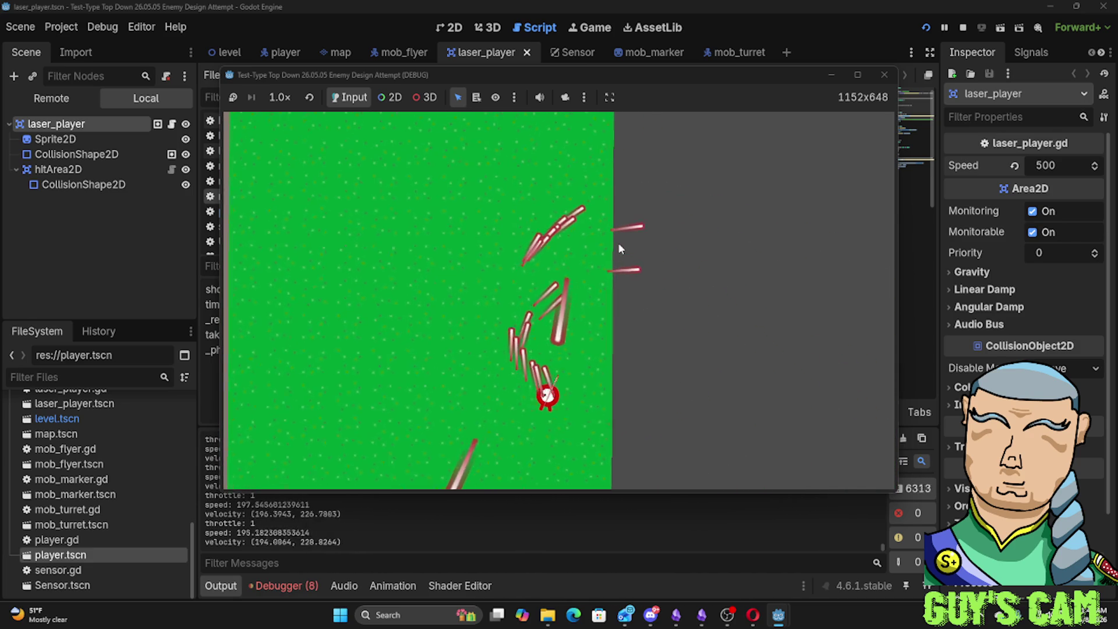
{"action": "key", "text": "a"}
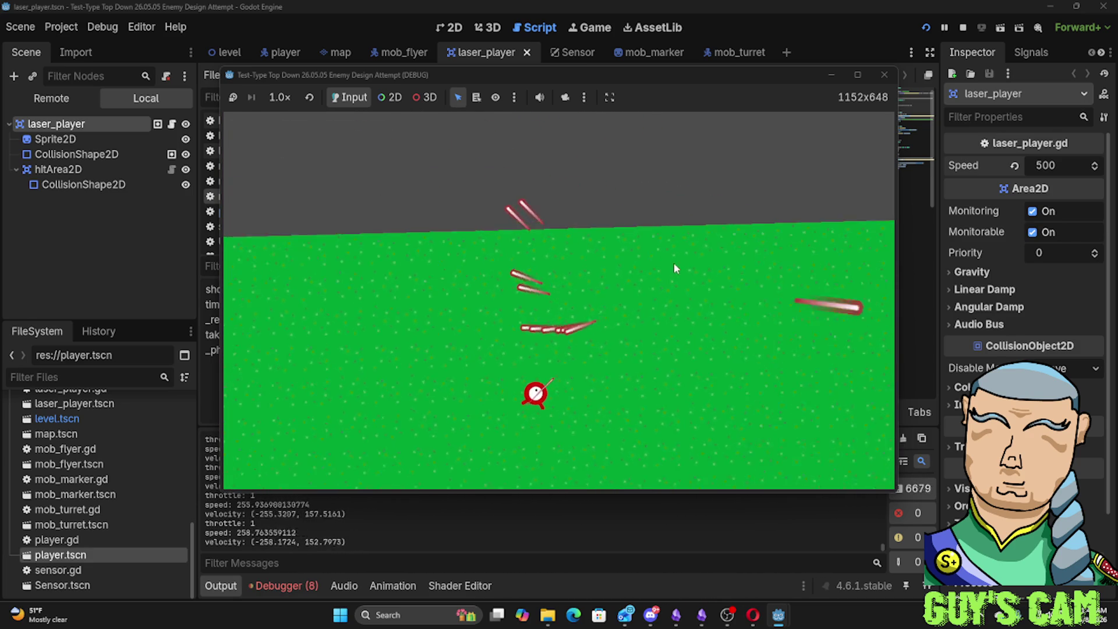
{"action": "key", "text": "a"}
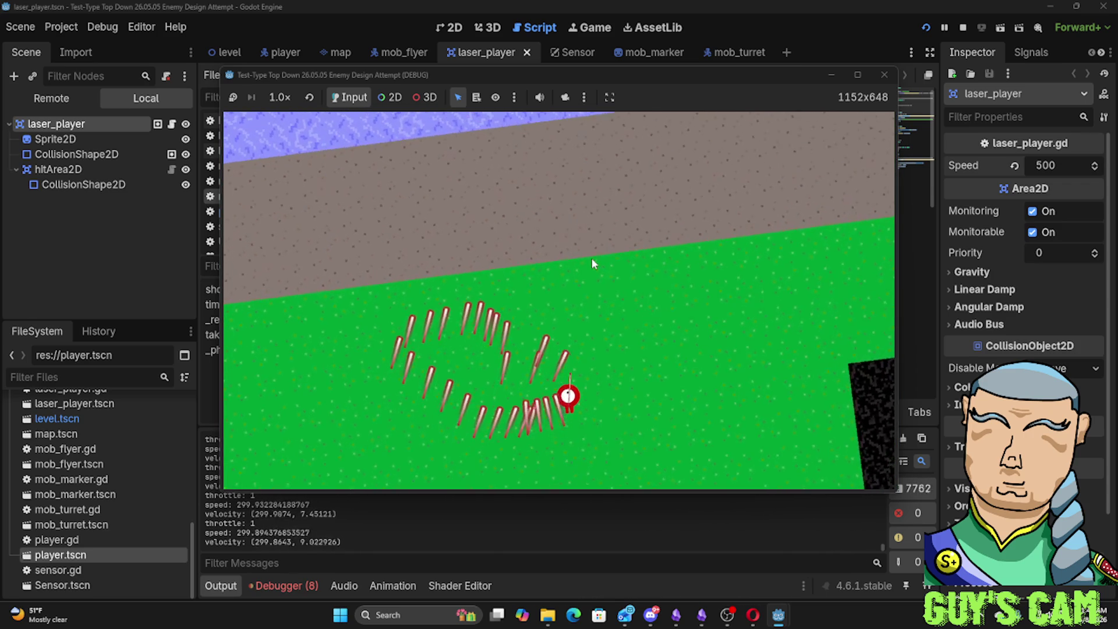
{"action": "left_click", "coordinate": [884, 74]}
Set the laser_player Speed in the Inspector to 1500
{"action": "left_click", "coordinate": [1045, 167]}
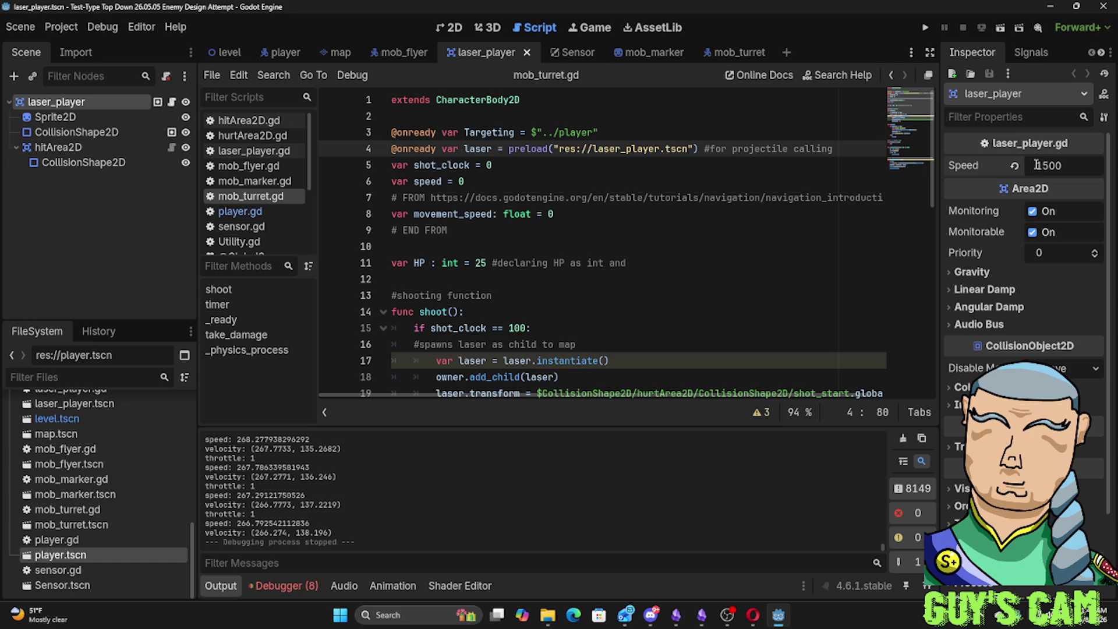
{"action": "key", "text": "F5"}
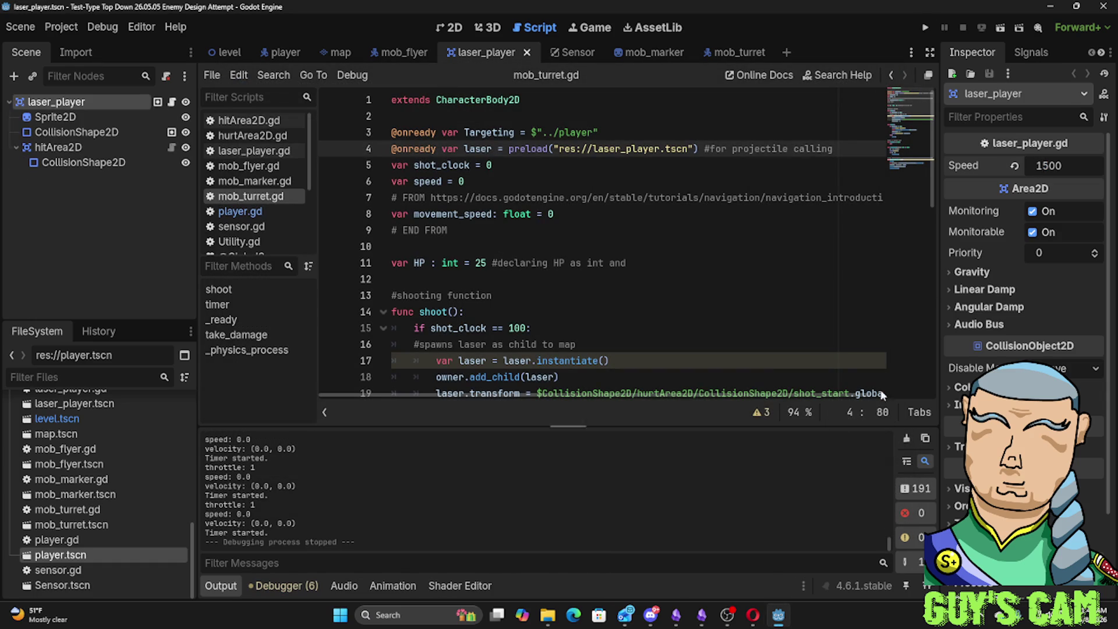
Run the game at laser Speed 1500 and fly the ship at high throttle near the turret
{"action": "key", "text": "F5"}
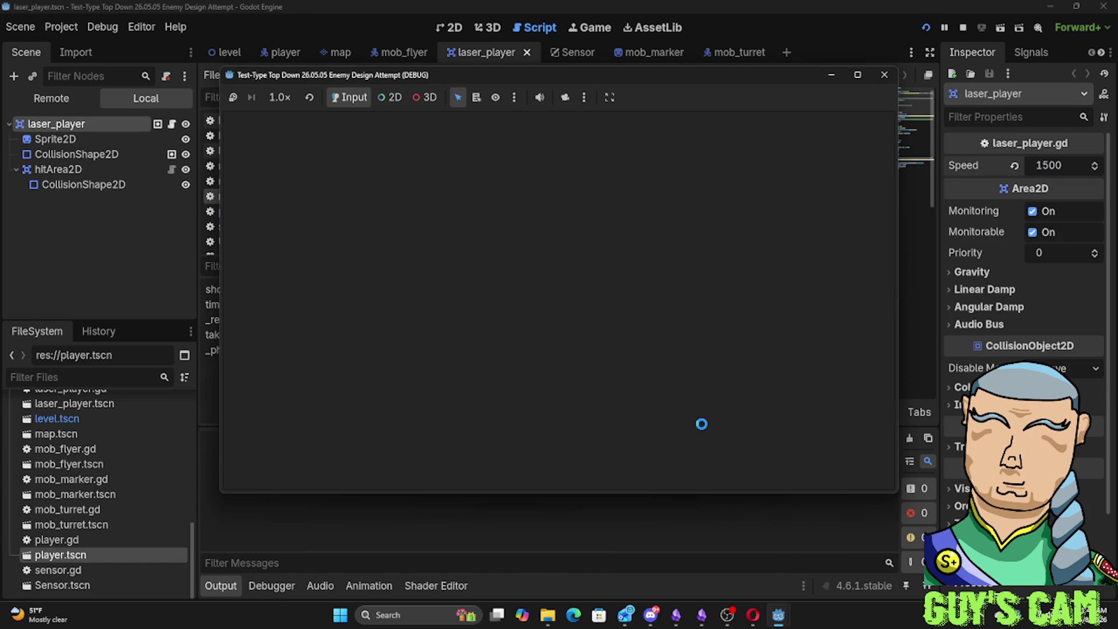
{"action": "key", "text": "w"}
{"action": "key", "text": "a"}
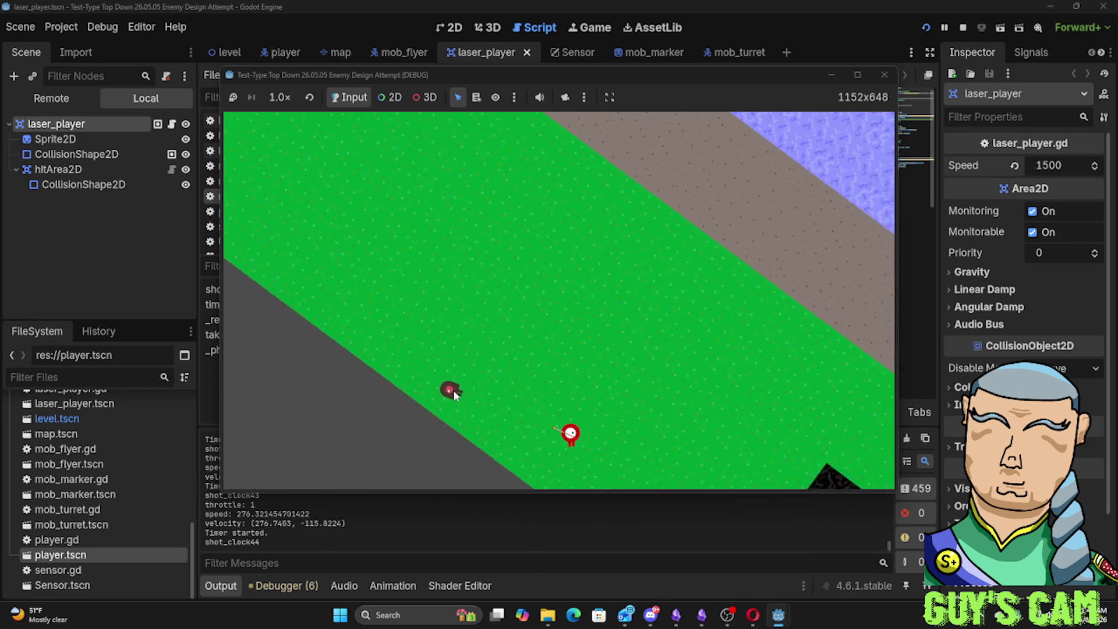
{"action": "key", "text": "a"}
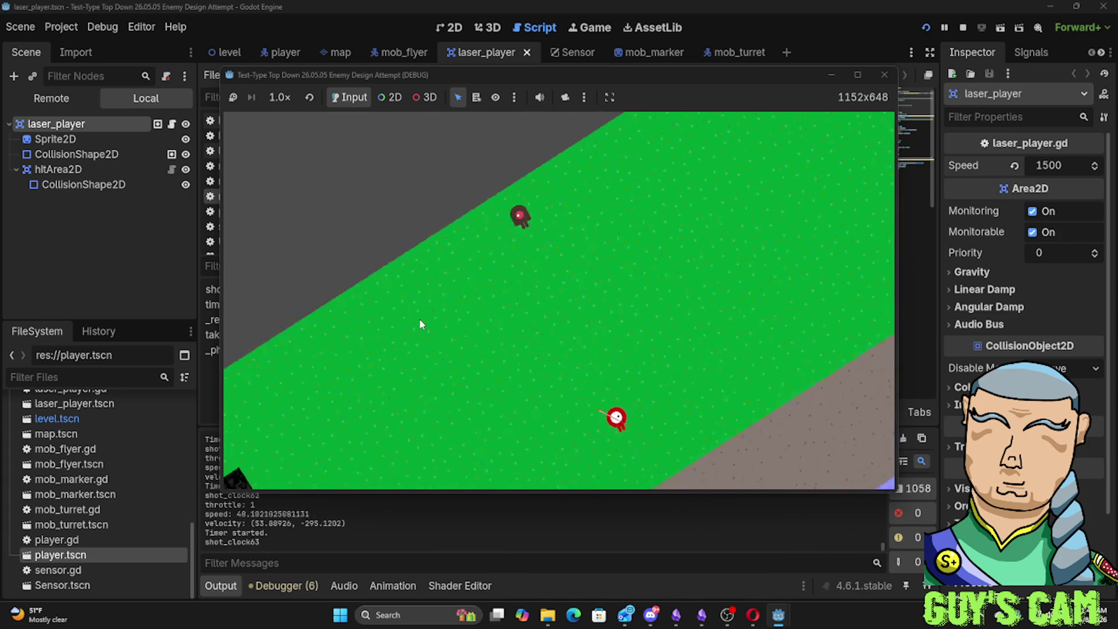
{"action": "key", "text": "w"}
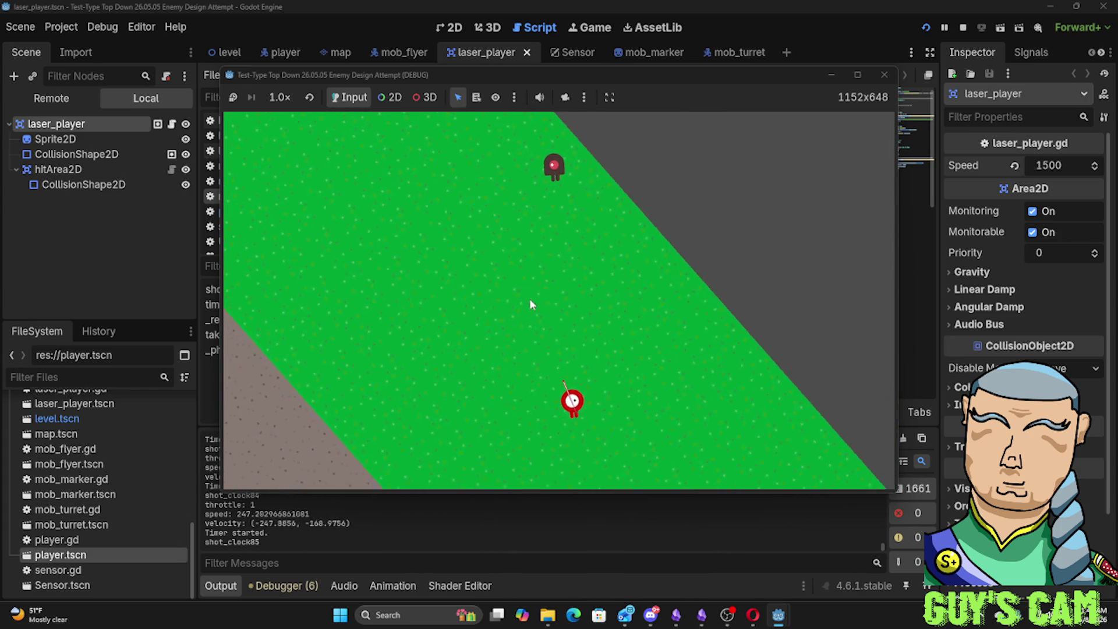
{"action": "key", "text": "a"}
{"action": "key", "text": "w"}
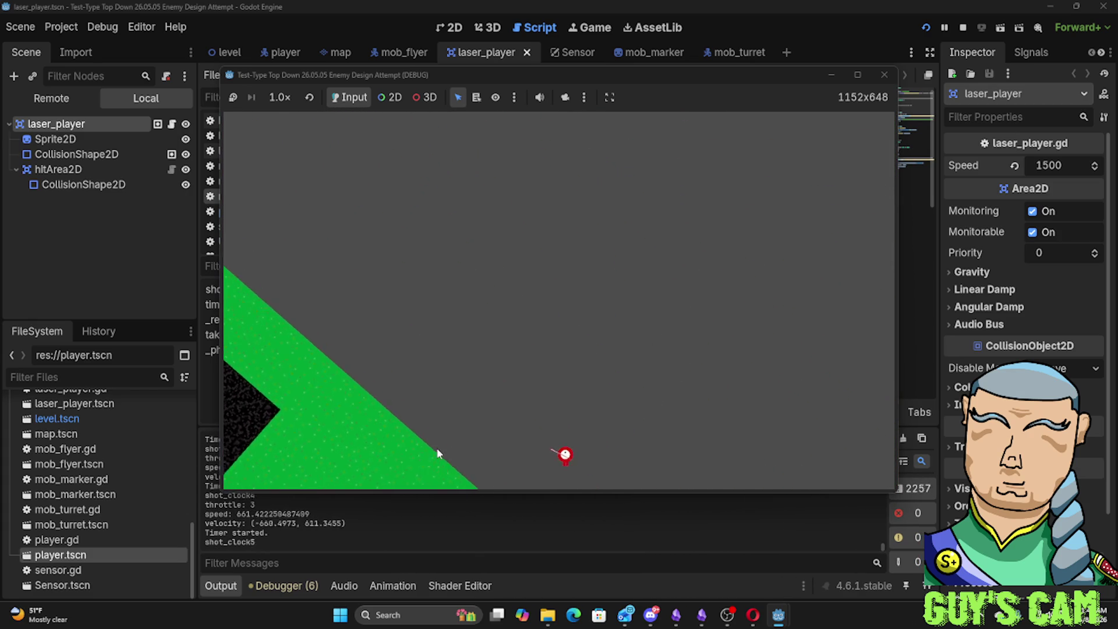
{"action": "key", "text": "a"}
{"action": "key", "text": "w"}
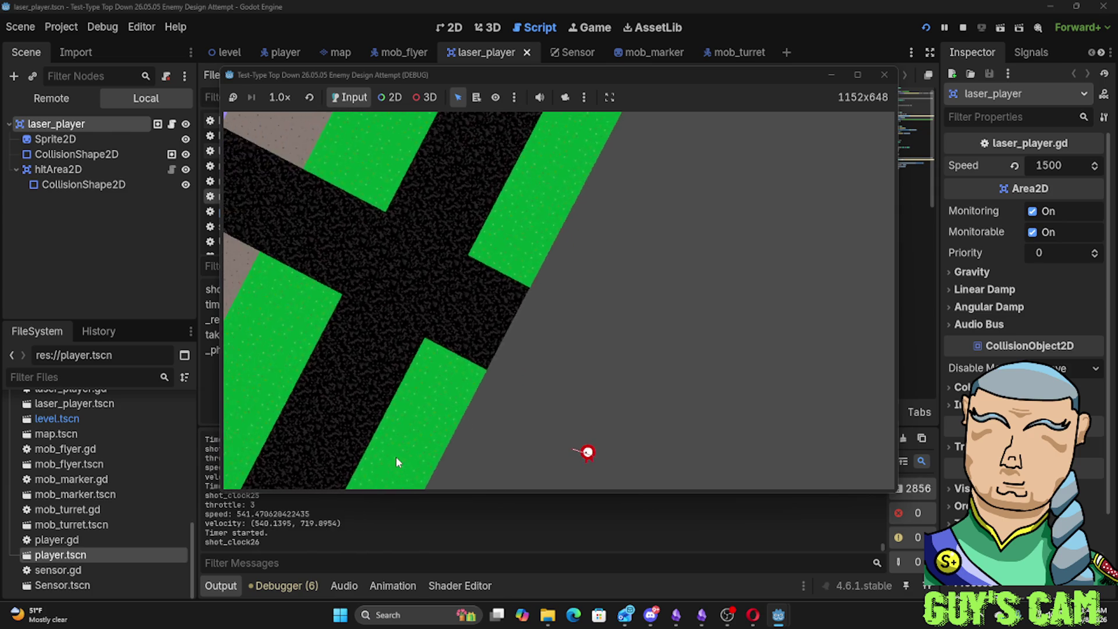
Cross into new terrain, turn back onto the green field and approach the firing turret
{"action": "key", "text": "a"}
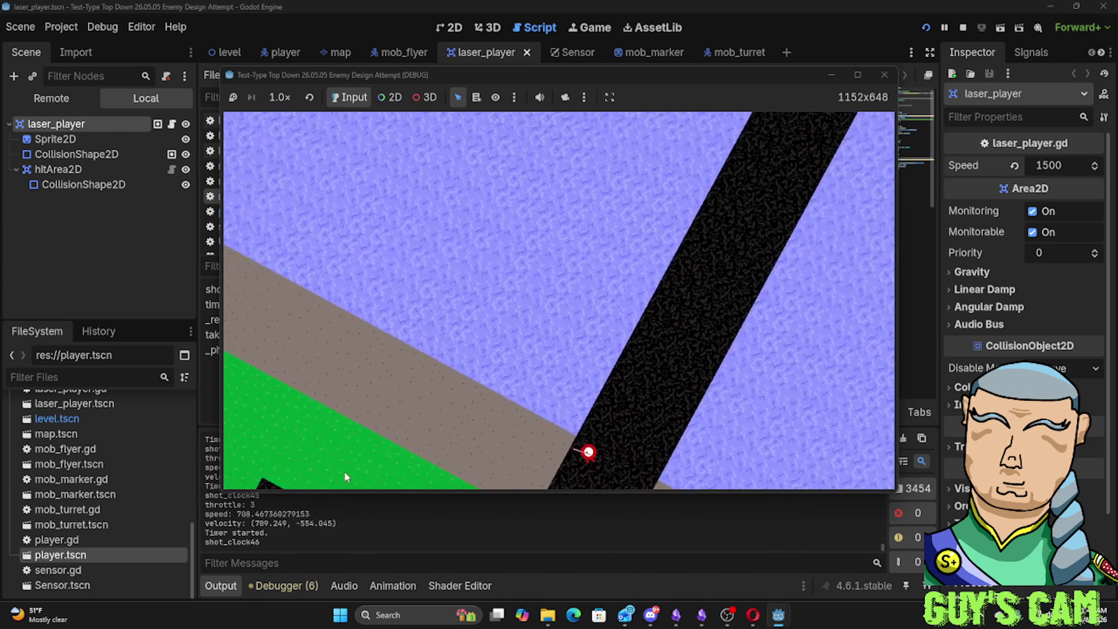
{"action": "key", "text": "a"}
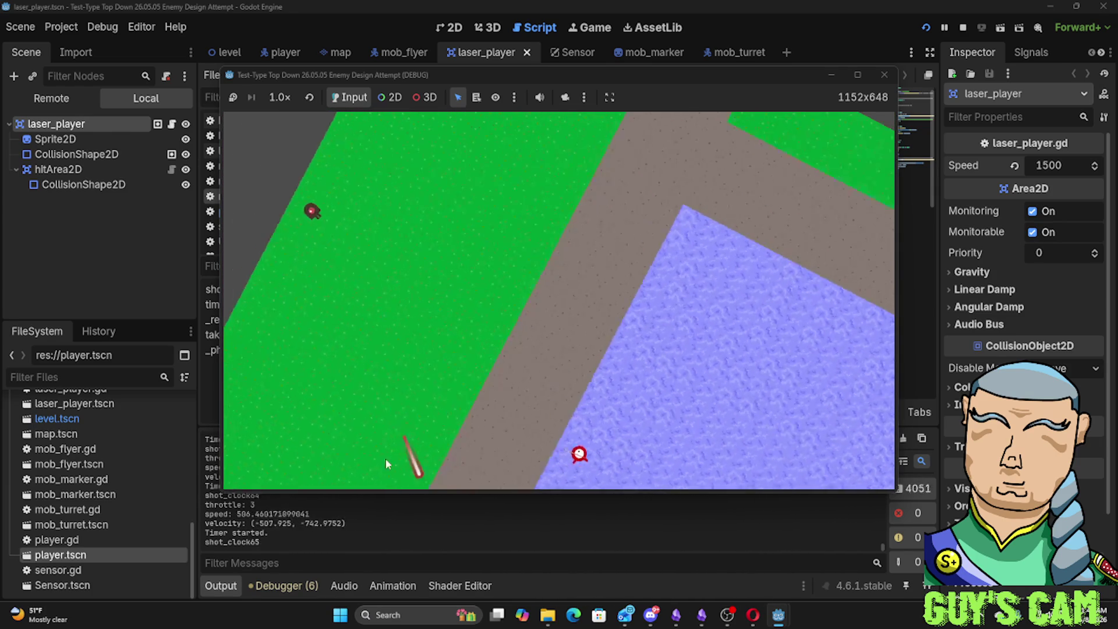
{"action": "key", "text": "a"}
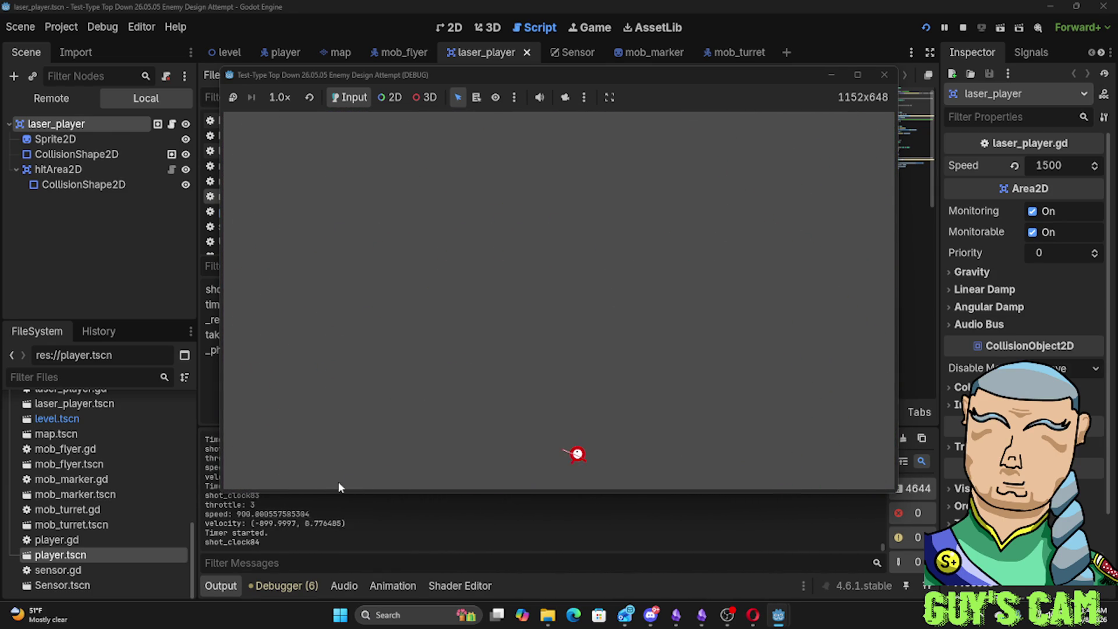
{"action": "key", "text": "a"}
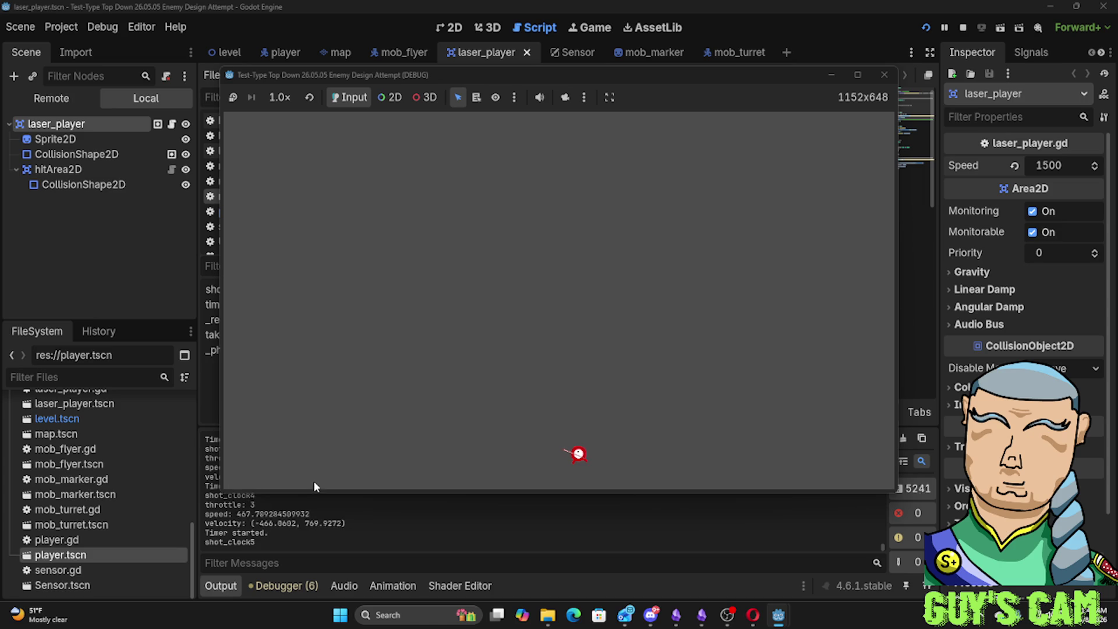
{"action": "key", "text": "a"}
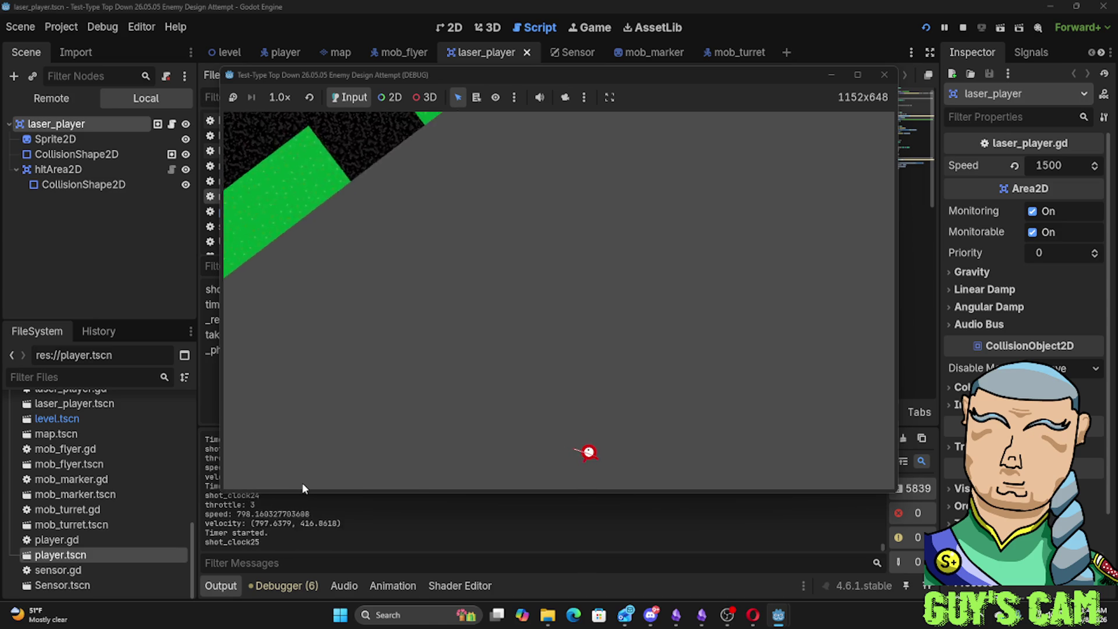
{"action": "key", "text": "a"}
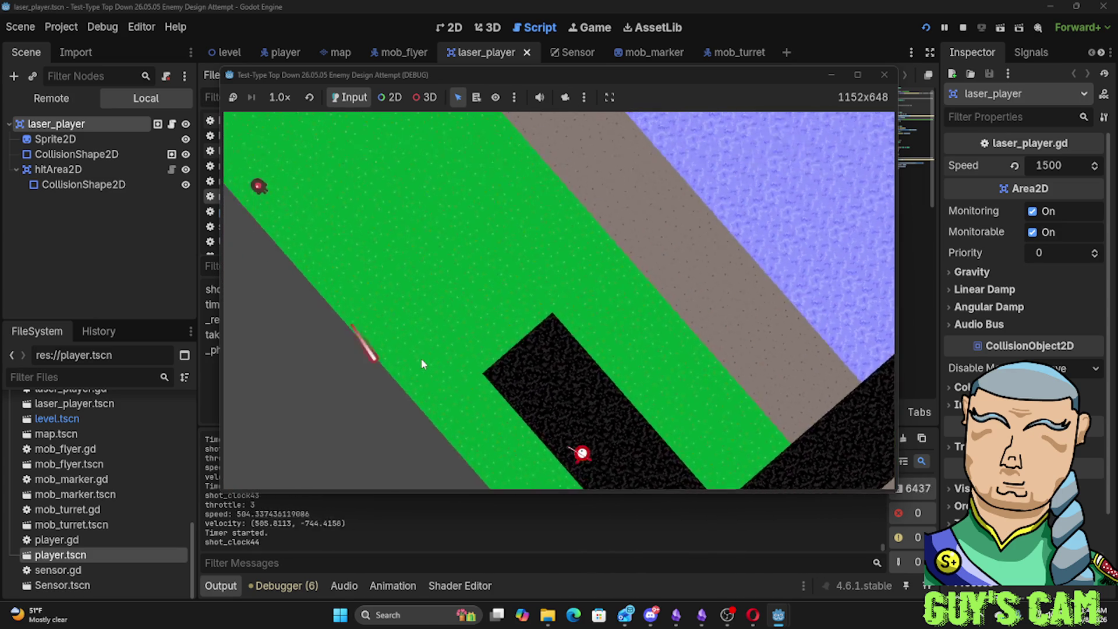
{"action": "key", "text": "d"}
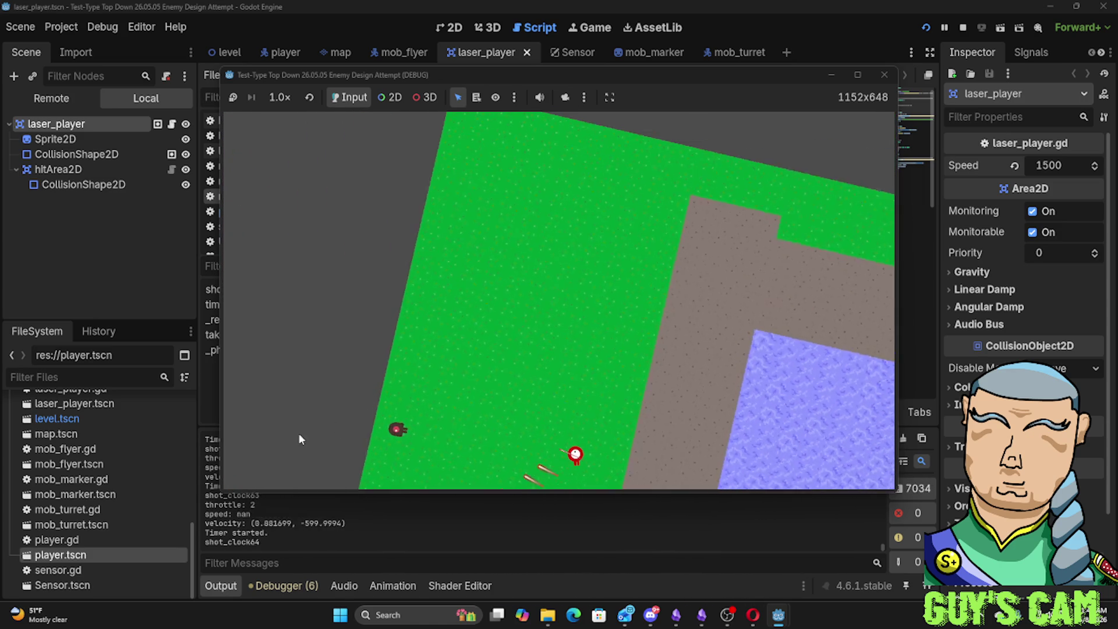